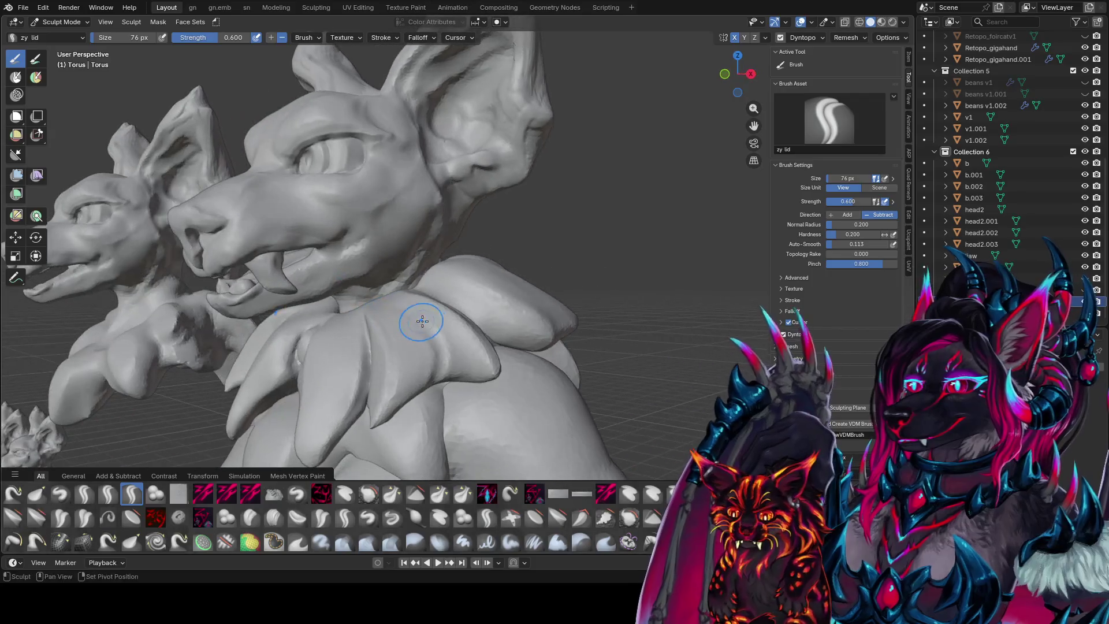
- Carve edge detail into the collar spikes, save, then set a 102 px Elastic Grab brush
mouse_move(421, 318)
middle_down()
mouse_move(402, 318)
mouse_move(435, 423)
mouse_move(513, 372)
mouse_move(555, 374)
mouse_move(556, 418)
mouse_move(567, 346)
mouse_move(590, 375)
mouse_move(562, 314)
middle_up()
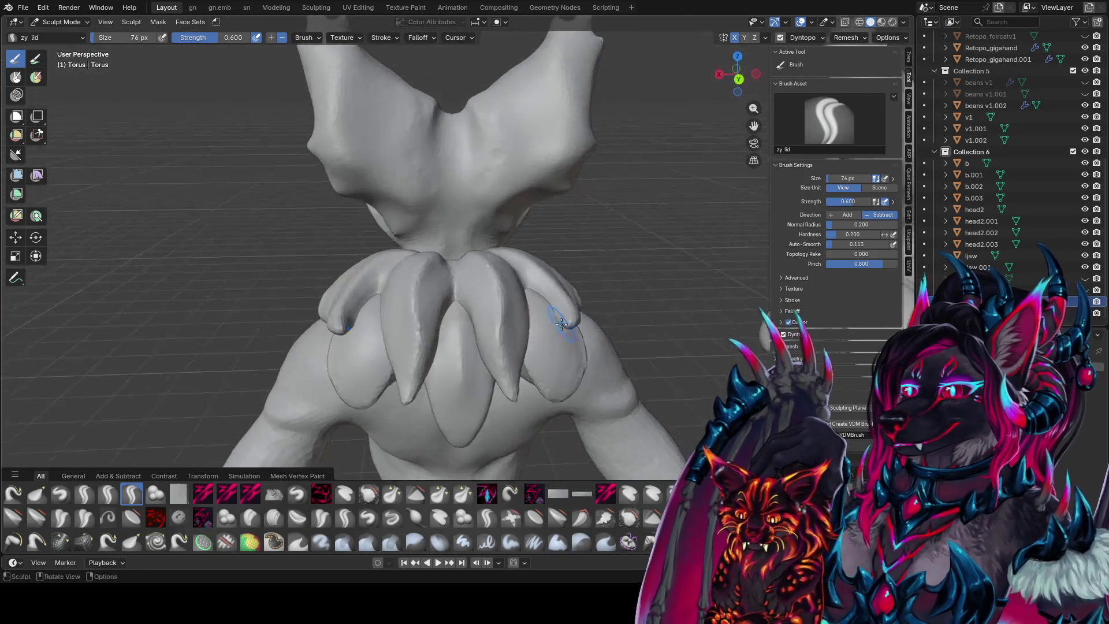
key(ctrl+s)
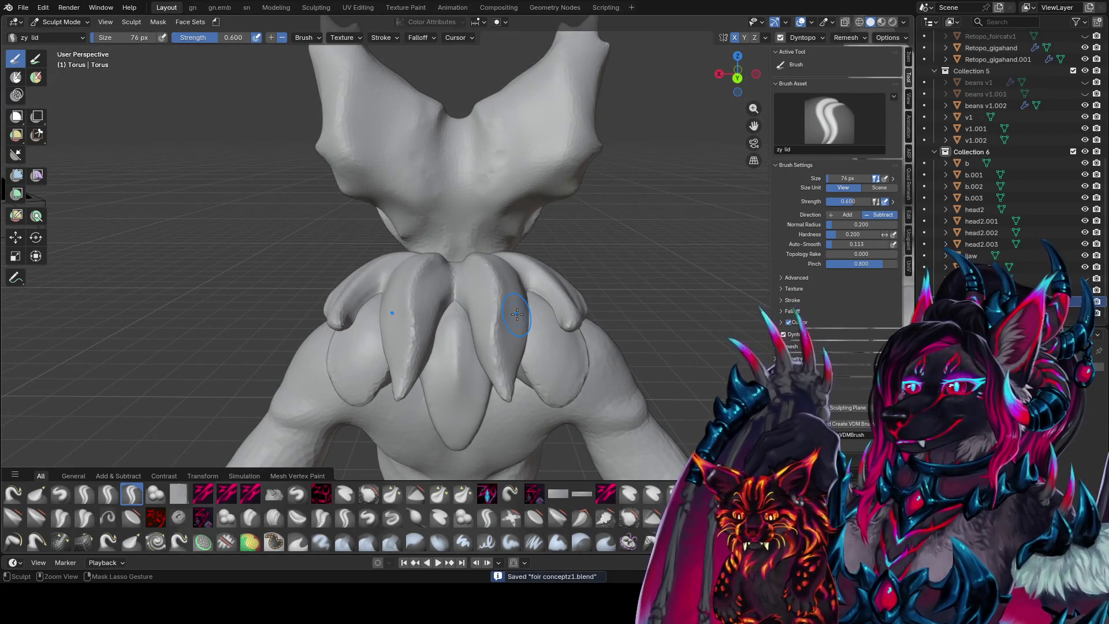
middle_drag(517, 314, 541, 286)
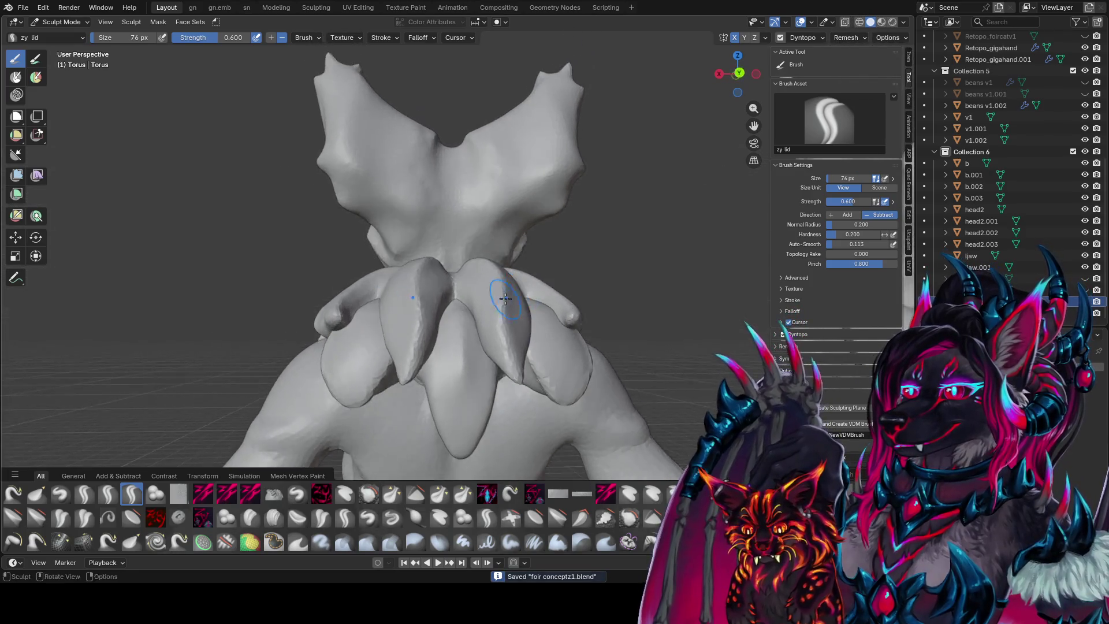
key(f)
click(540, 286)
key(g)
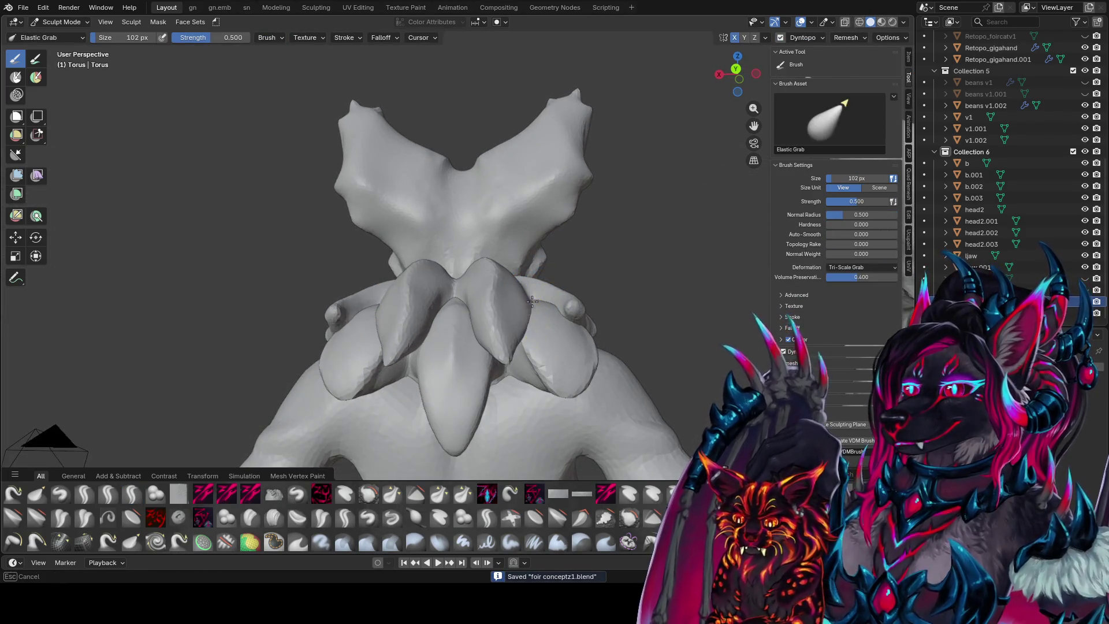
- Pull the collar spikes into fuller petals with a 56 px Elastic Grab brush and save
mouse_move(524, 314)
middle_down()
mouse_move(485, 312)
mouse_move(517, 286)
mouse_move(577, 303)
mouse_move(483, 321)
mouse_move(492, 309)
mouse_move(437, 284)
mouse_move(384, 317)
middle_up()
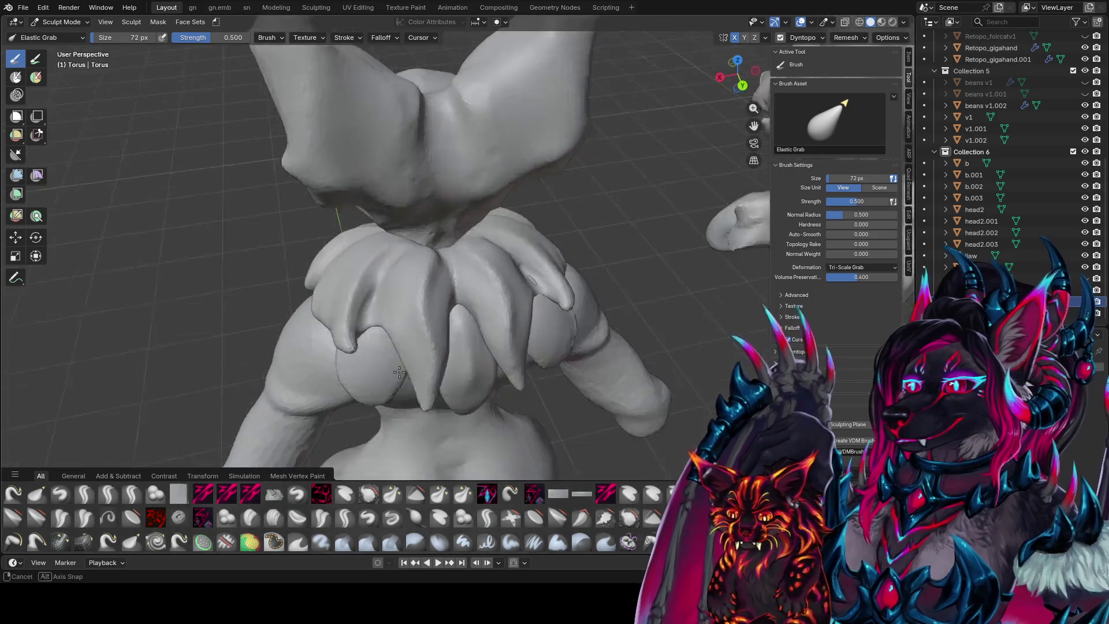
key(f)
click(384, 280)
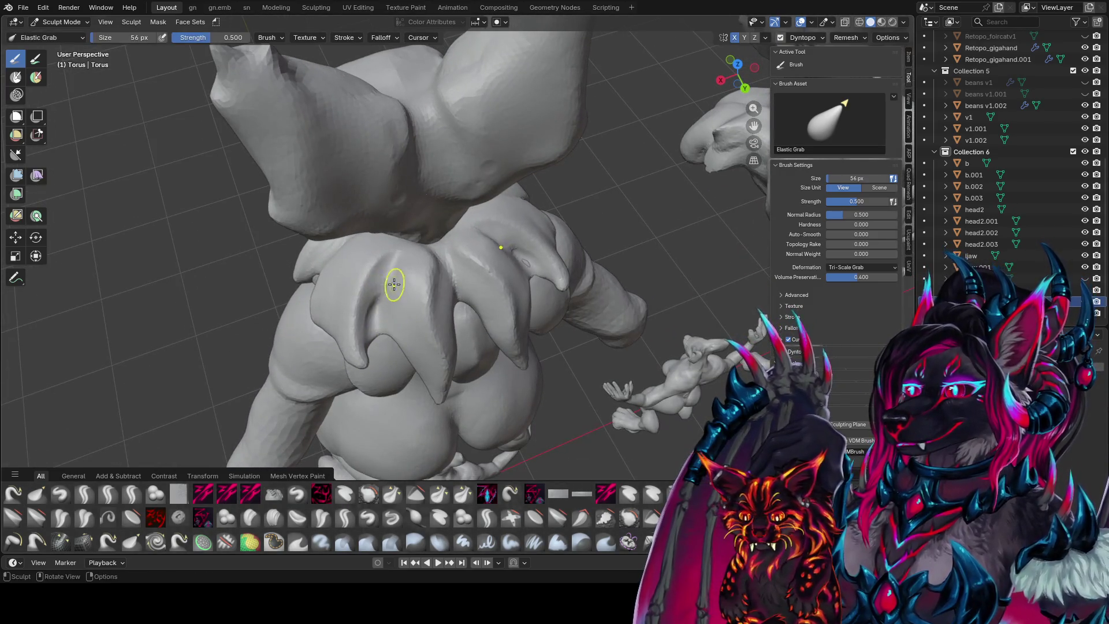
mouse_move(388, 280)
middle_down()
mouse_move(547, 288)
mouse_move(489, 307)
mouse_move(540, 298)
mouse_move(502, 261)
middle_up()
key(ctrl+s)
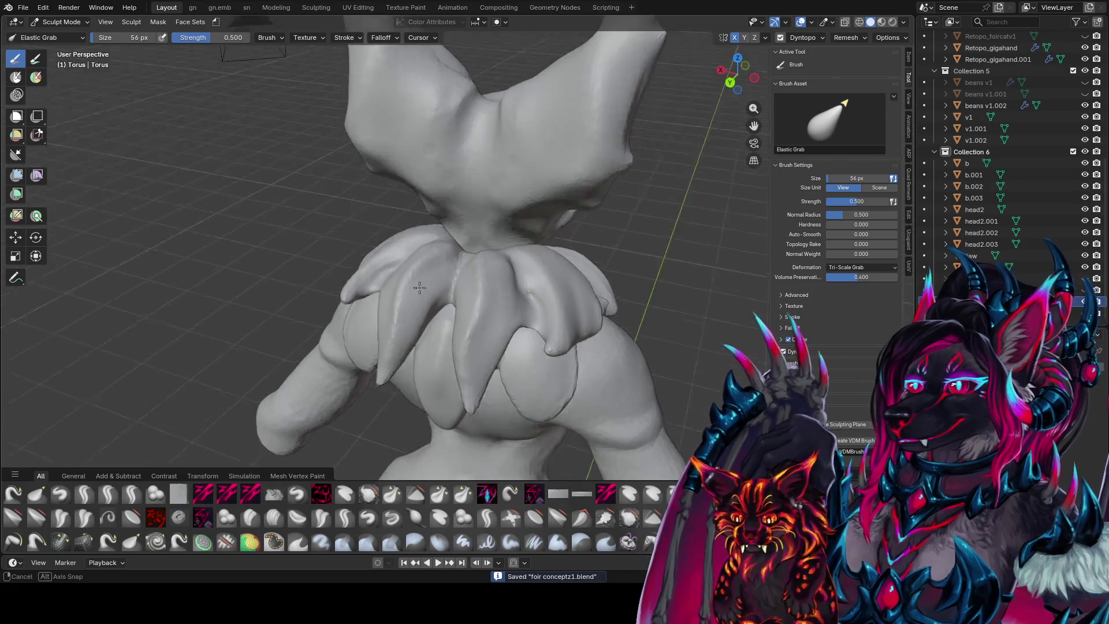
- Switch to the zypolish brush from the brush list
mouse_move(422, 254)
middle_down()
mouse_move(388, 254)
mouse_move(385, 326)
mouse_move(386, 283)
mouse_move(384, 296)
middle_up()
key(shift+space)
click(379, 250)
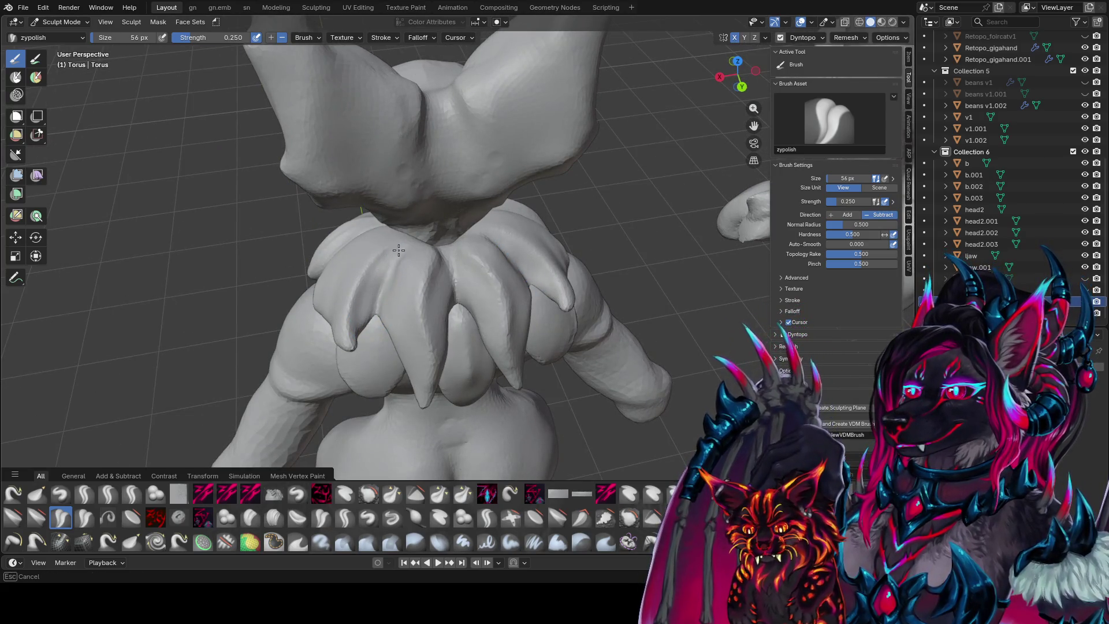
- Polish the collar from side and frontal angles and save the sculpt
middle_drag(365, 314, 416, 321)
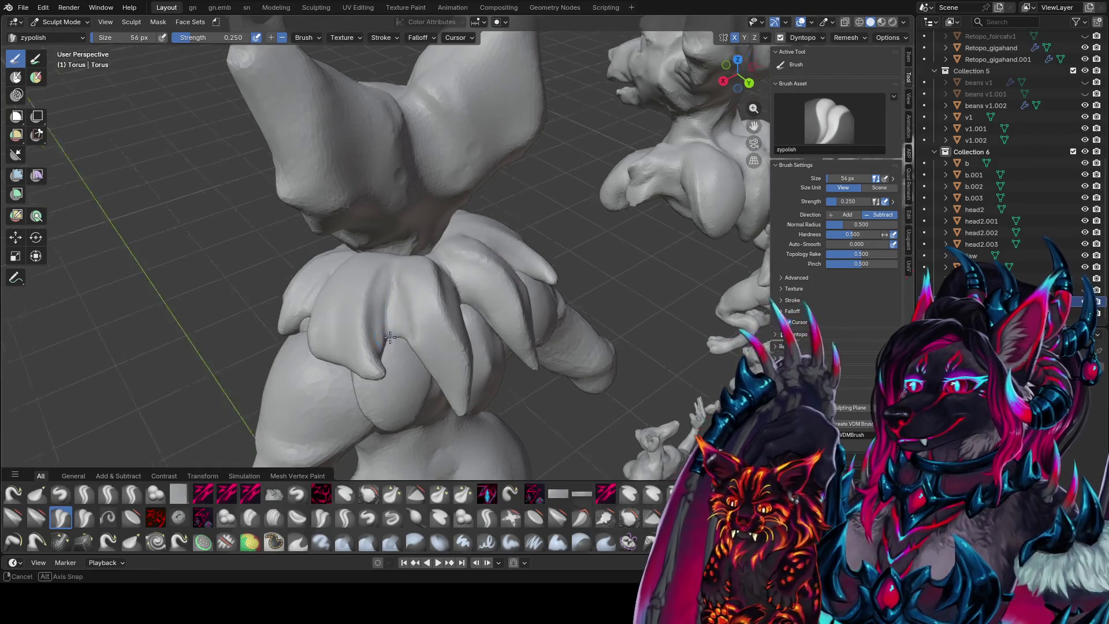
mouse_move(396, 297)
middle_down()
mouse_move(355, 273)
mouse_move(450, 265)
middle_up()
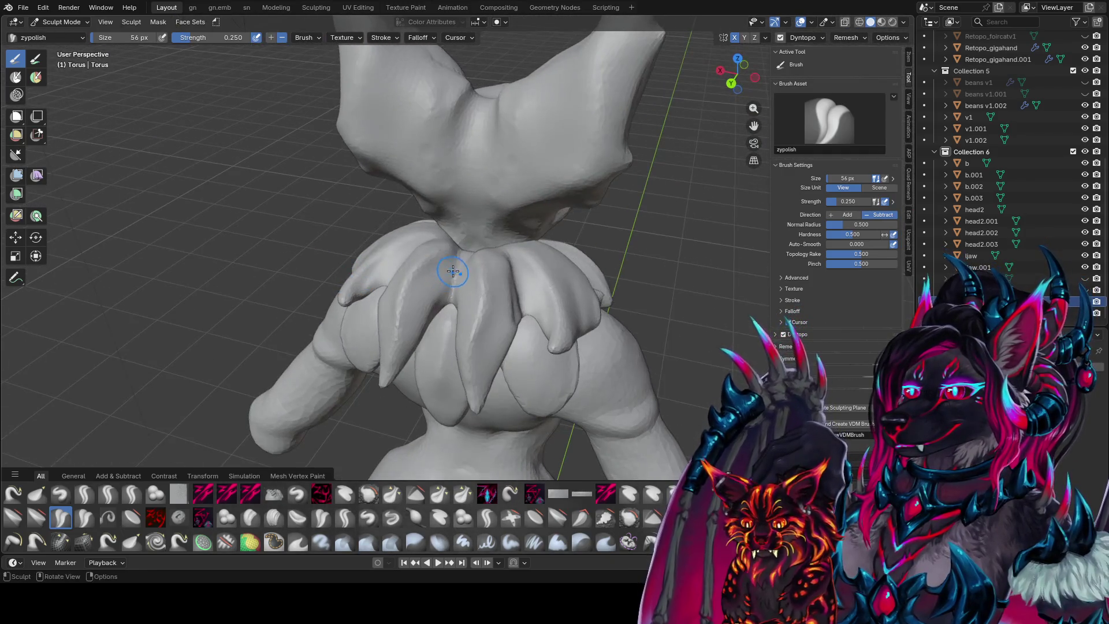
middle_drag(414, 338, 445, 277)
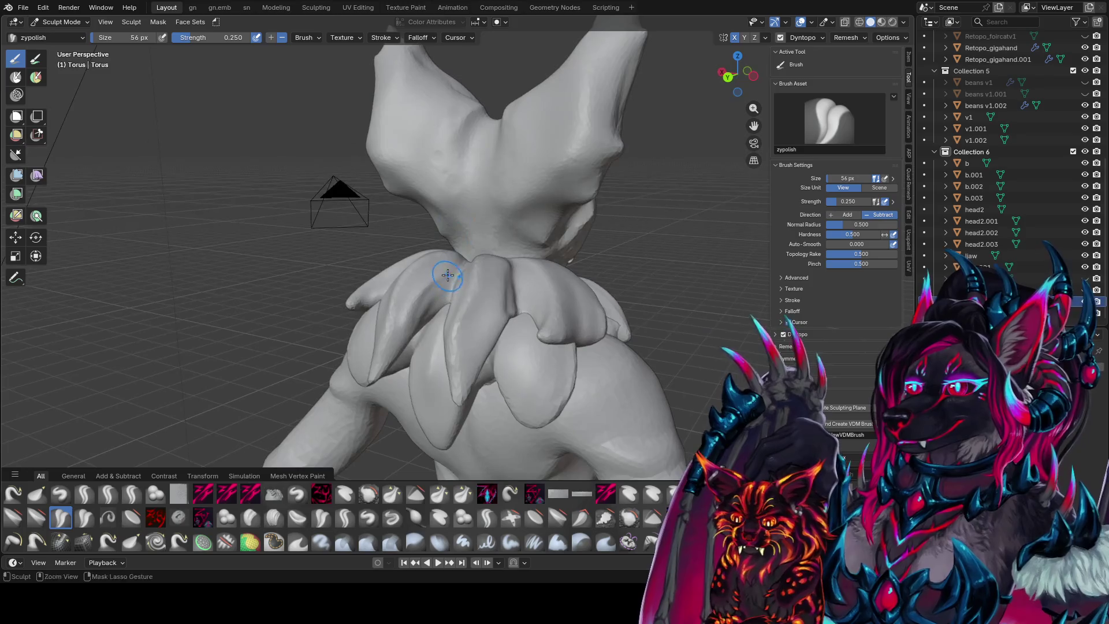
mouse_move(396, 347)
middle_down()
mouse_move(392, 357)
mouse_move(457, 266)
middle_up()
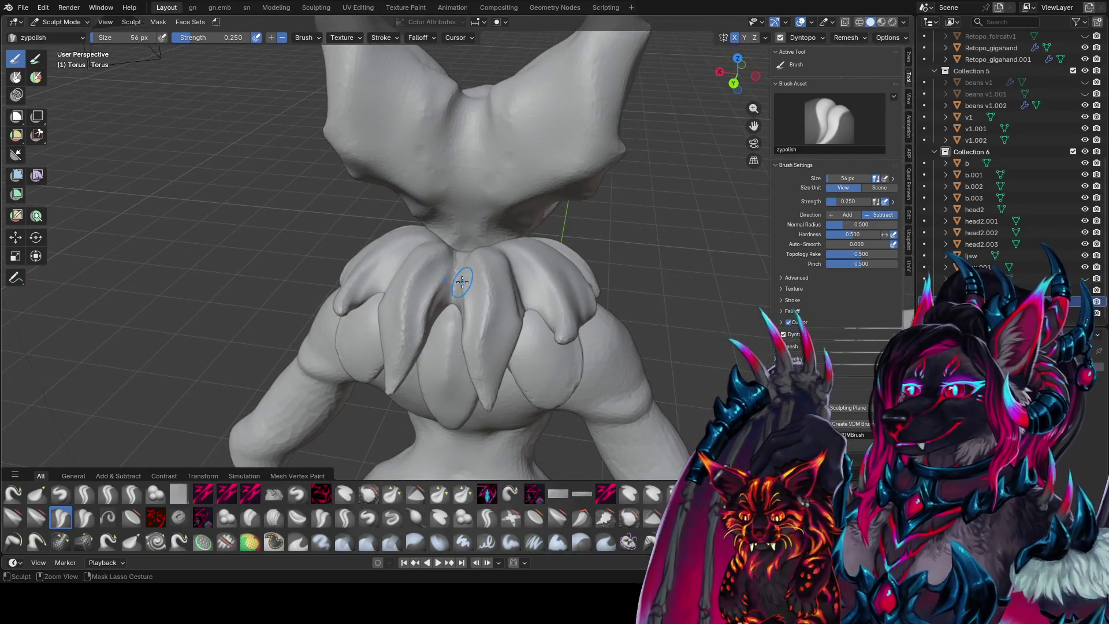
key(ctrl+s)
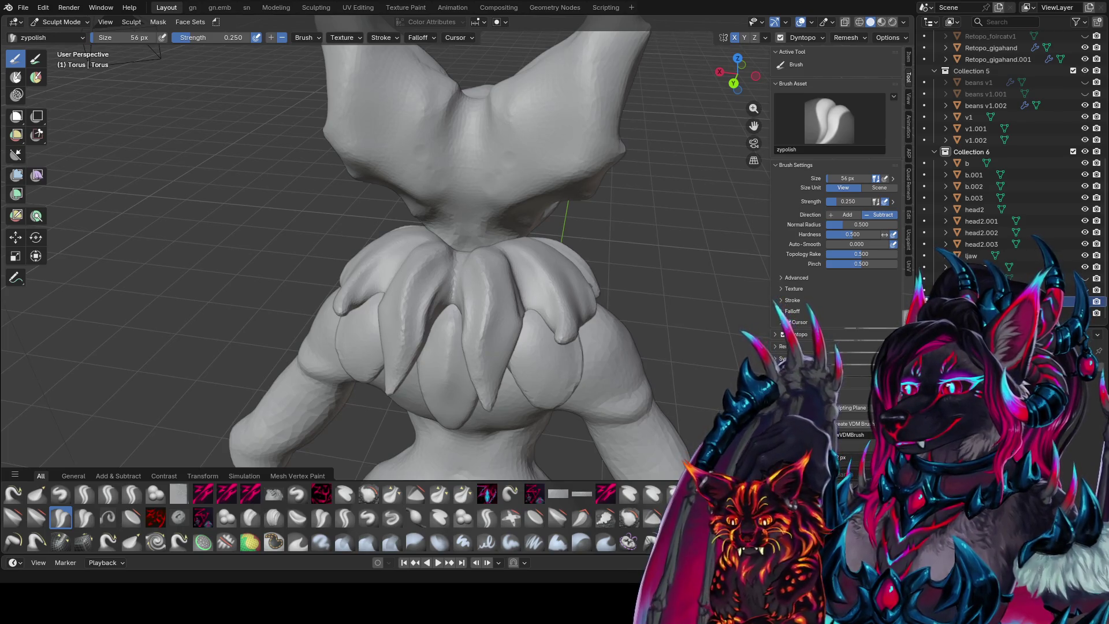
scroll(468, 260, down, 3)
- Polish the collar from another angle, save again, and shrink the brush to 38 px
mouse_move(485, 225)
middle_down()
mouse_move(551, 195)
mouse_move(522, 325)
mouse_move(508, 309)
mouse_move(507, 267)
mouse_move(376, 296)
mouse_move(457, 290)
mouse_move(396, 314)
mouse_move(407, 309)
mouse_move(403, 343)
mouse_move(519, 349)
mouse_move(461, 300)
mouse_move(475, 331)
mouse_move(476, 312)
middle_up()
key(ctrl+s)
key(f)
ctrl+scroll(482, 313, up, 2)
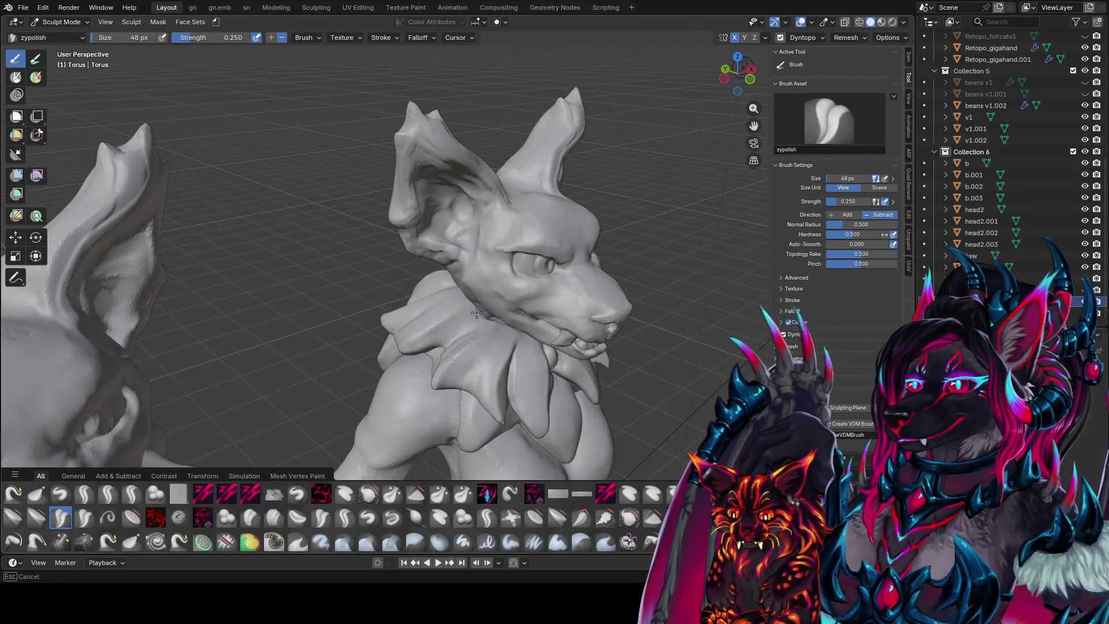
- Polish the neck and torso with a 52 px zypolish brush and save
mouse_move(412, 342)
middle_down()
mouse_move(477, 342)
mouse_move(461, 319)
mouse_move(508, 358)
mouse_move(524, 308)
middle_up()
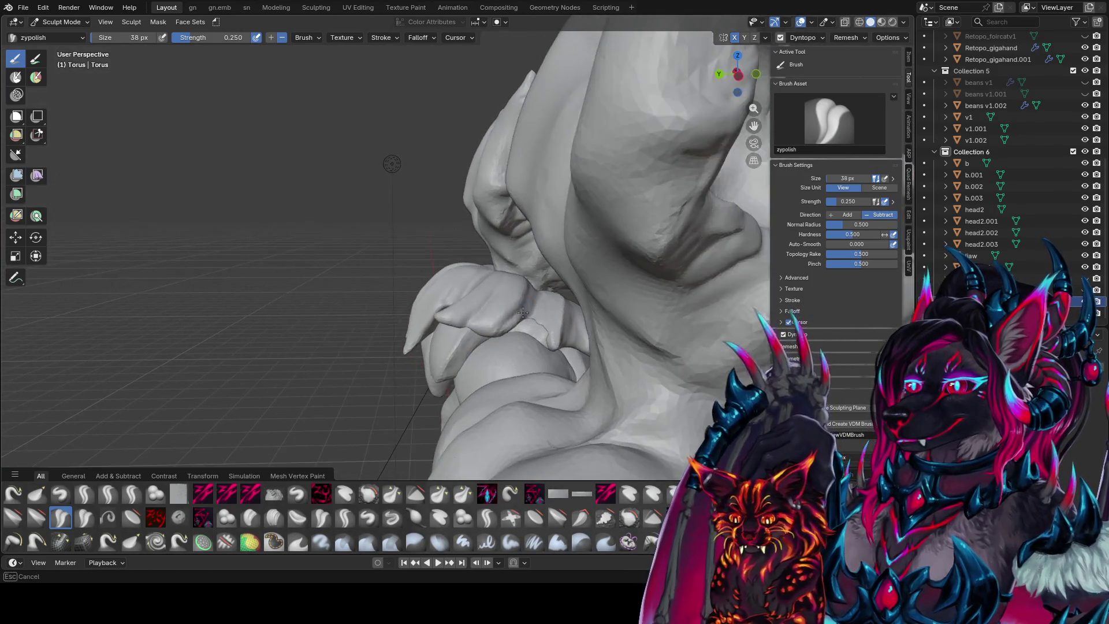
middle_drag(513, 316, 525, 310)
key(f)
click(504, 328)
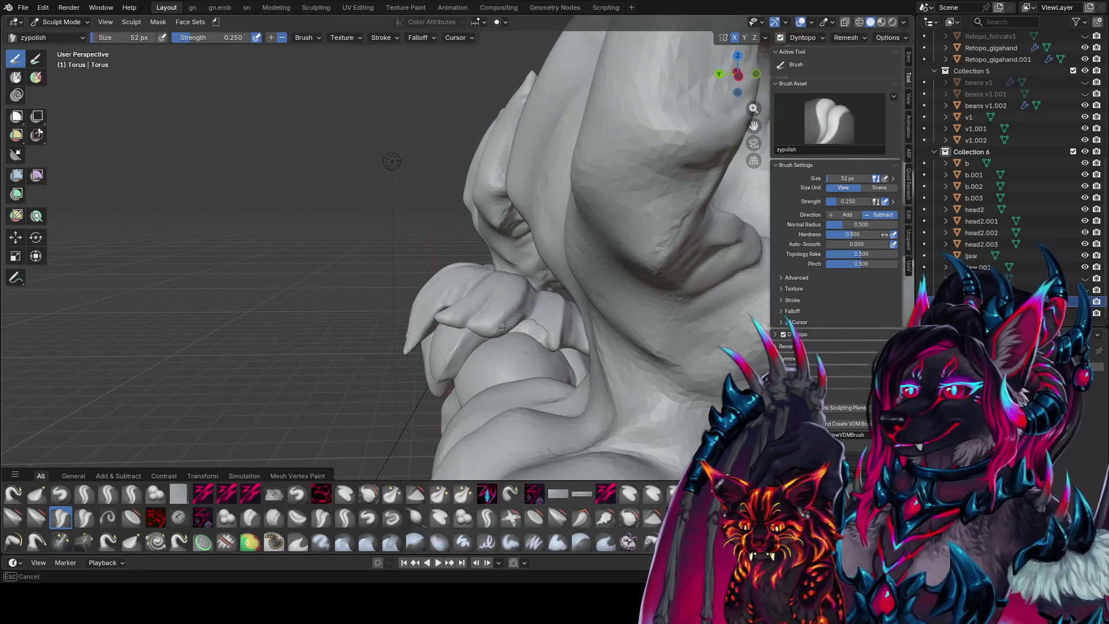
scroll(528, 312, down, 3)
mouse_move(528, 312)
middle_down()
mouse_move(526, 338)
mouse_move(556, 302)
mouse_move(598, 296)
middle_up()
scroll(556, 302, up, 2)
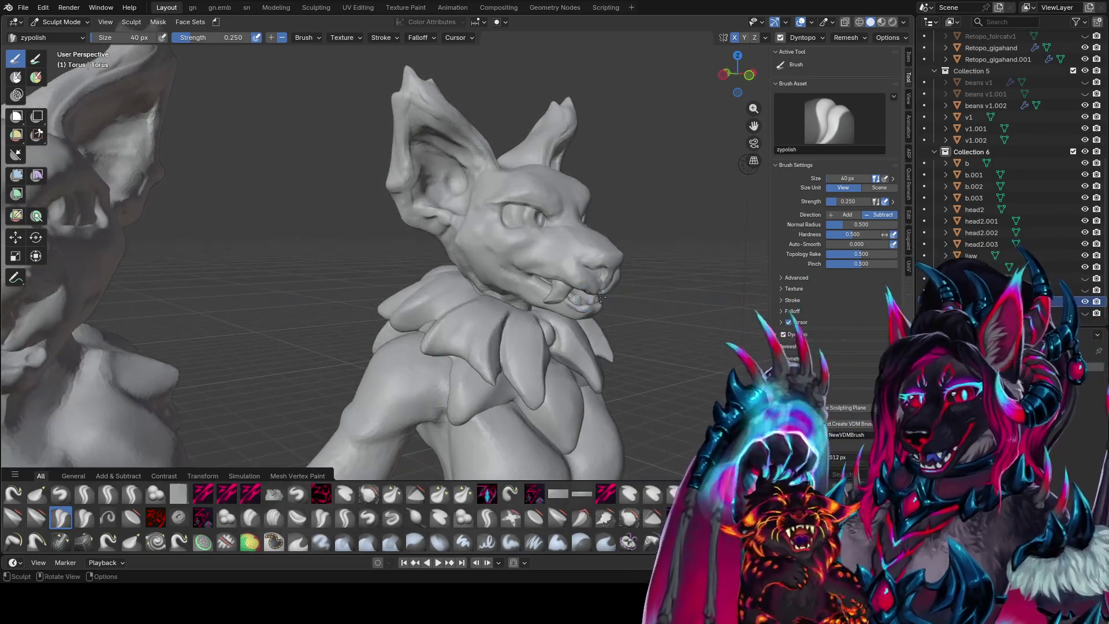
key(ctrl+s)
- Polish the head and chest from frontal and three-quarter views with a 46 px brush
middle_drag(470, 317, 464, 331)
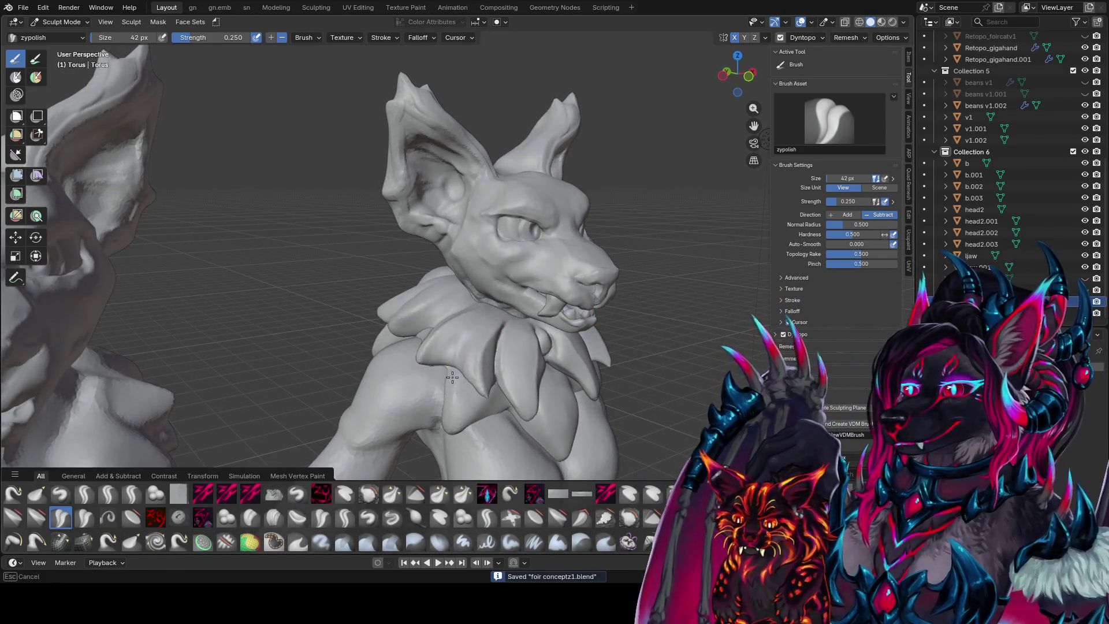
mouse_move(452, 376)
middle_down()
mouse_move(424, 338)
mouse_move(421, 359)
mouse_move(502, 322)
mouse_move(490, 333)
middle_up()
key(bracketright)
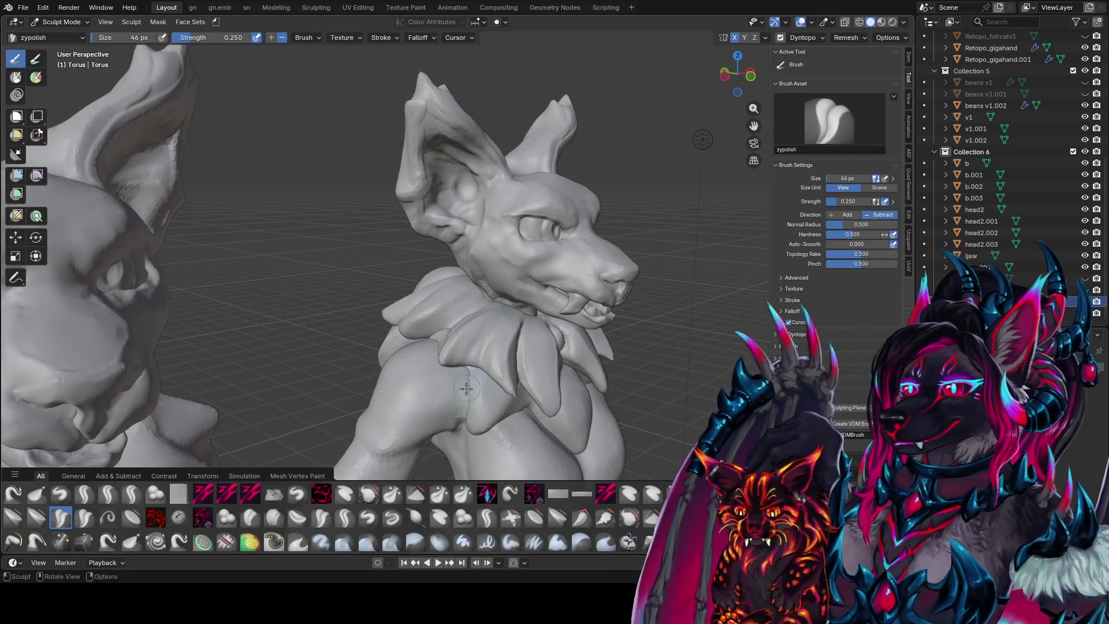
mouse_move(467, 389)
middle_down()
mouse_move(484, 346)
mouse_move(459, 330)
mouse_move(399, 320)
middle_up()
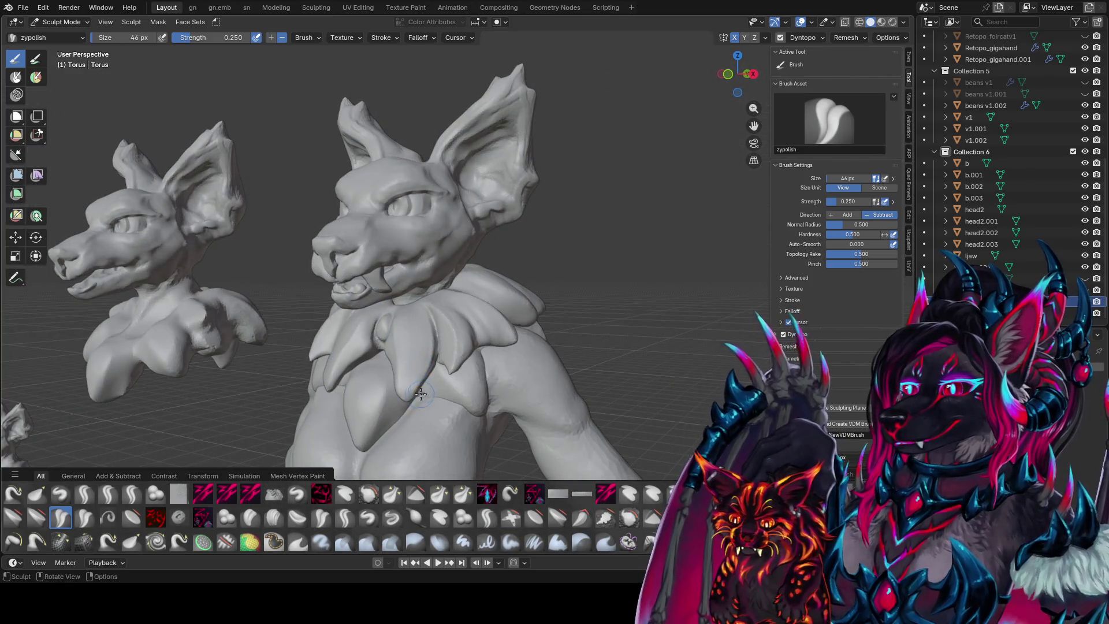
drag(420, 393, 412, 391)
middle_drag(409, 405, 479, 381)
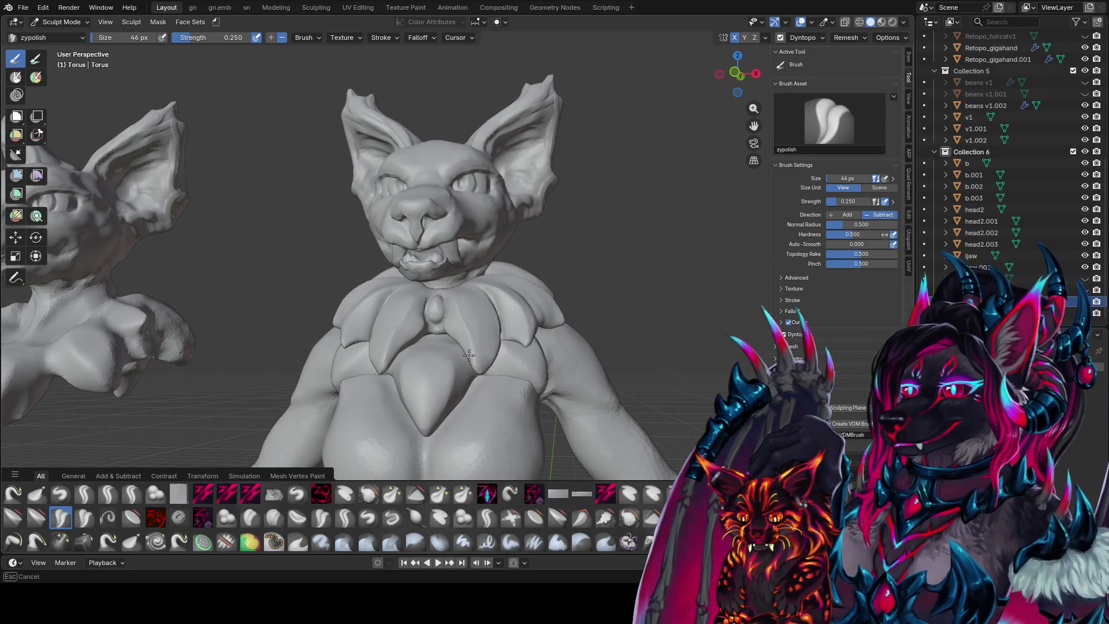
mouse_move(479, 385)
middle_down()
mouse_move(509, 383)
mouse_move(502, 367)
mouse_move(421, 302)
middle_up()
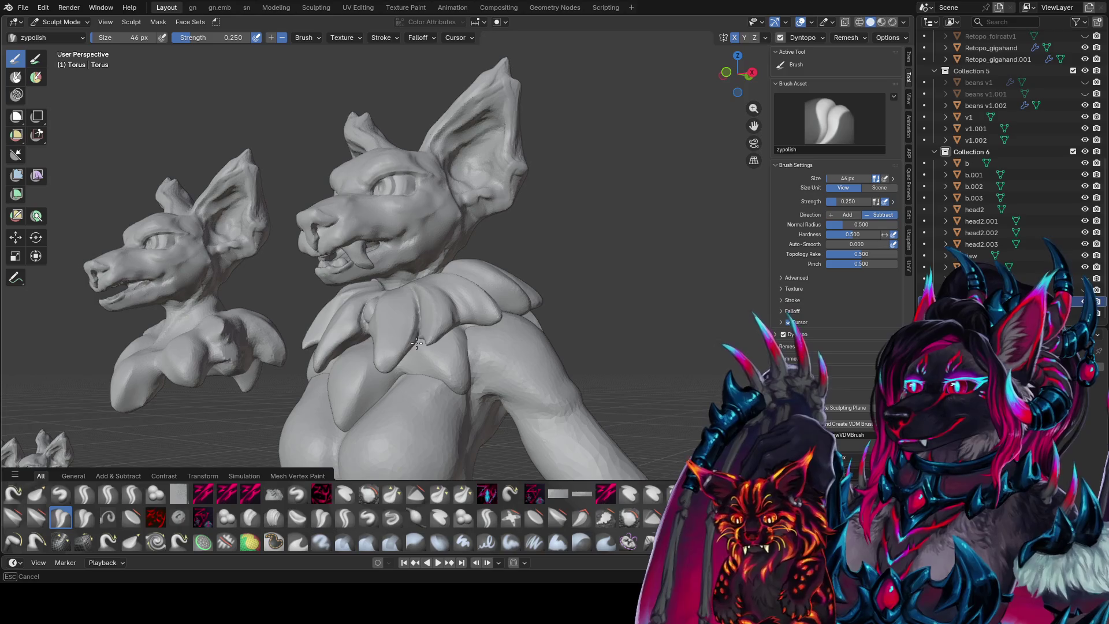
mouse_move(418, 328)
middle_down()
mouse_move(451, 299)
mouse_move(442, 359)
middle_up()
drag(440, 328, 446, 350)
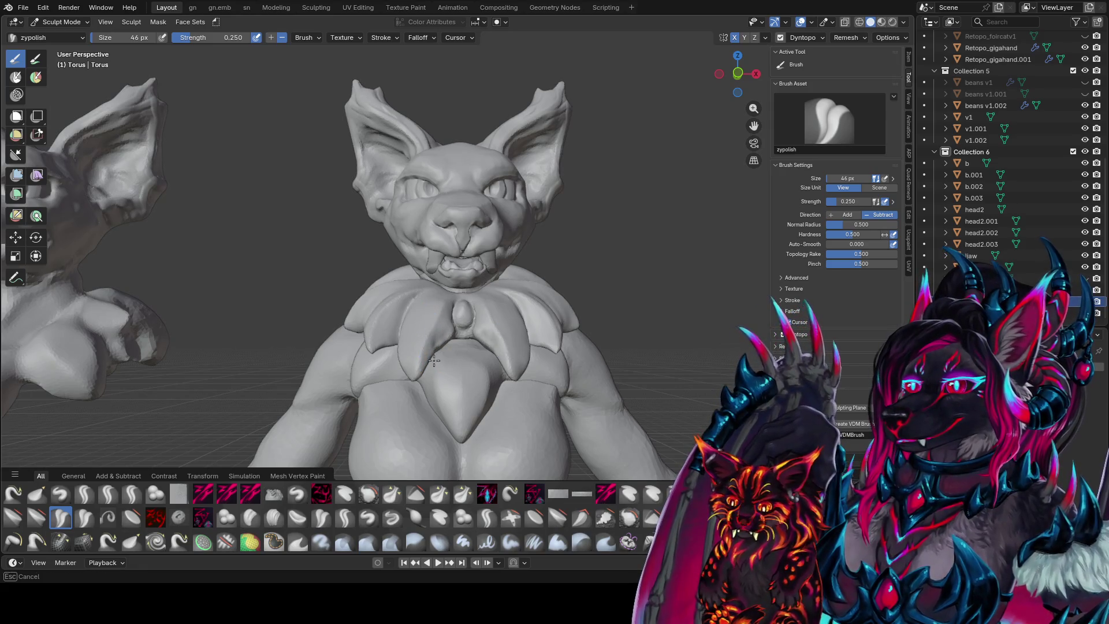
mouse_move(433, 360)
middle_down()
mouse_move(437, 390)
mouse_move(460, 384)
middle_up()
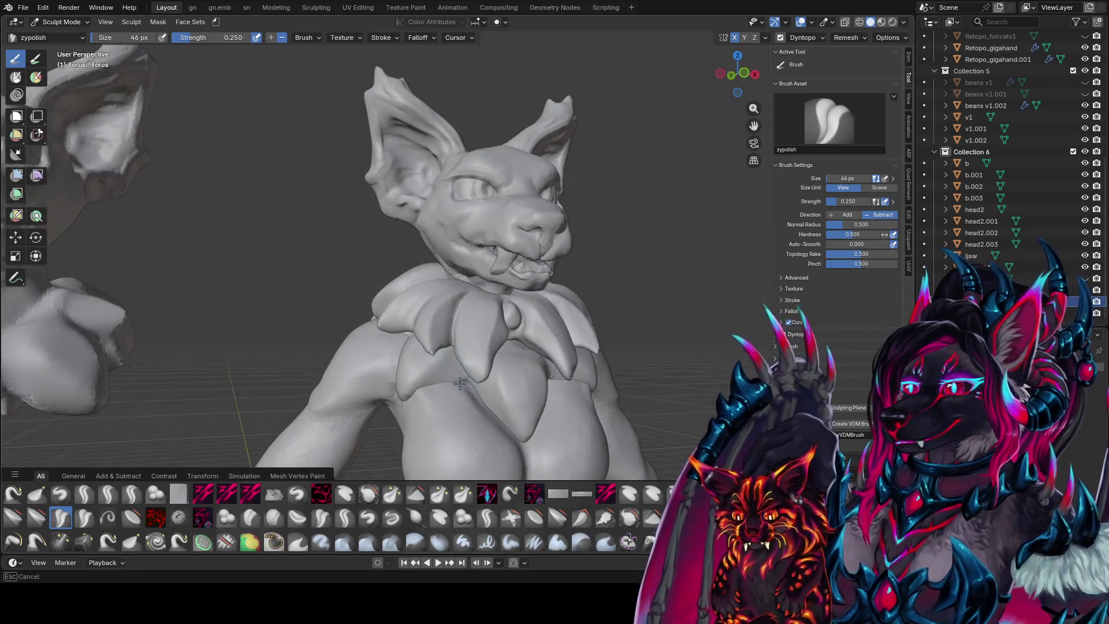
middle_drag(476, 312, 476, 346)
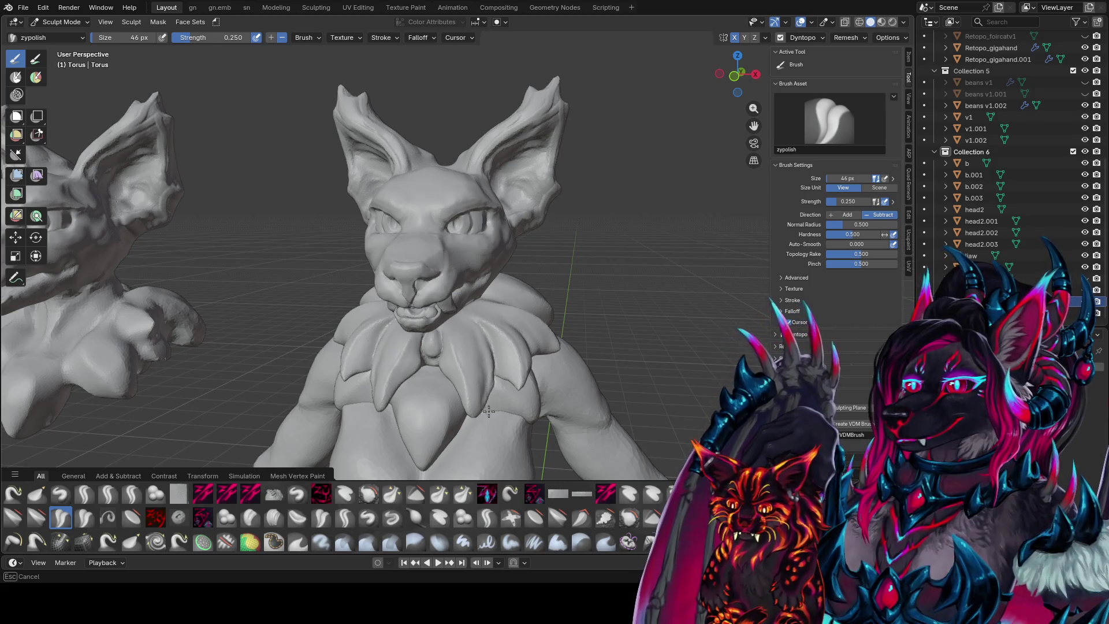
middle_drag(496, 372, 504, 305)
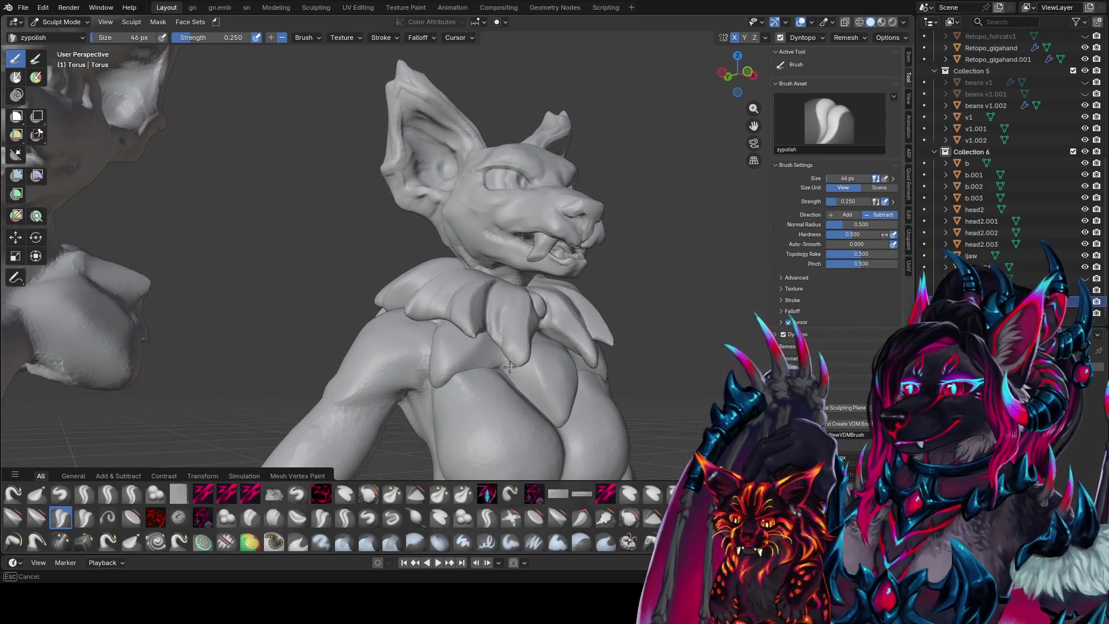
mouse_move(508, 366)
middle_down()
mouse_move(460, 386)
mouse_move(440, 353)
middle_up()
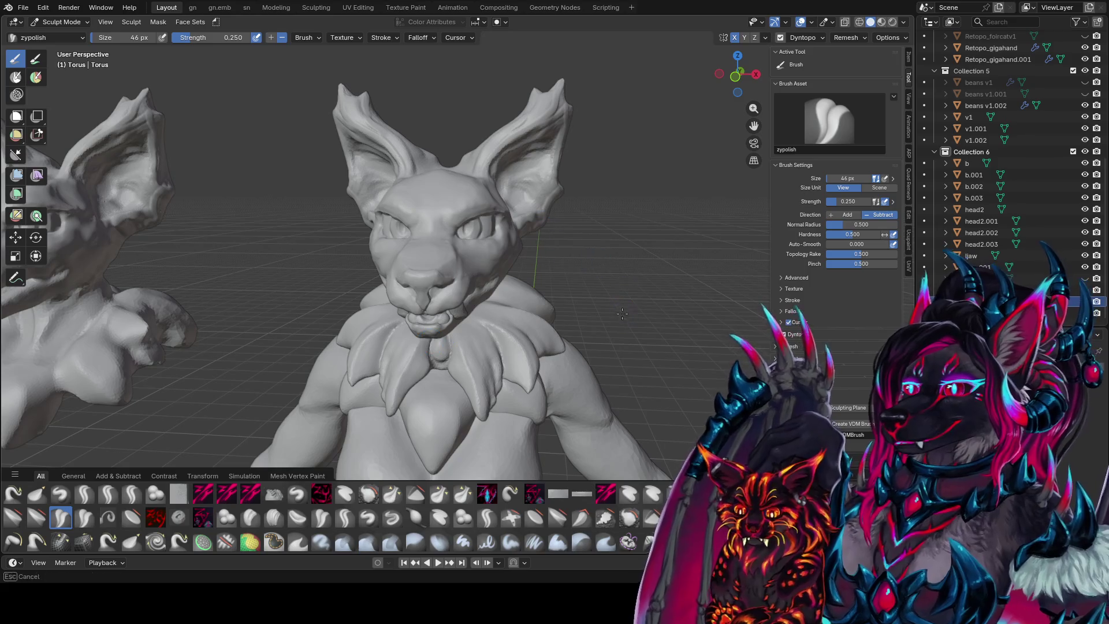
- Polish the torso from the side, save, and switch to the zypolish 2 brush via Quick Favorites
middle_drag(574, 266, 441, 255)
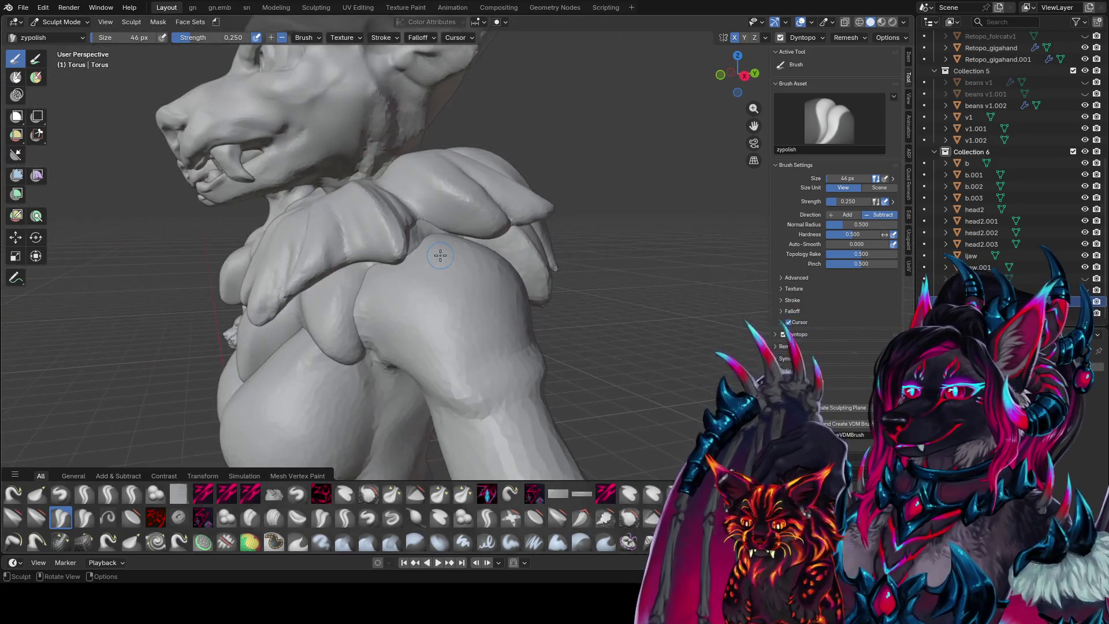
middle_drag(572, 133, 631, 121)
mouse_move(506, 180)
middle_down()
mouse_move(407, 251)
mouse_move(417, 241)
mouse_move(400, 224)
mouse_move(408, 218)
middle_up()
key(ctrl+s)
key(q)
click(399, 247)
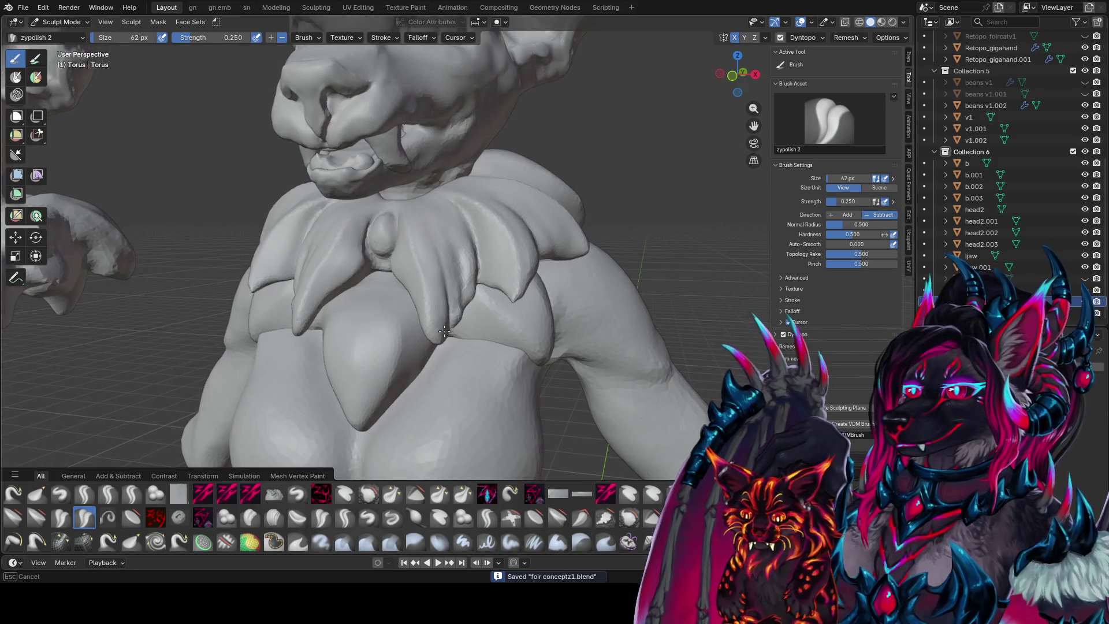
- Smooth the collar spikes under the muzzle with zypolish 2, then bring up Quick Favorites
mouse_move(448, 299)
middle_down()
mouse_move(449, 316)
mouse_move(465, 260)
middle_up()
middle_drag(468, 317, 495, 248)
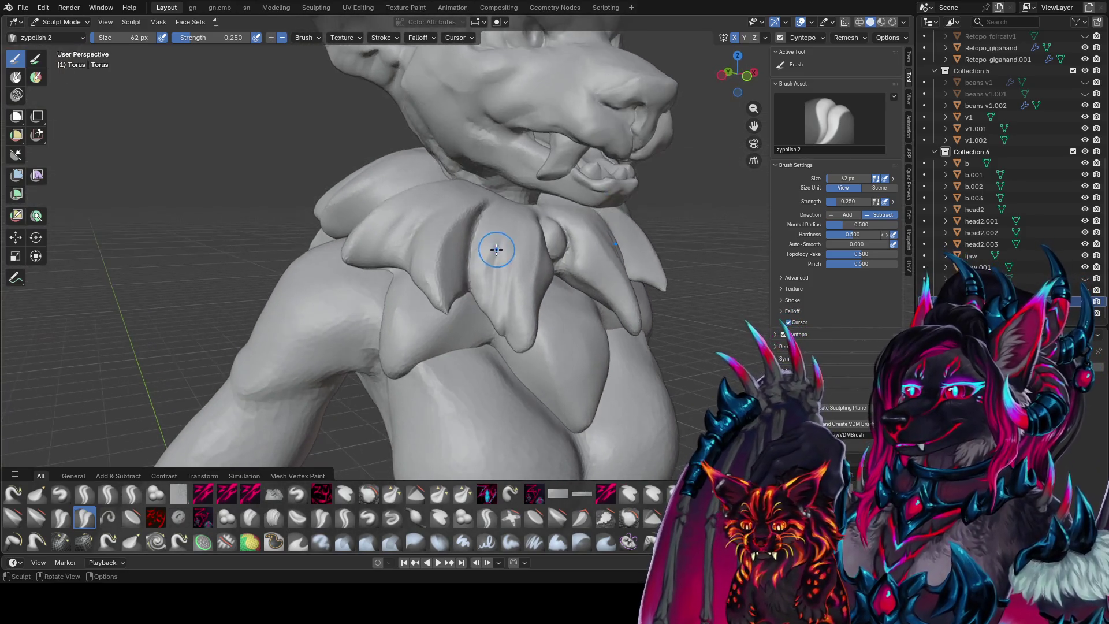
mouse_move(487, 303)
middle_down()
mouse_move(472, 335)
mouse_move(467, 288)
middle_up()
key(q)
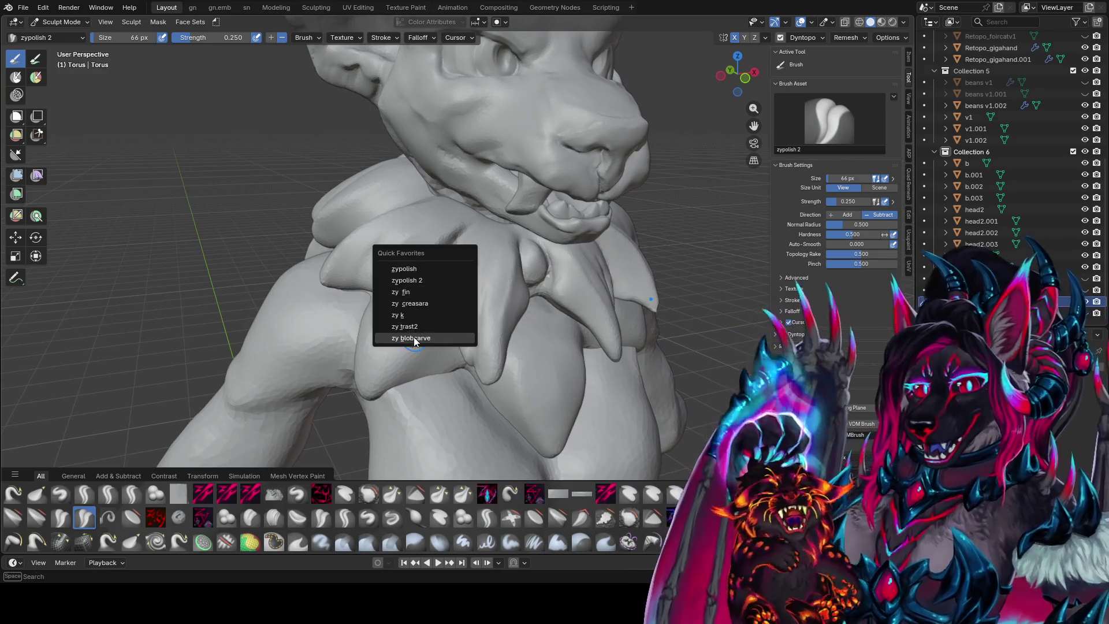
- Pick the zy blobcarve brush, shrink it, and carve grooves into the chest tufts
click(412, 339)
key(f)
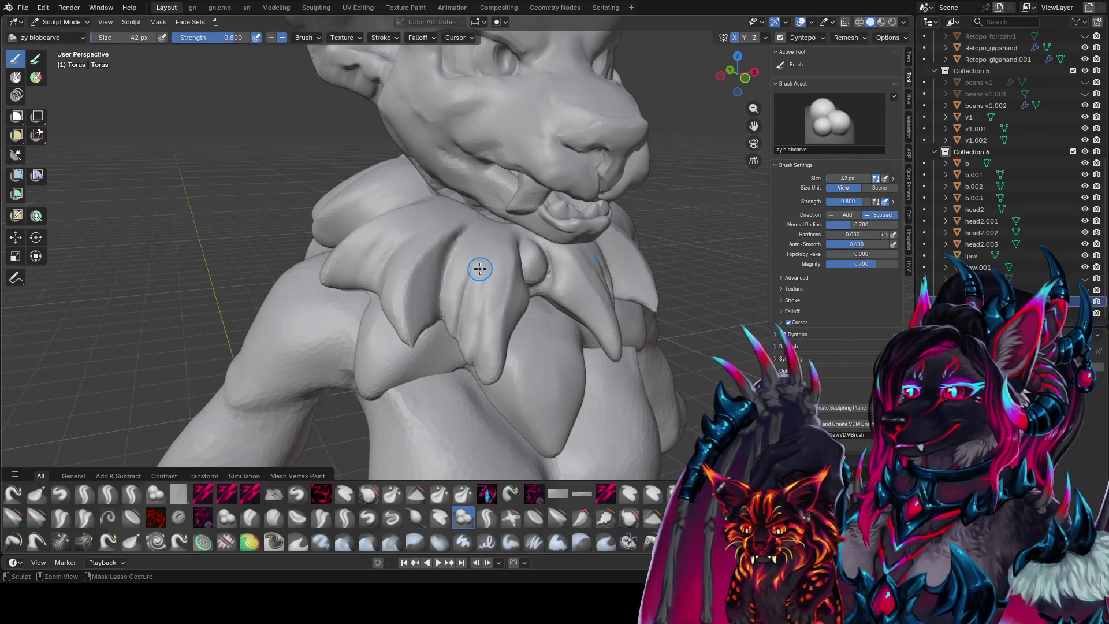
click(467, 323)
click(481, 272)
middle_drag(479, 273, 485, 260)
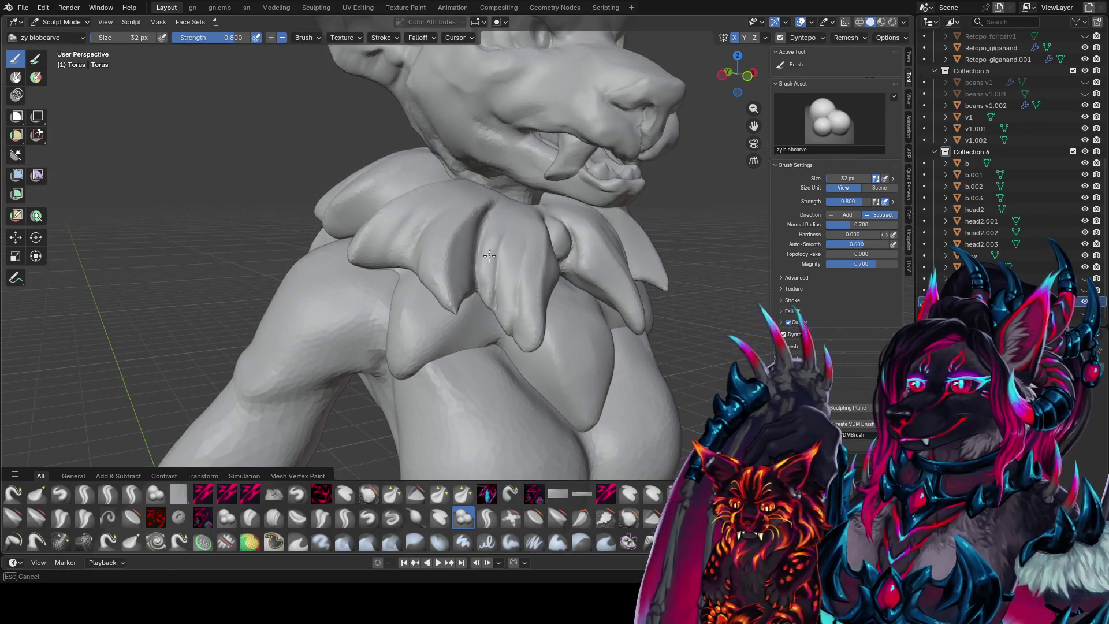
middle_drag(485, 286, 456, 241)
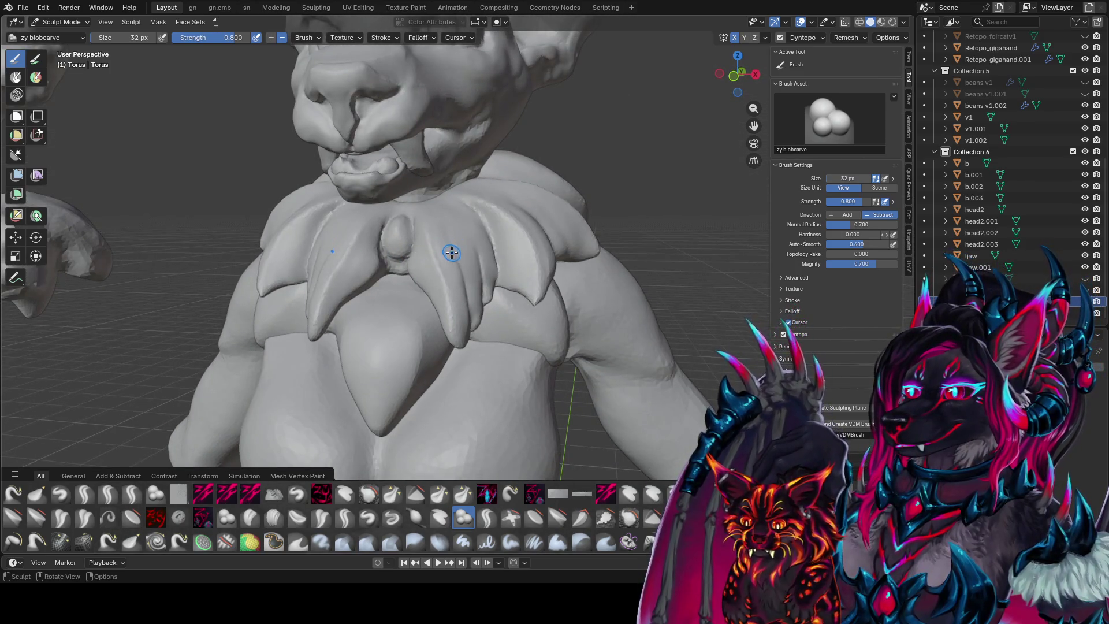
- Enlarge the brush, carve a rounded bump between the tufts, and save
key(ctrl+s)
middle_drag(449, 246, 473, 229)
key(f)
click(475, 235)
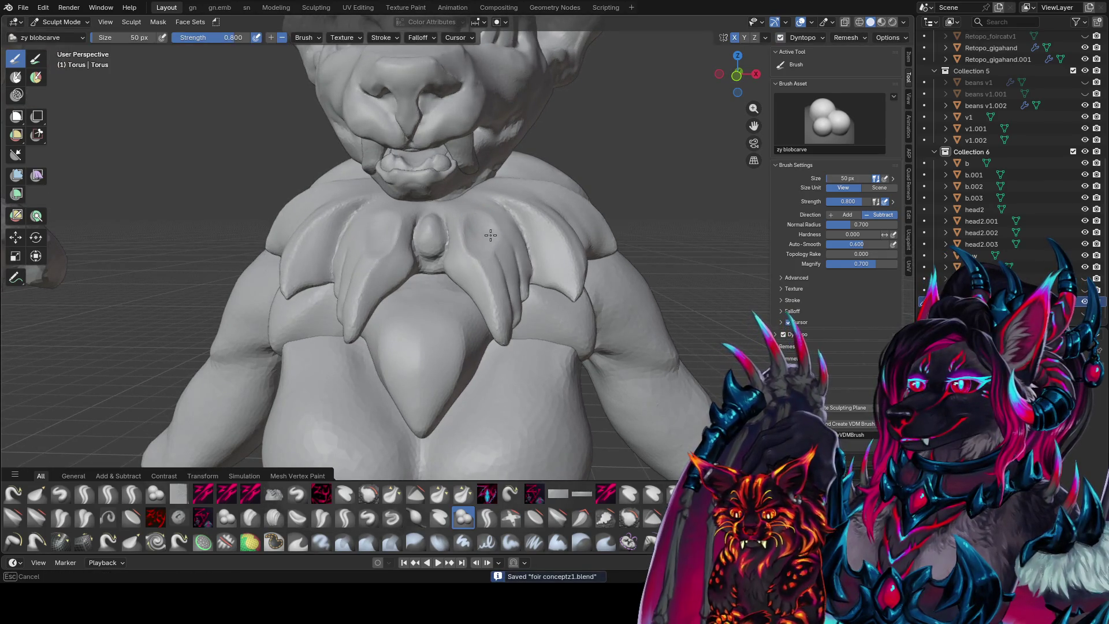
mouse_move(496, 223)
middle_down()
mouse_move(519, 218)
mouse_move(449, 212)
mouse_move(407, 235)
mouse_move(498, 205)
mouse_move(600, 218)
mouse_move(606, 187)
mouse_move(564, 192)
middle_up()
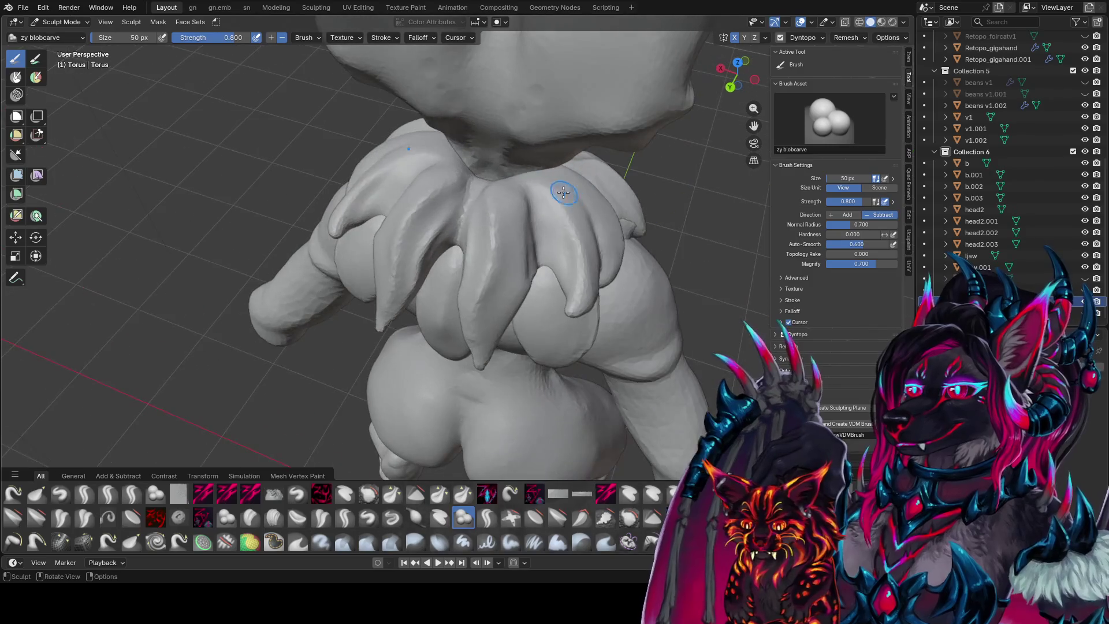
middle_drag(491, 181, 480, 178)
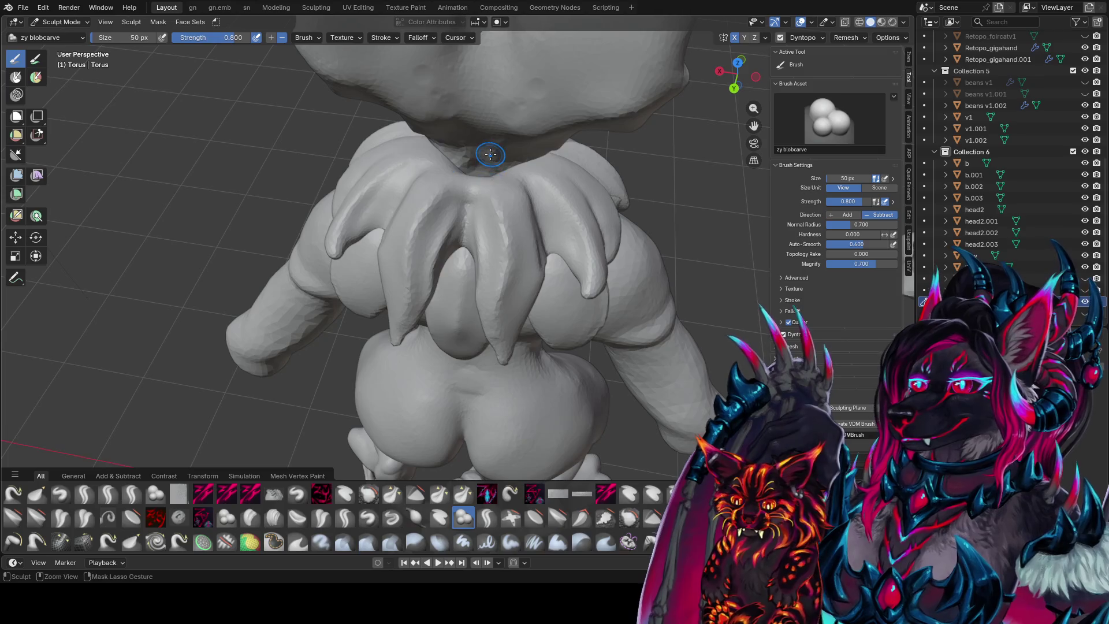
key(ctrl+s)
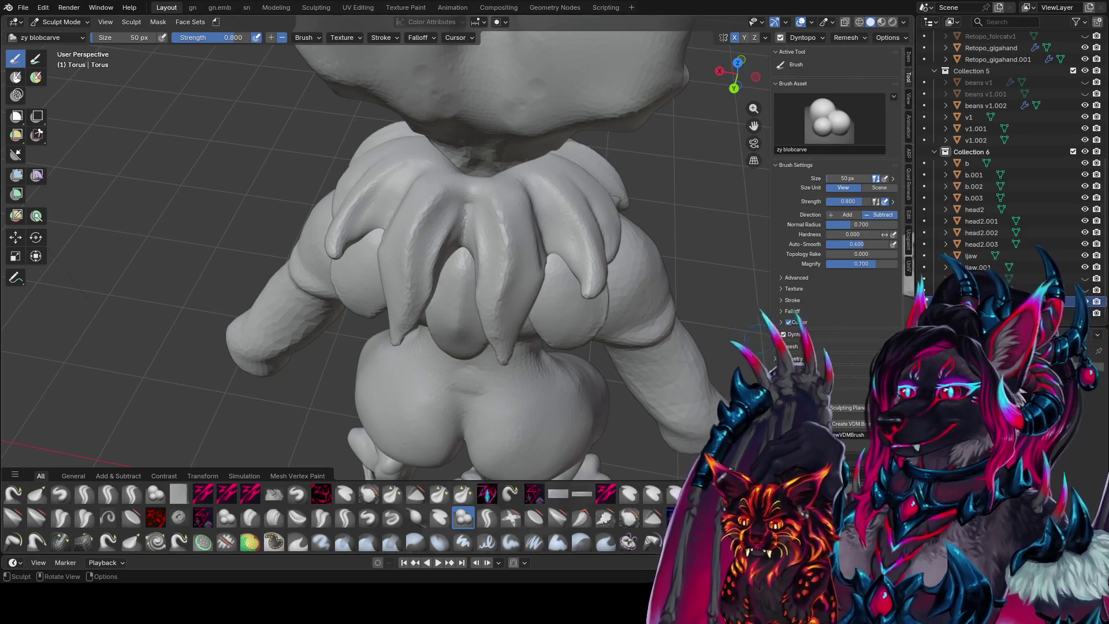
scroll(489, 212, down, 5)
- Zoom out to the full figures, save, and return to object mode
middle_drag(468, 217, 602, 199)
key(ctrl+s)
key(ctrl+Tab)
scroll(588, 200, down, 2)
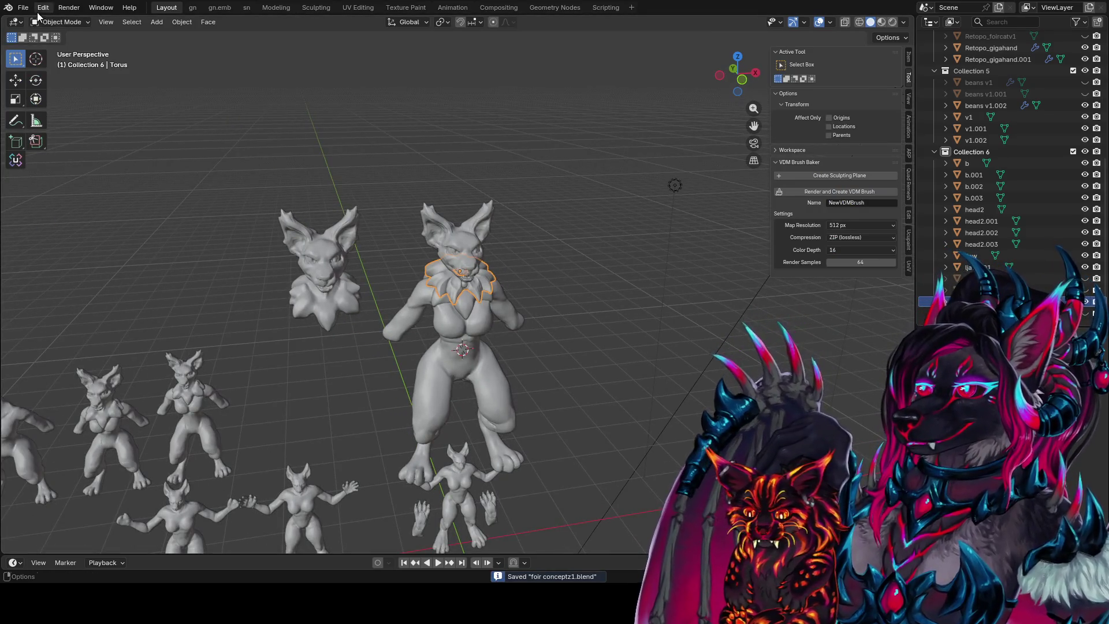
- Add a Round Cube, move it up along Z above the figures, and save
mouse_move(486, 169)
middle_down()
mouse_move(508, 180)
mouse_move(535, 229)
middle_up()
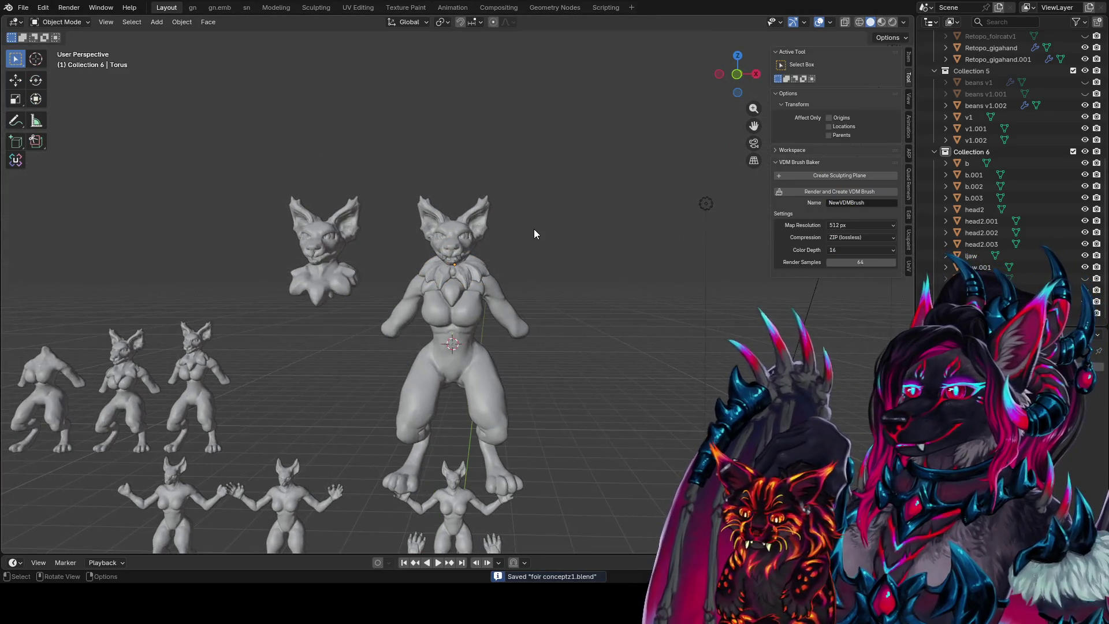
key(shift+a)
key(space)
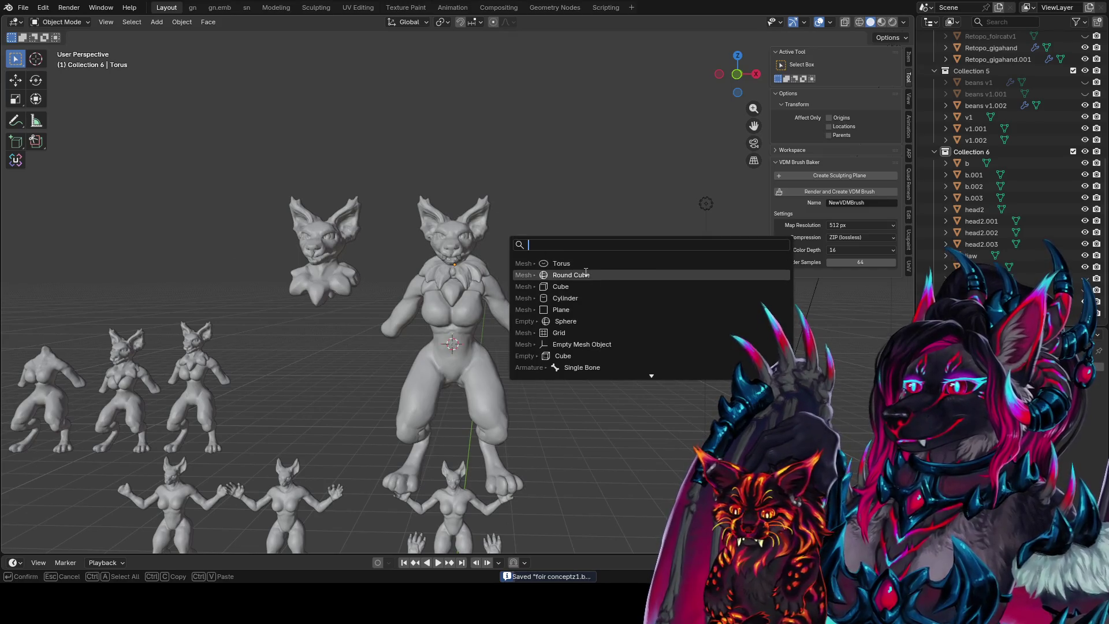
click(585, 276)
key(g)
key(z)
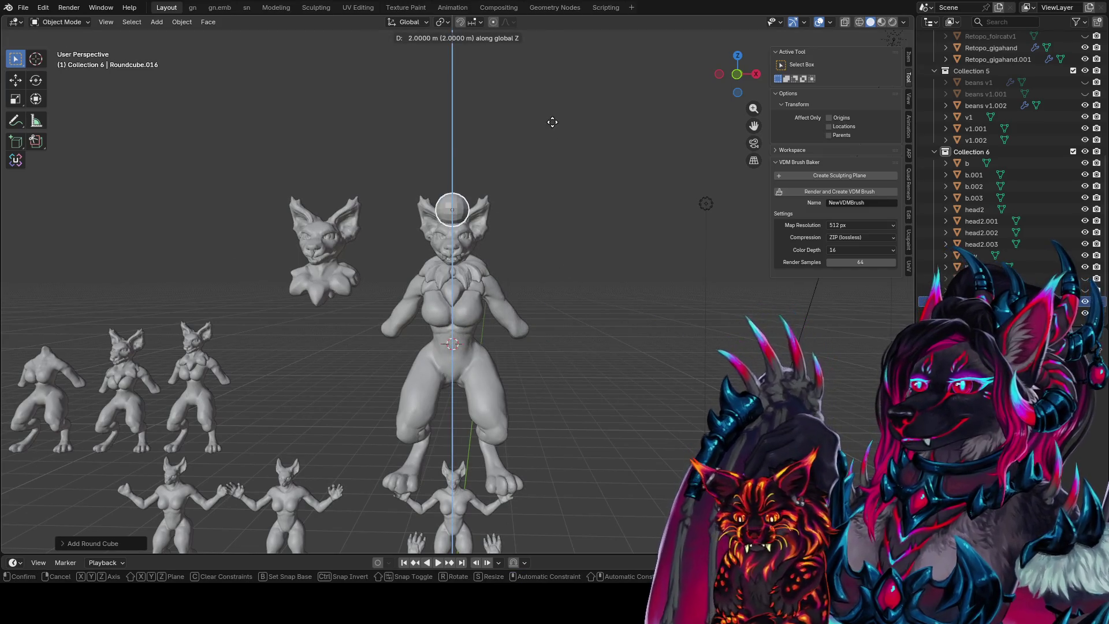
click(553, 82)
middle_drag(553, 82, 550, 143)
key(ctrl+s)
scroll(504, 234, up, 2)
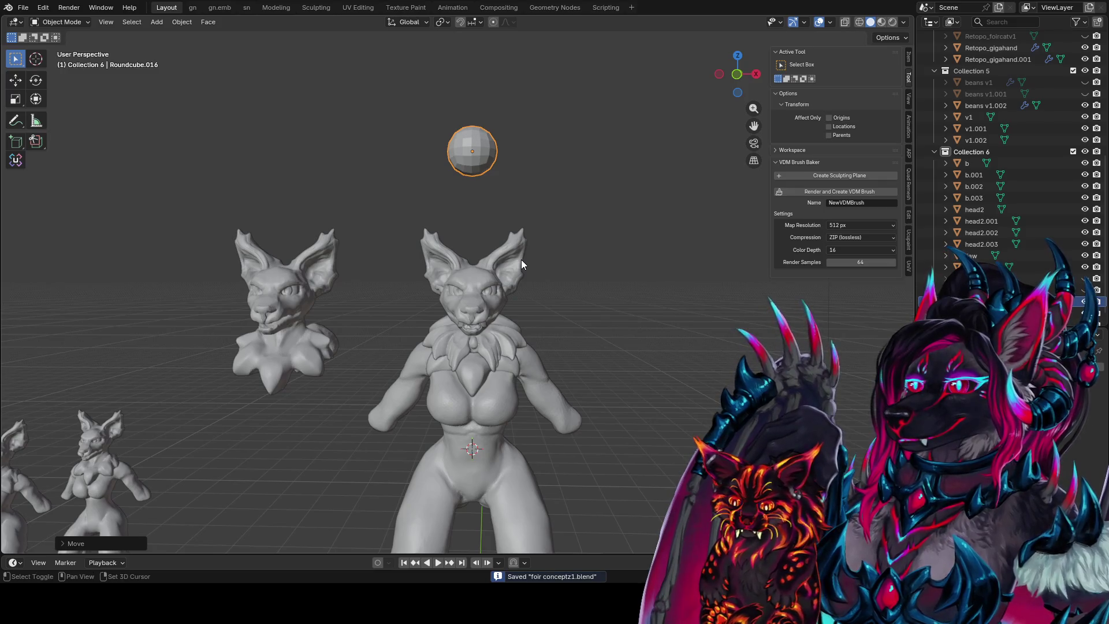
- Raise the round cube higher on Z and enter Sculpt Mode on it
middle_drag(521, 259, 538, 360)
scroll(533, 295, up, 3)
middle_drag(537, 275, 517, 343)
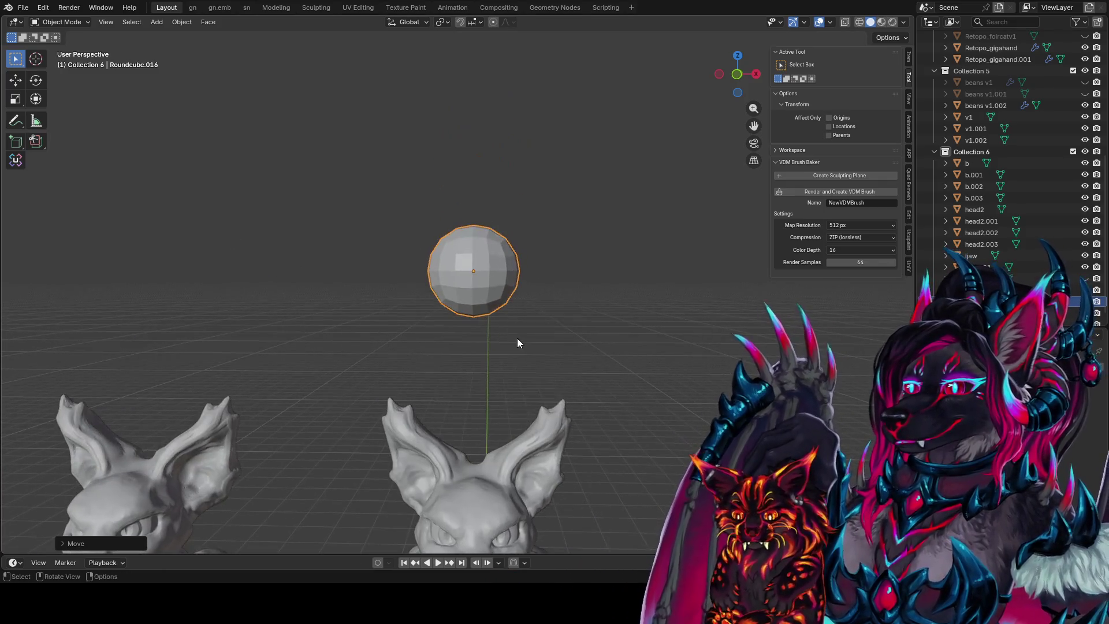
key(g)
key(z)
click(520, 227)
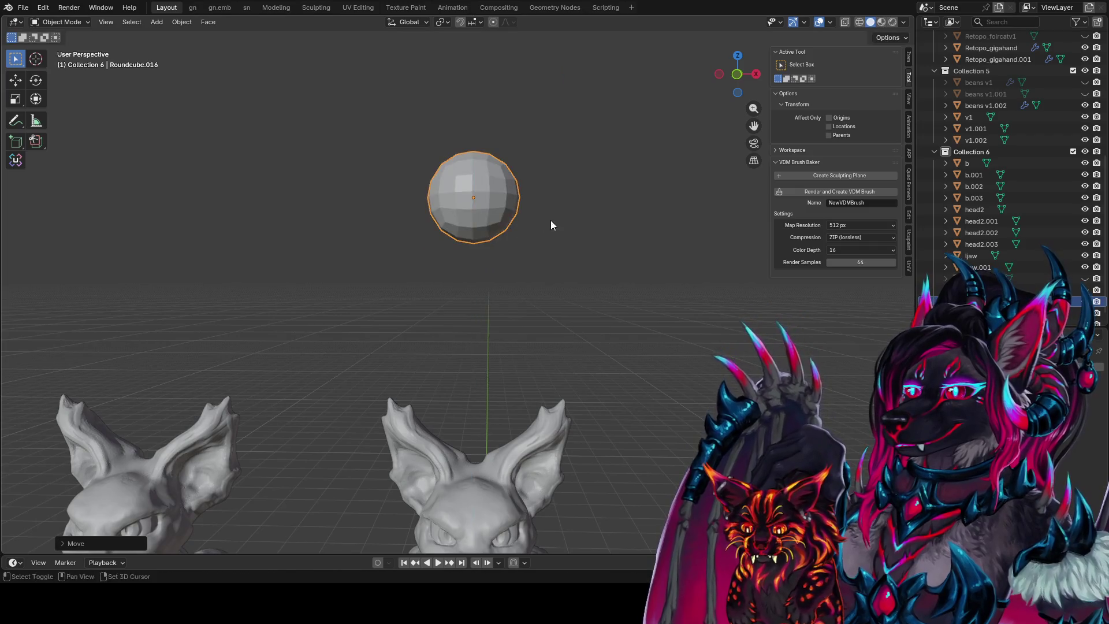
mouse_move(550, 222)
shift+middle_down()
mouse_move(546, 181)
mouse_move(535, 232)
shift+middle_up()
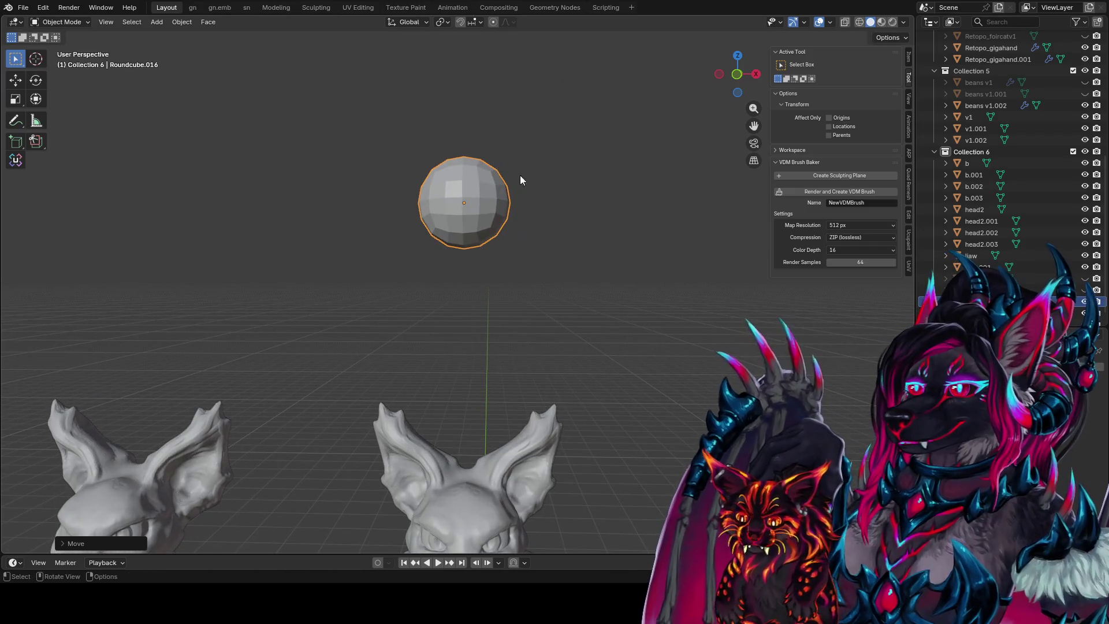
key(ctrl+Tab)
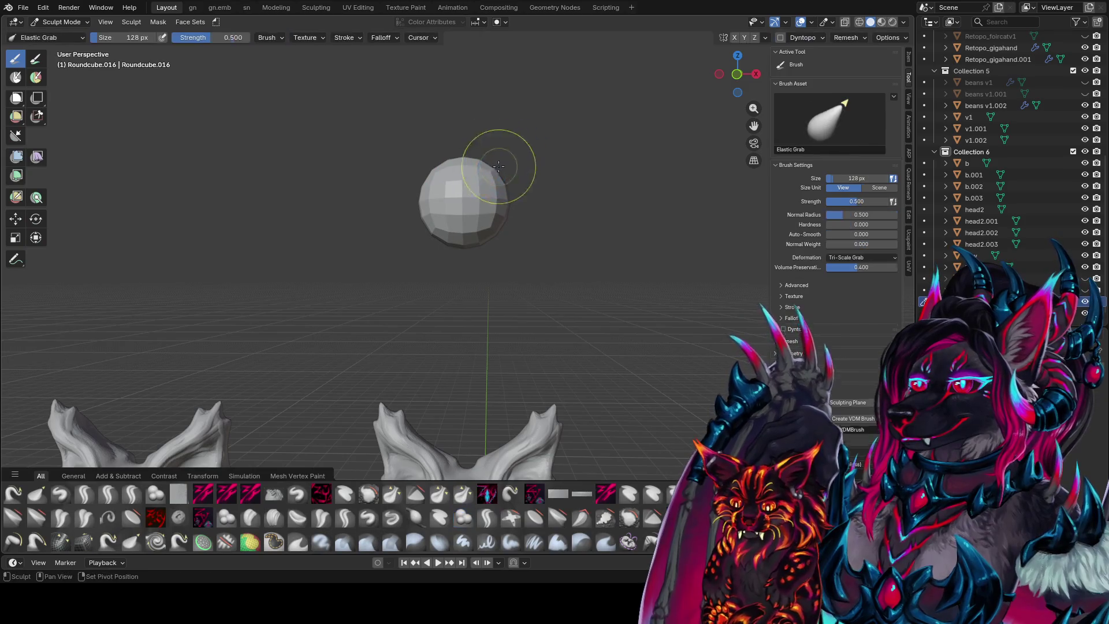
- Resize the Elastic Grab brush and stretch the round cube into a taller head shape
key(f)
click(488, 161)
key(f)
mouse_move(487, 161)
middle_down()
mouse_move(472, 166)
mouse_move(735, 59)
mouse_move(483, 193)
middle_up()
click(473, 164)
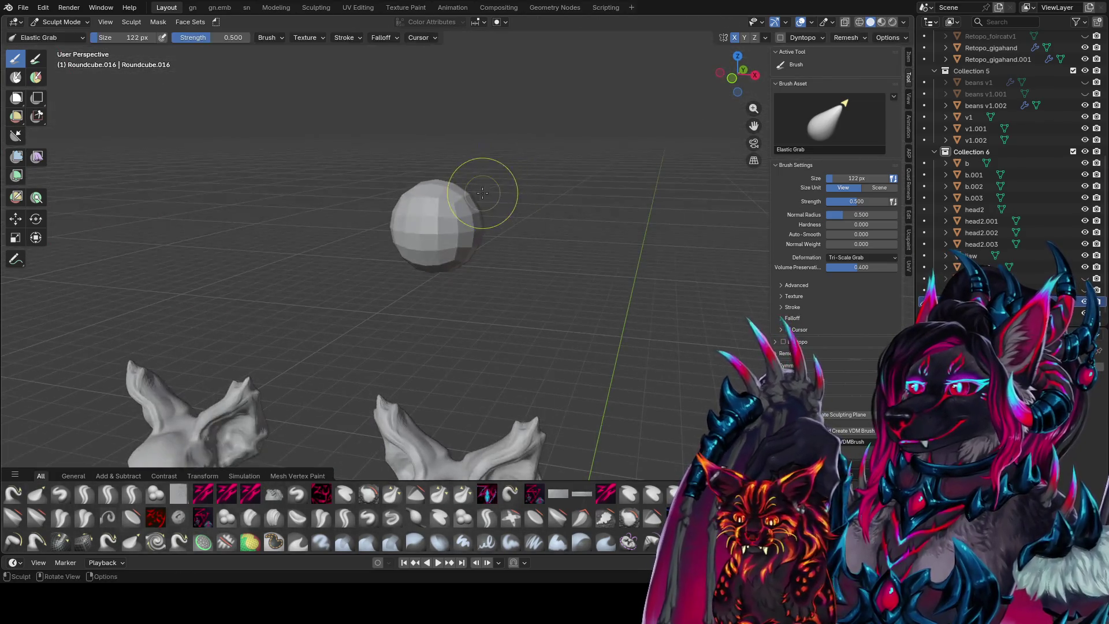
key(f)
click(495, 185)
drag(495, 186, 598, 129)
mouse_move(599, 130)
middle_down()
mouse_move(555, 122)
mouse_move(346, 198)
middle_up()
drag(347, 198, 364, 217)
mouse_move(364, 216)
middle_down()
mouse_move(443, 310)
mouse_move(508, 272)
mouse_move(500, 195)
mouse_move(417, 193)
mouse_move(519, 226)
middle_up()
- Pull the top corners up into points with 104 and 88 px brushes
key(f)
click(500, 195)
key(f)
click(569, 240)
drag(569, 240, 601, 68)
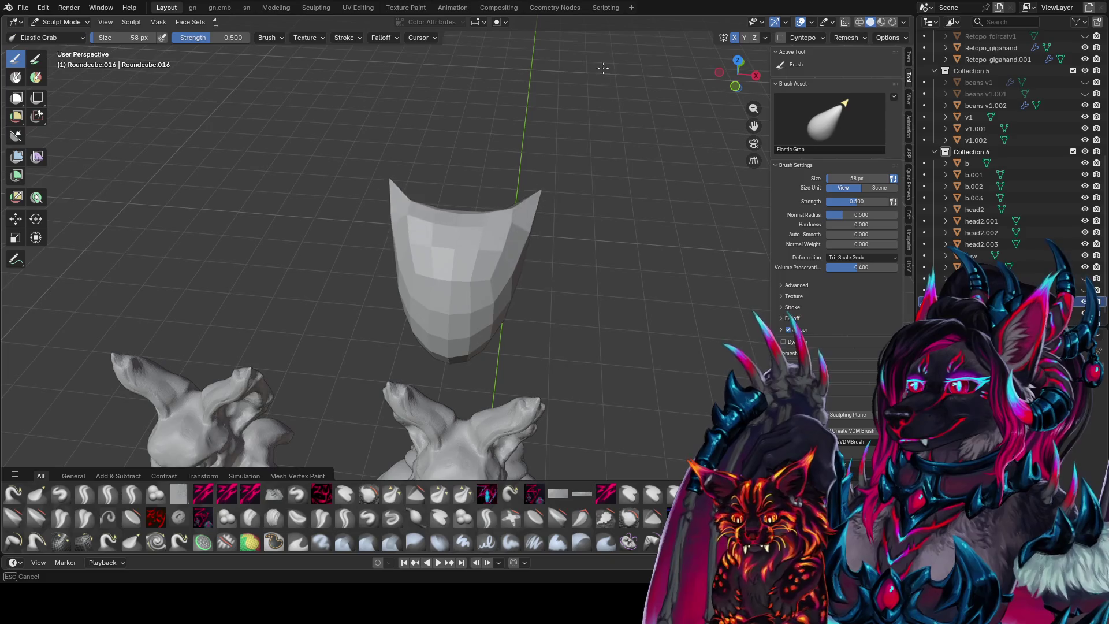
middle_drag(602, 69, 416, 96)
key(f)
click(384, 51)
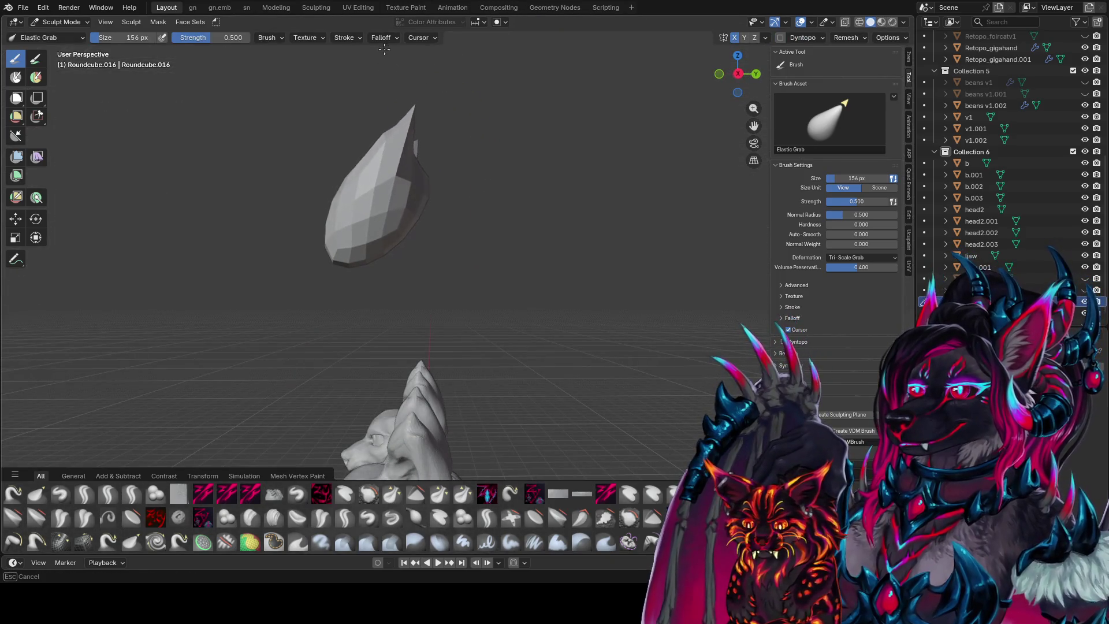
click(433, 147)
middle_drag(433, 148, 664, 239)
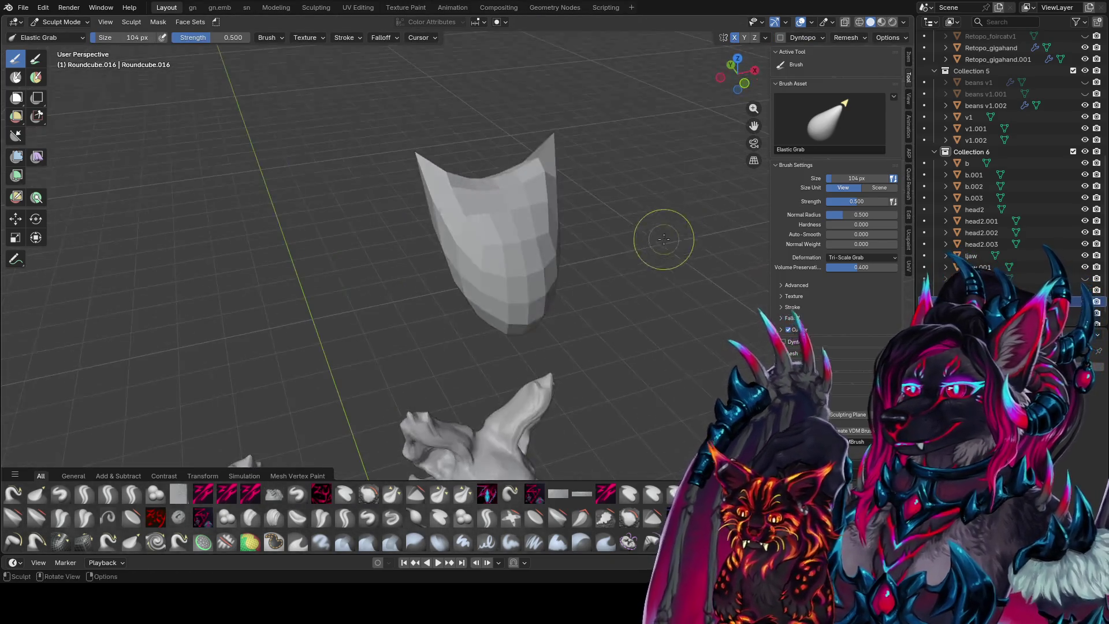
drag(502, 185, 573, 142)
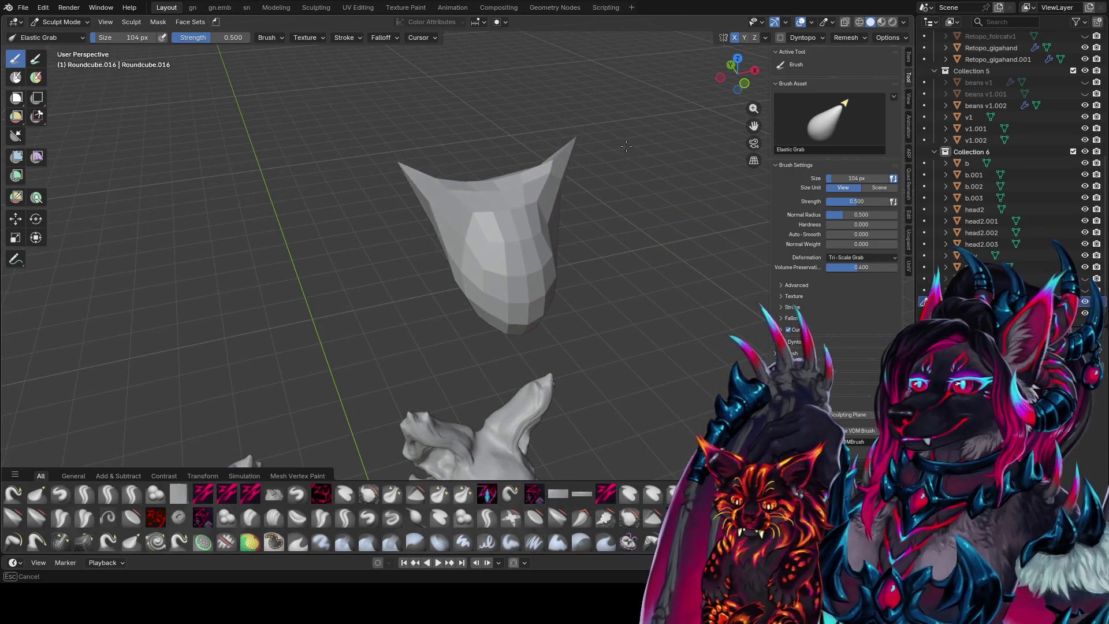
mouse_move(626, 147)
middle_down()
mouse_move(631, 81)
mouse_move(522, 158)
mouse_move(356, 193)
mouse_move(520, 255)
middle_up()
click(502, 174)
- Pull up the ear tips, reshape the lower head, and enlarge both ears
drag(521, 255, 492, 201)
middle_drag(492, 201, 366, 179)
mouse_move(440, 173)
middle_down()
mouse_move(686, 168)
mouse_move(587, 208)
middle_up()
drag(588, 180, 543, 247)
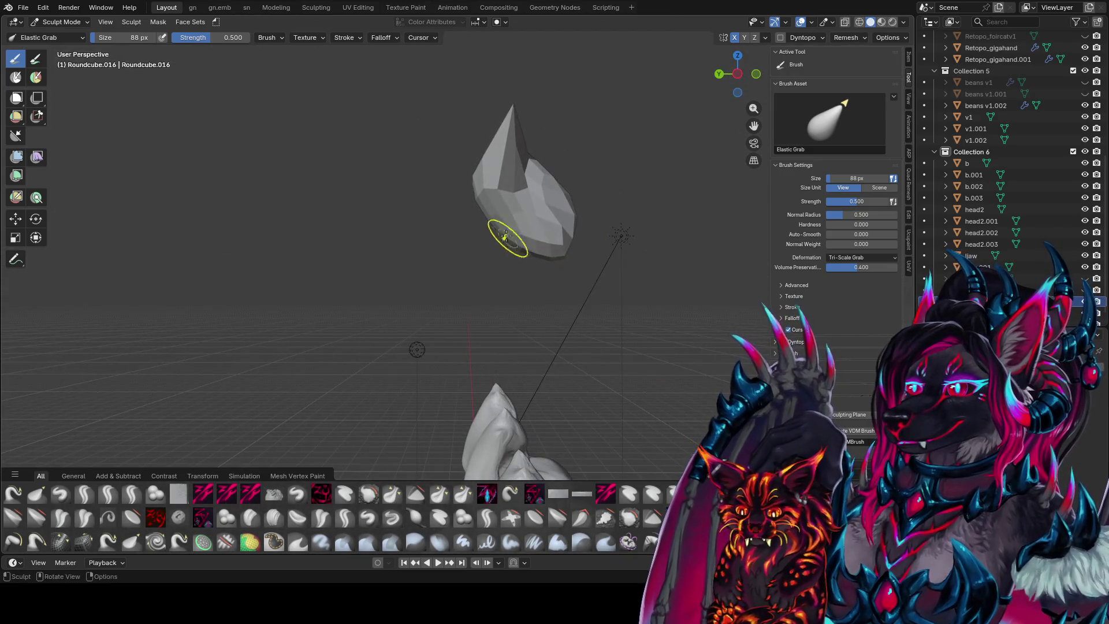
middle_drag(468, 296, 529, 265)
drag(529, 265, 533, 248)
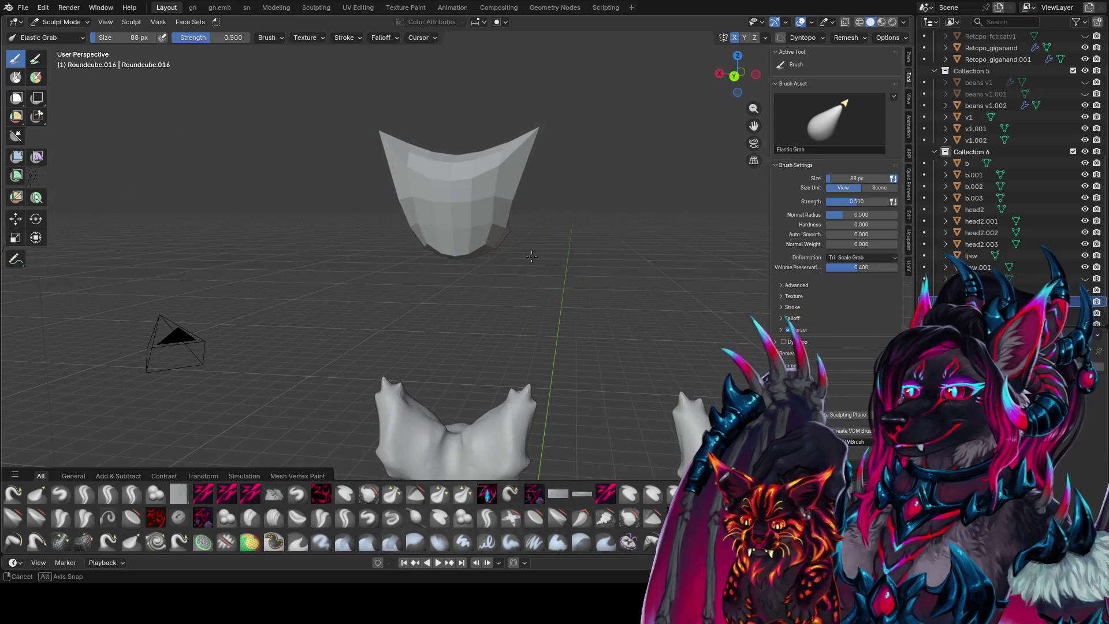
mouse_move(530, 256)
middle_down()
mouse_move(494, 218)
mouse_move(494, 153)
middle_up()
drag(495, 153, 482, 244)
mouse_move(485, 164)
middle_down()
mouse_move(457, 231)
mouse_move(547, 270)
middle_up()
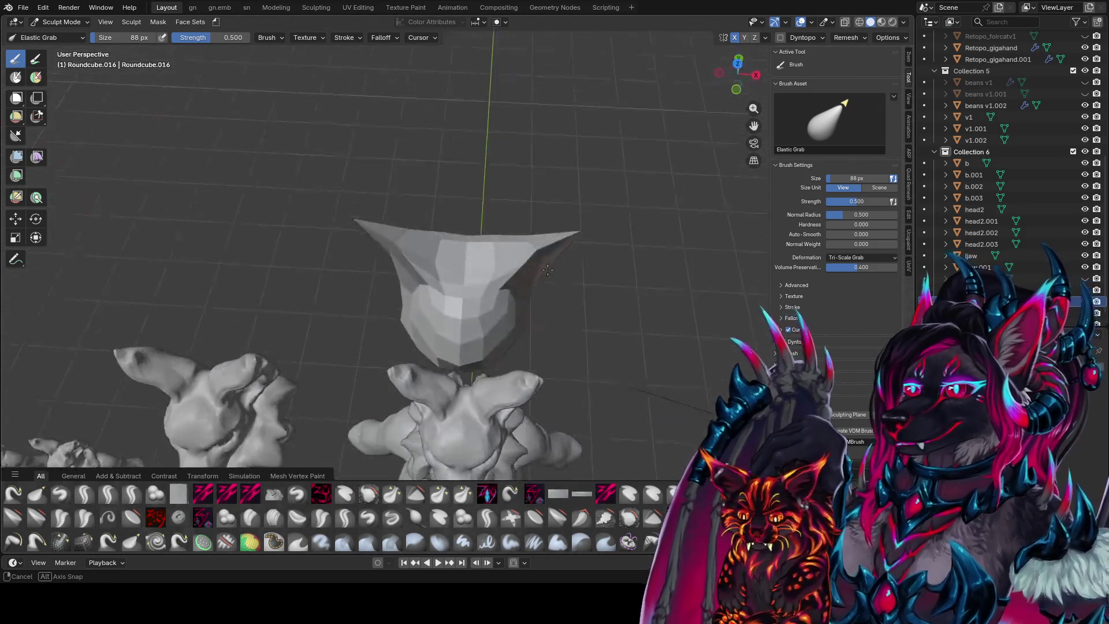
- Shrink the brush to 58 px then 32 px for finer shaping
key(f)
click(519, 280)
mouse_move(520, 280)
middle_down()
mouse_move(544, 204)
mouse_move(512, 198)
mouse_move(462, 223)
middle_up()
key(f)
click(502, 198)
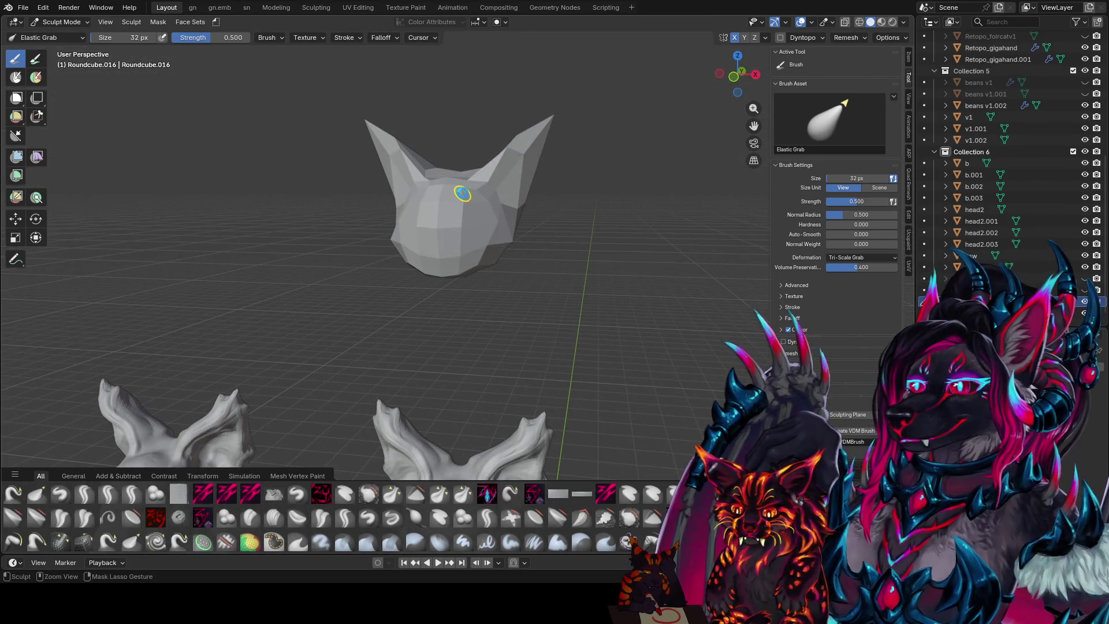
- Inspect the ear-topped head from a couple of angles and save the file
key(ctrl+s)
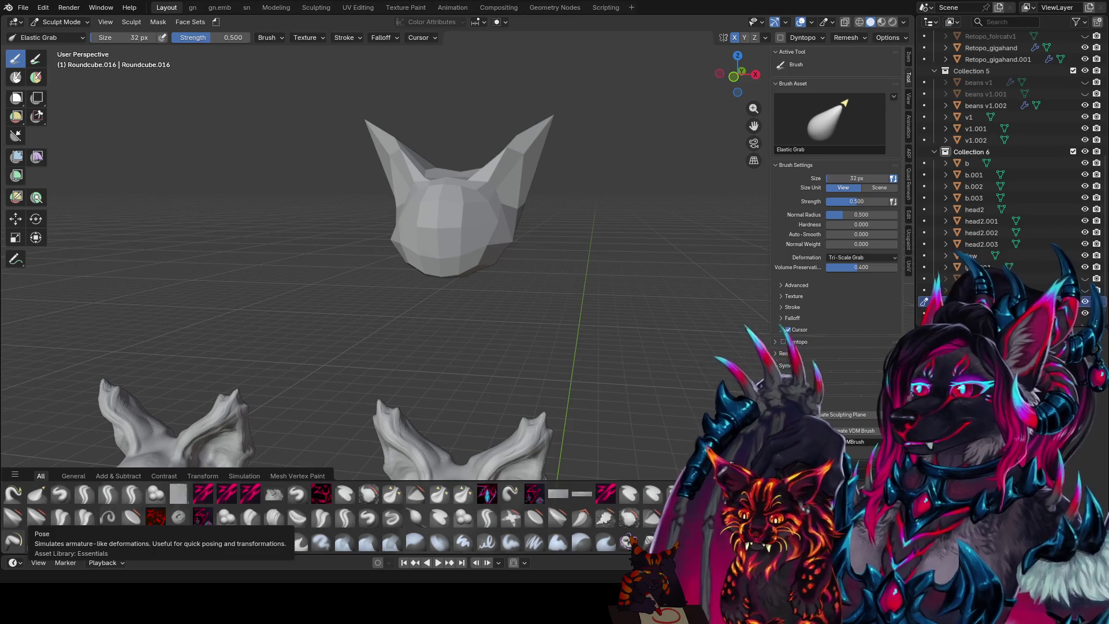
middle_drag(333, 187, 347, 173)
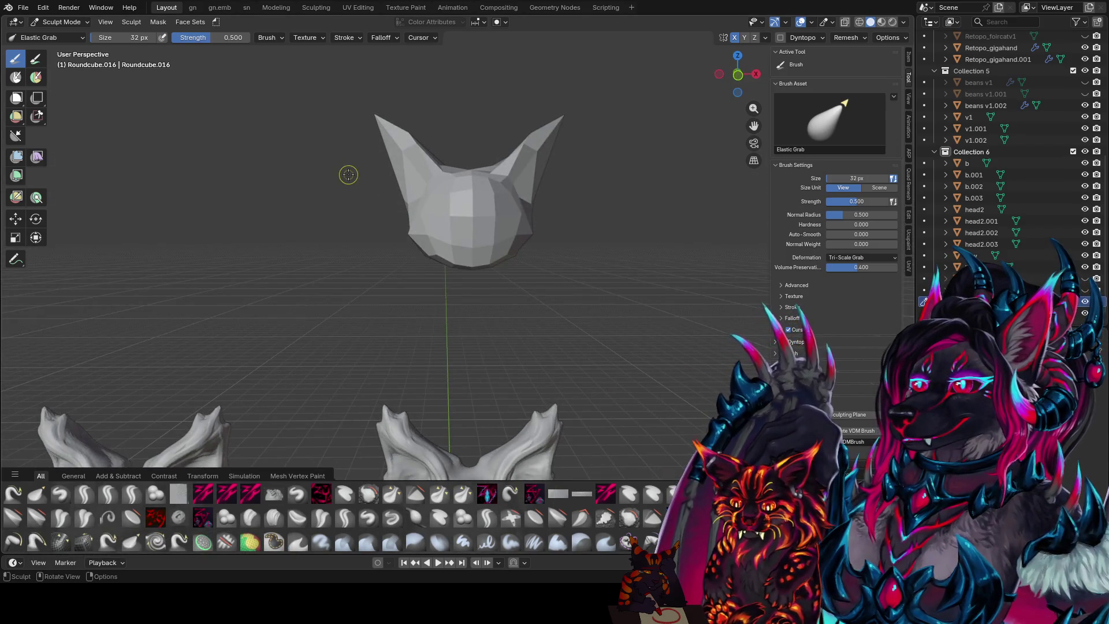
middle_drag(544, 212, 530, 237)
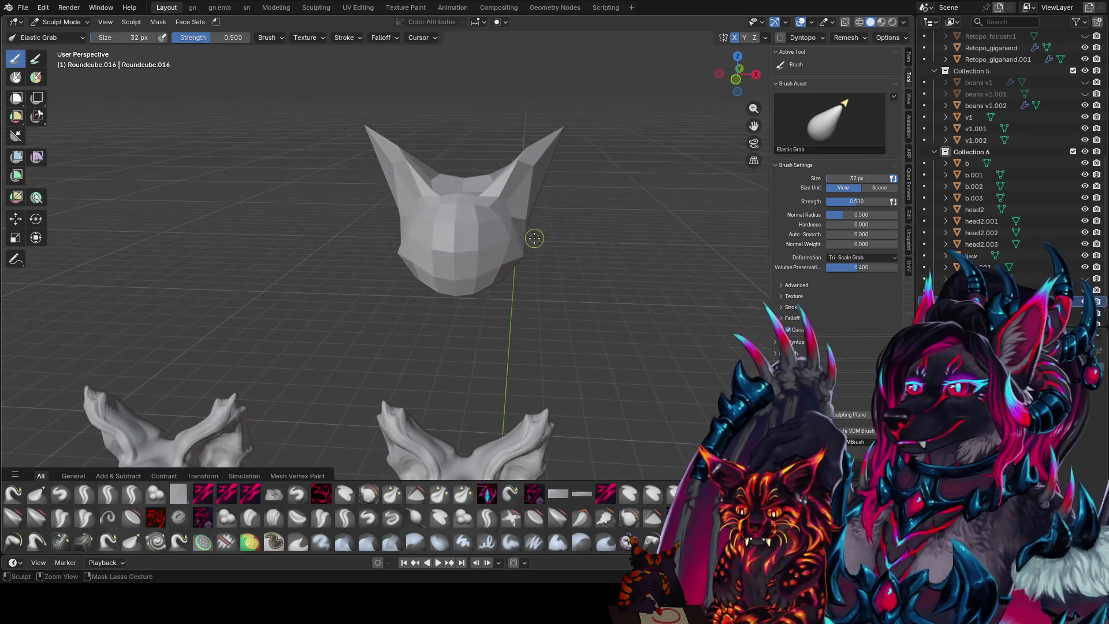
key(ctrl+s)
- Turn on Dyntopo in the sculpt header and switch to the cleave brush
key(ctrl+Tab)
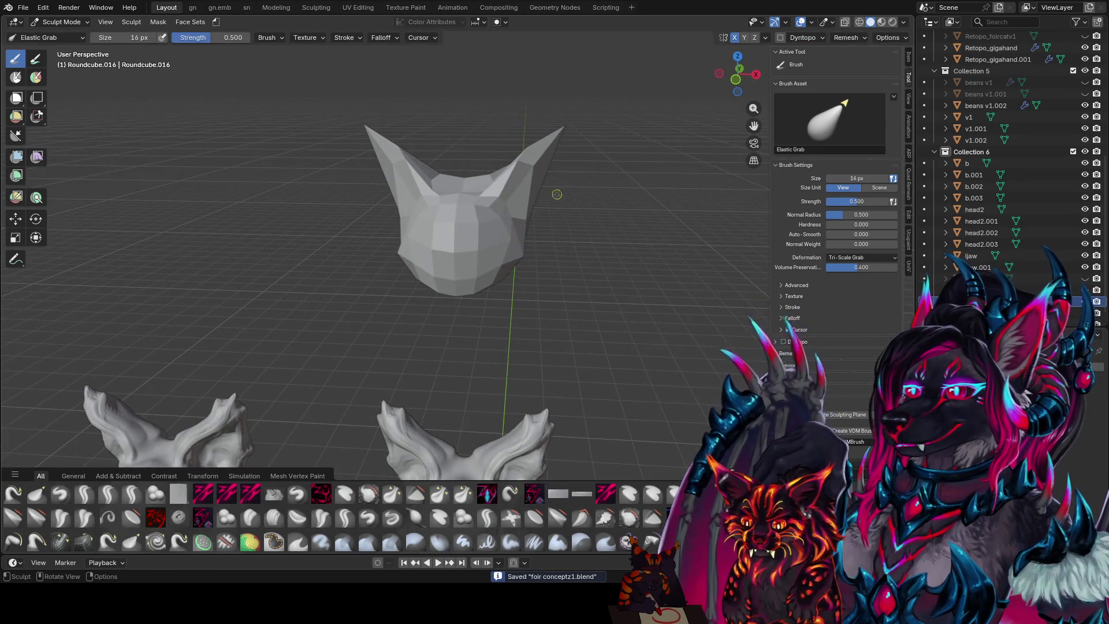
click(779, 37)
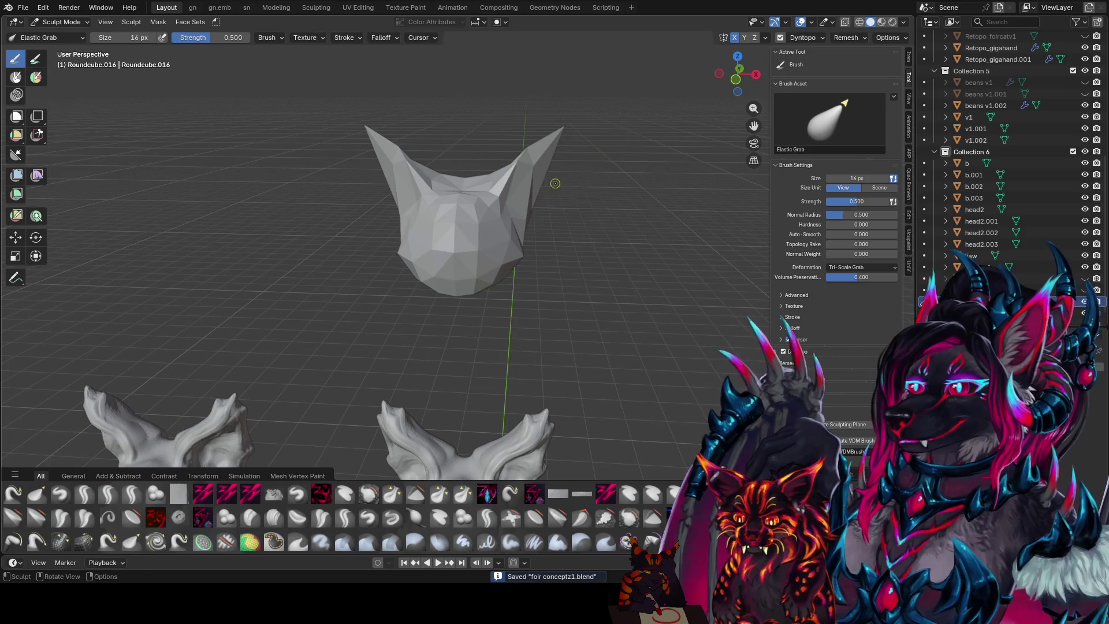
key(shift+c)
- Enlarge the zy cleave brush and carve detail into the ear from a three-quarter view
middle_drag(517, 205, 527, 180)
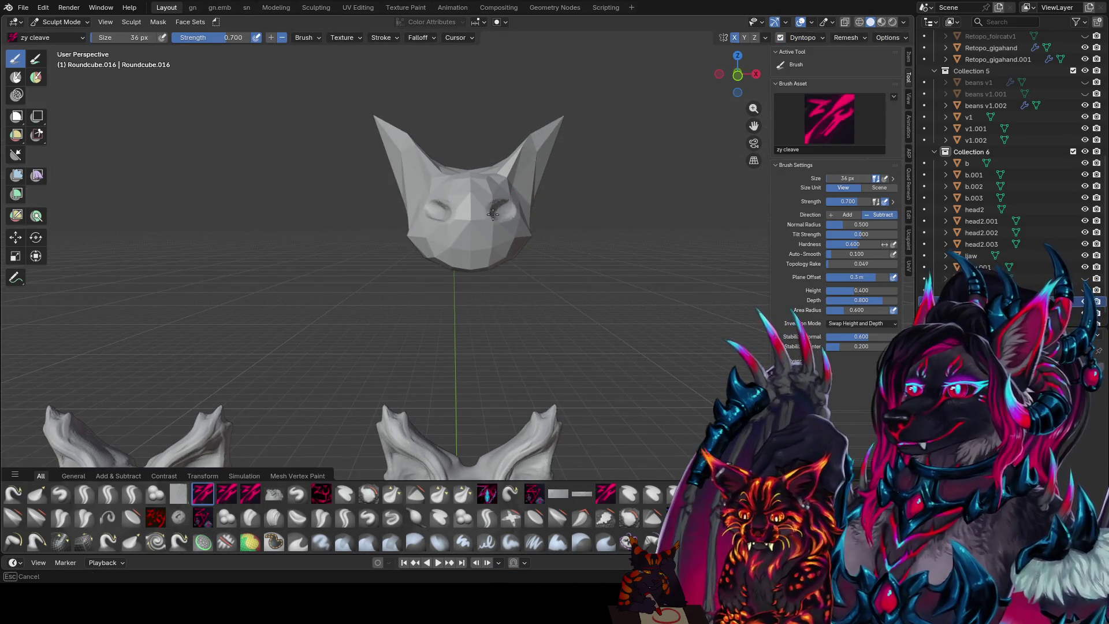
middle_drag(491, 213, 476, 214)
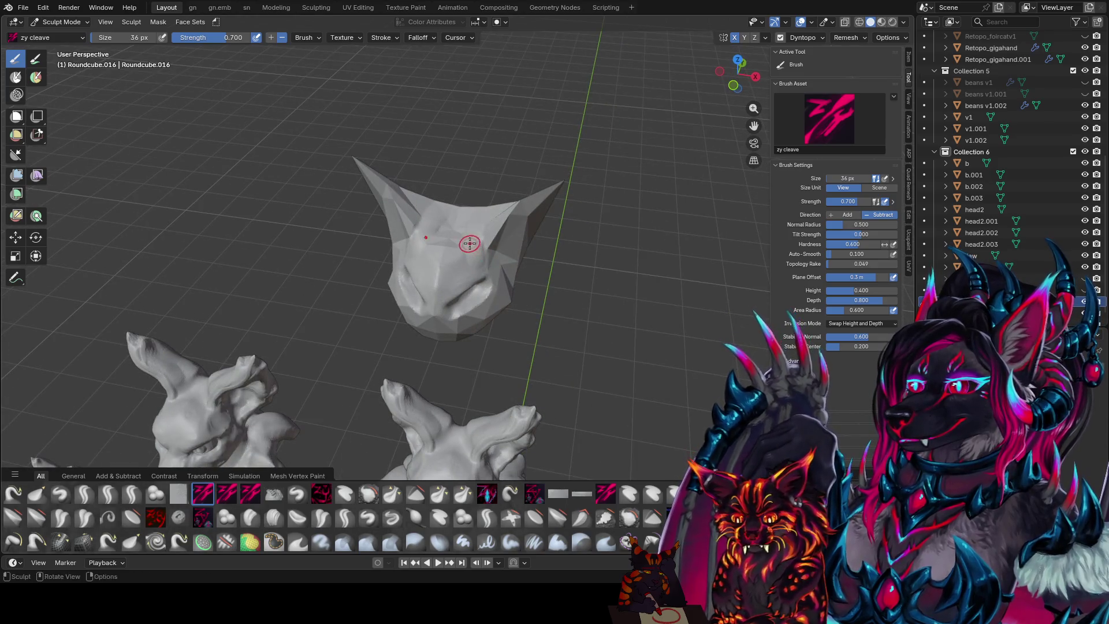
key(f)
click(449, 267)
middle_drag(449, 267, 469, 239)
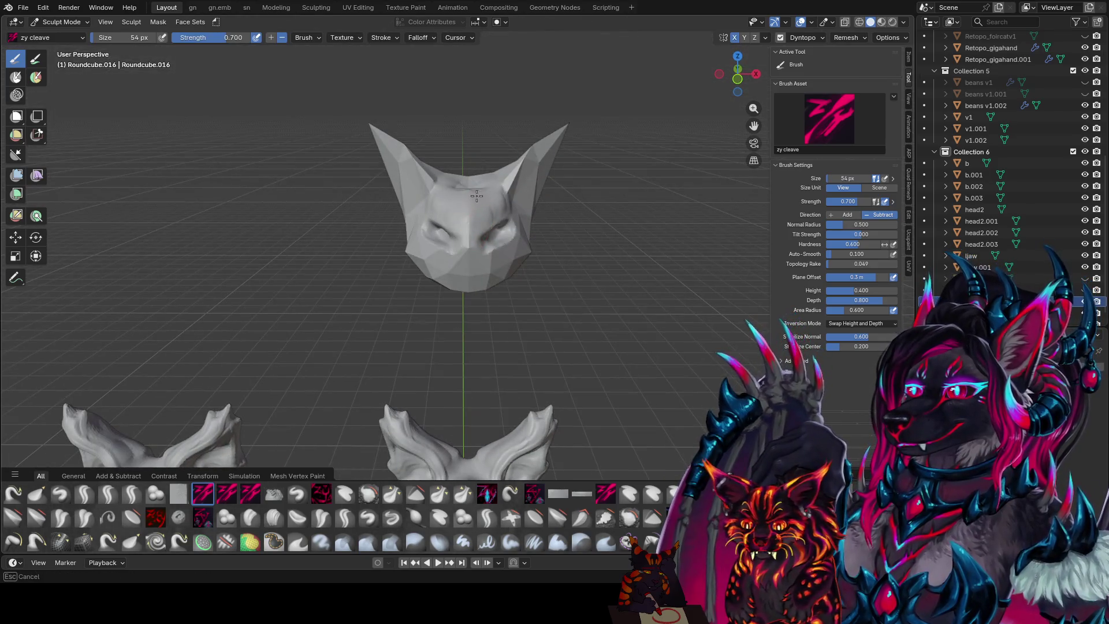
middle_drag(475, 196, 451, 160)
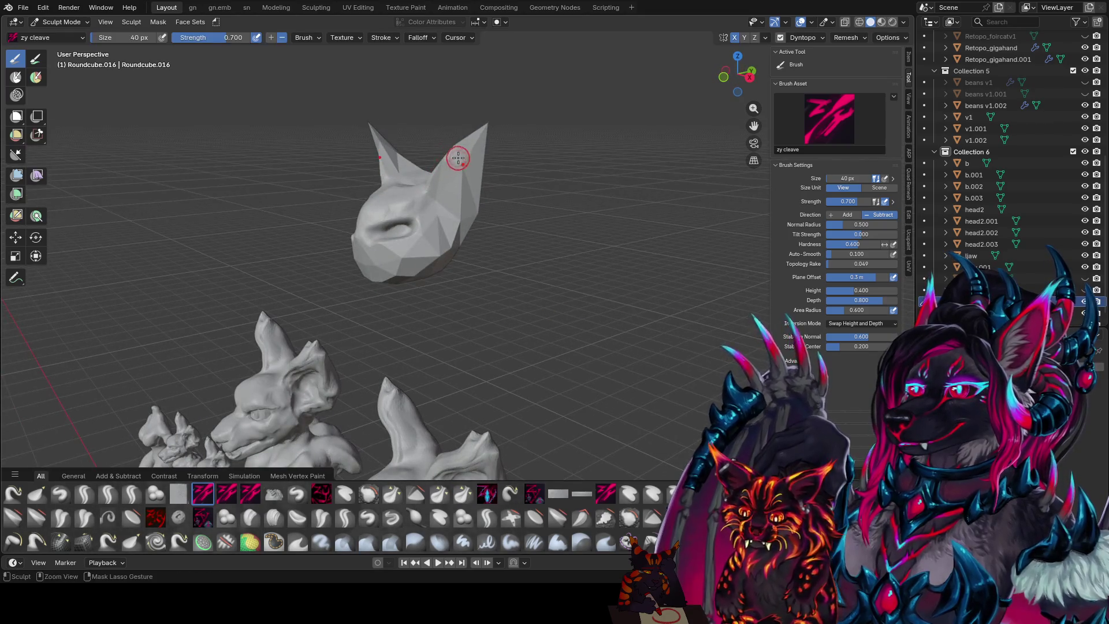
ctrl+right_drag(457, 158, 435, 183)
- Carve the eye sockets and brow ridge with a slightly larger brush, checking from several angles
middle_drag(459, 154, 396, 139)
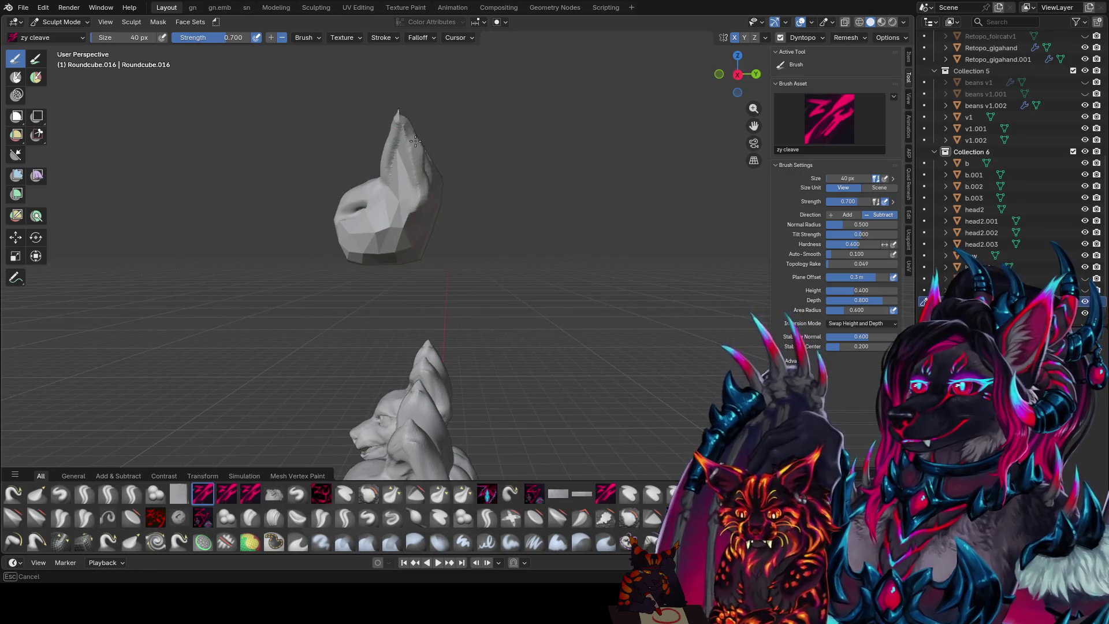
middle_drag(414, 141, 441, 140)
key(bracketright)
middle_drag(436, 200, 403, 213)
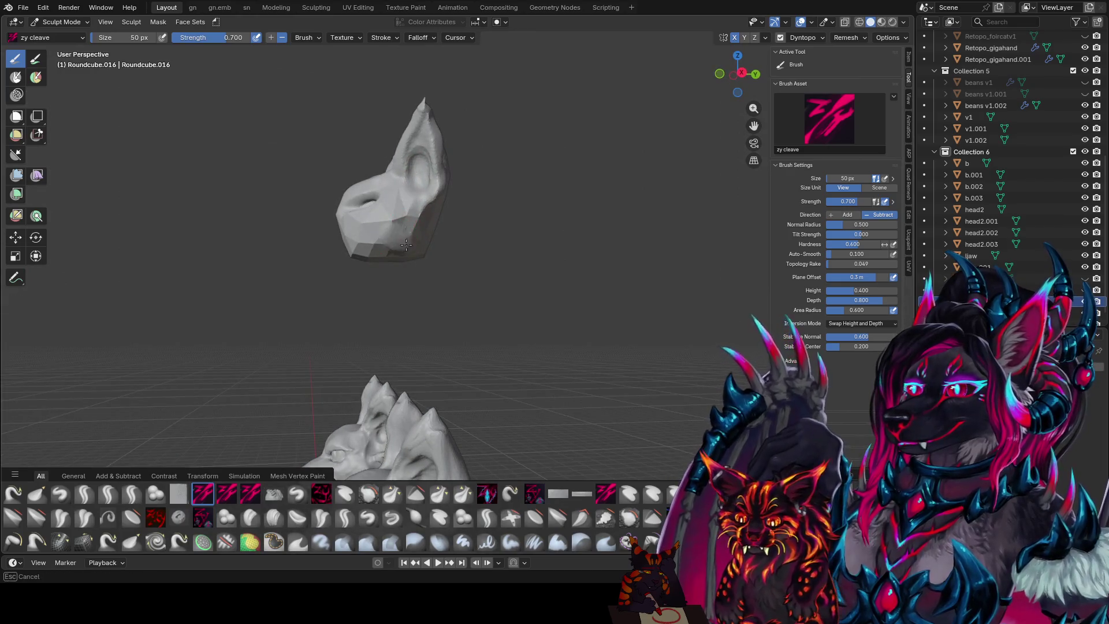
mouse_move(399, 219)
middle_down()
mouse_move(509, 252)
mouse_move(438, 240)
mouse_move(505, 289)
middle_up()
key(2)
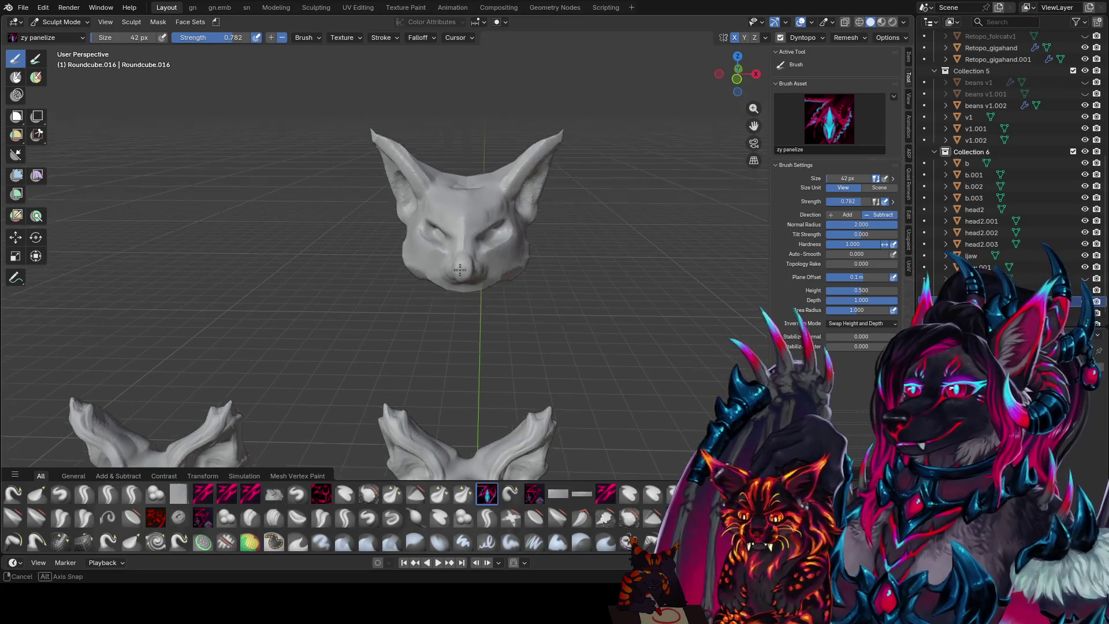
- Carve sharper muzzle, nose and cheek planes with a smaller zy panelize brush in a maximized viewport
mouse_move(467, 263)
middle_down()
mouse_move(355, 233)
mouse_move(489, 235)
mouse_move(487, 200)
mouse_move(467, 214)
middle_up()
key(bracketleft)
key(bracketleft)
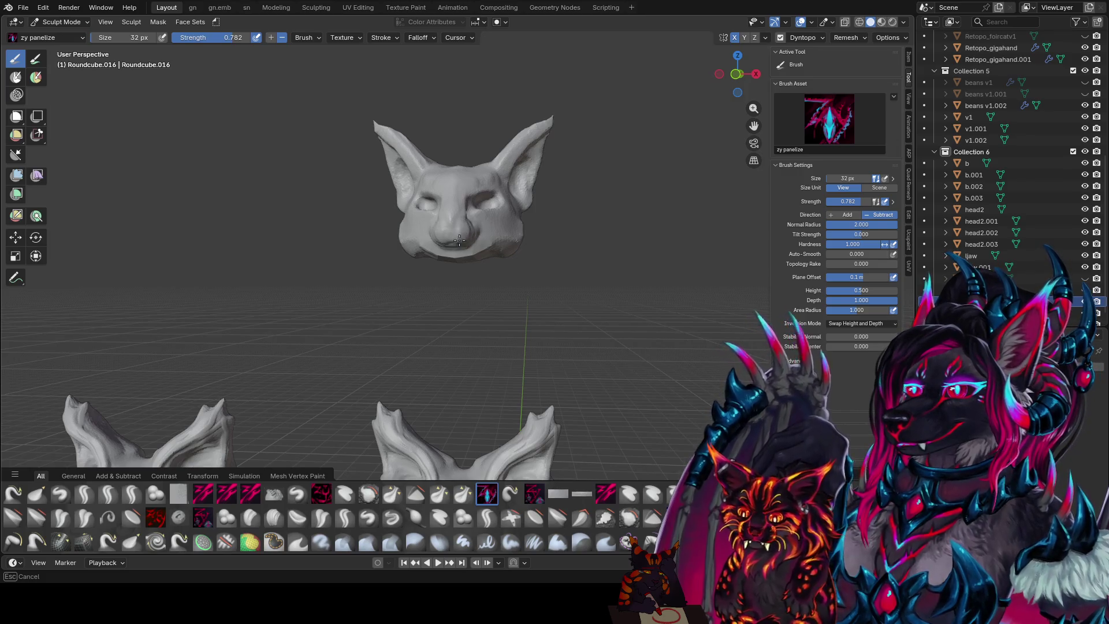
mouse_move(458, 240)
middle_down()
mouse_move(352, 227)
mouse_move(322, 235)
mouse_move(583, 280)
mouse_move(552, 276)
mouse_move(600, 199)
middle_up()
key(ctrl+space)
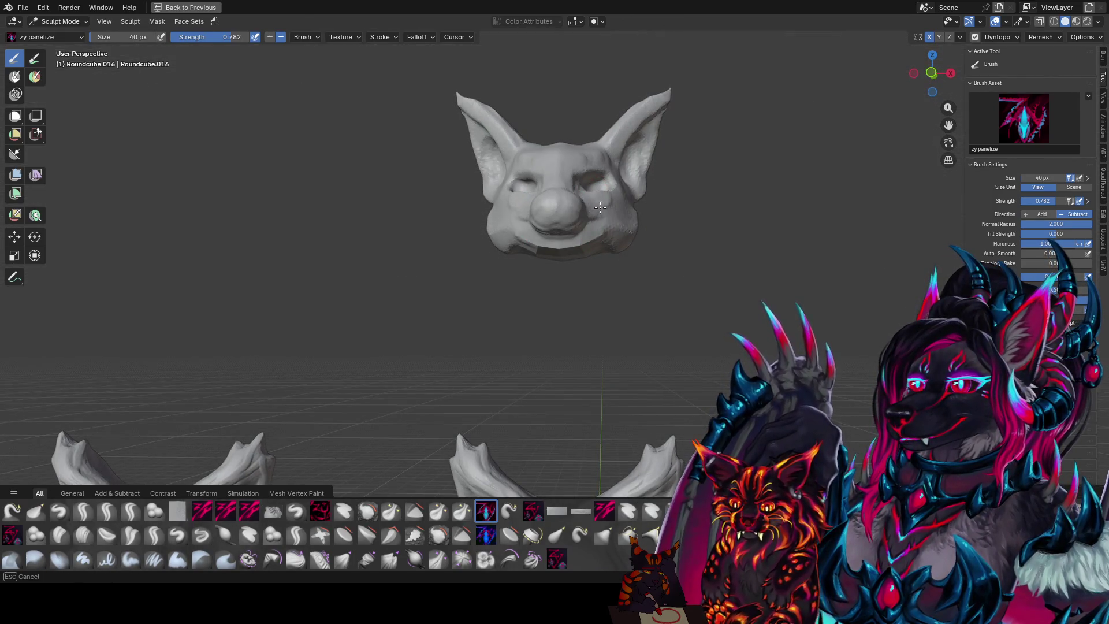
mouse_move(599, 205)
middle_down()
mouse_move(554, 216)
mouse_move(465, 204)
mouse_move(571, 155)
middle_up()
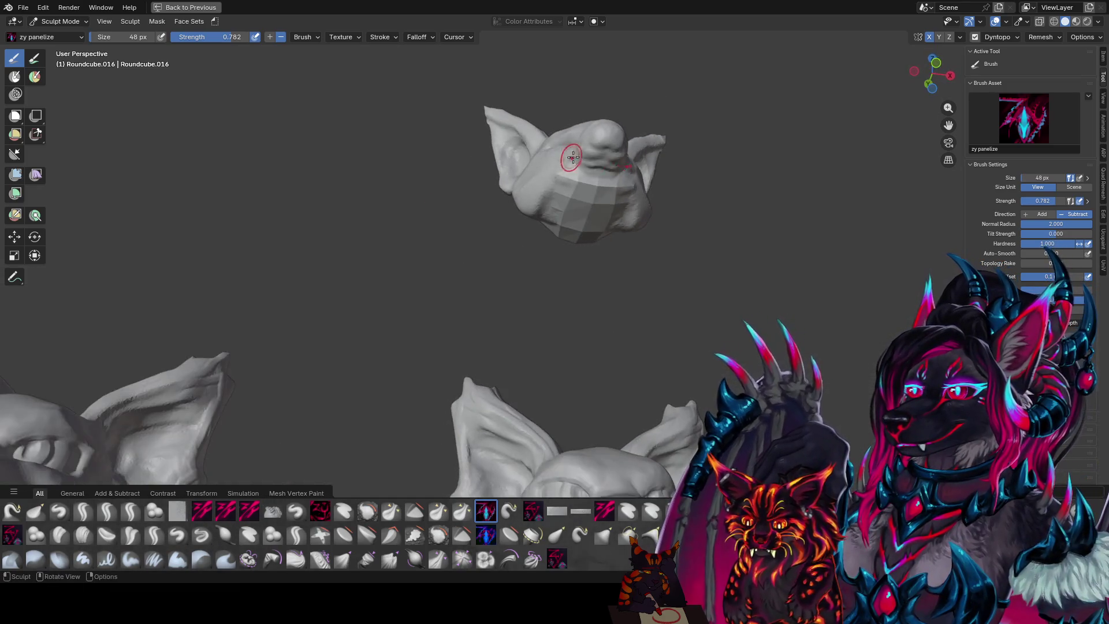
drag(572, 157, 599, 160)
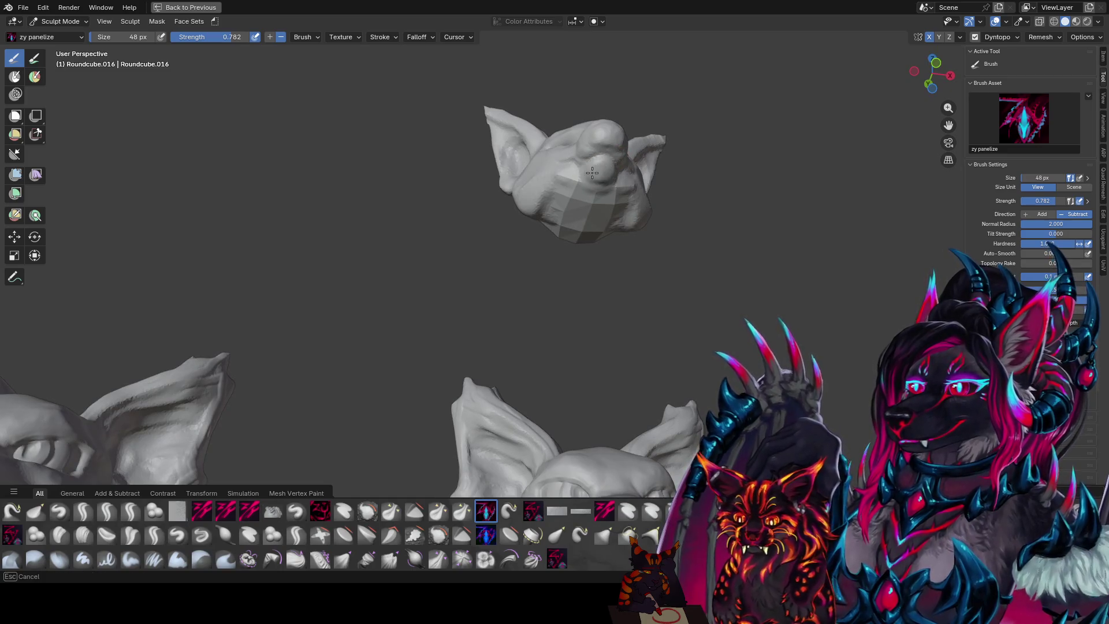
mouse_move(597, 177)
middle_down()
mouse_move(490, 223)
mouse_move(465, 204)
middle_up()
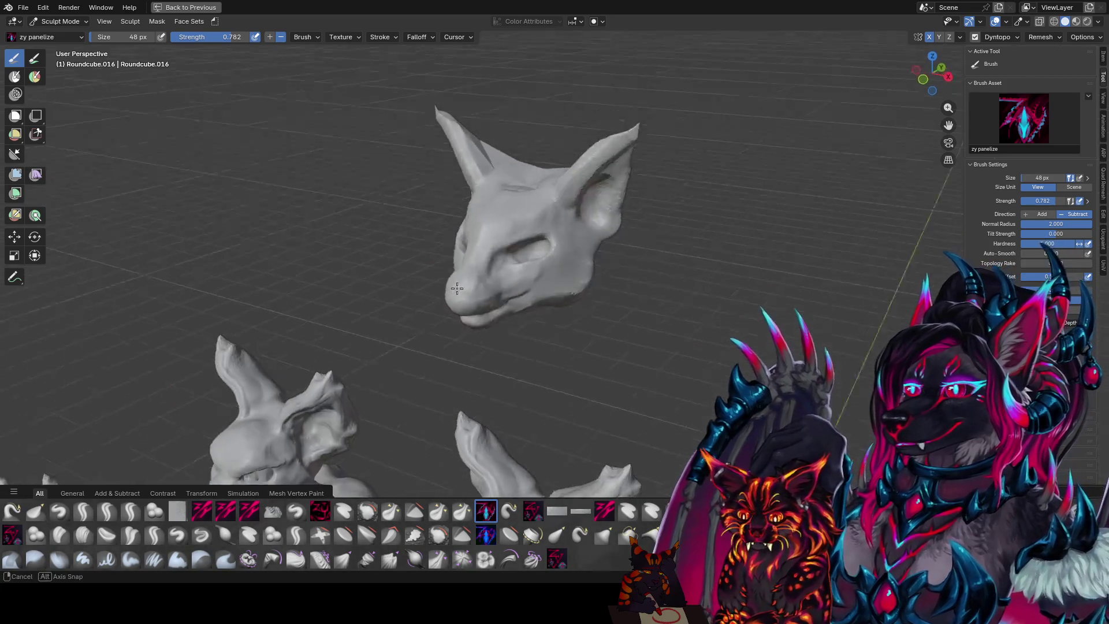
mouse_move(466, 213)
middle_down()
mouse_move(516, 309)
mouse_move(399, 210)
middle_up()
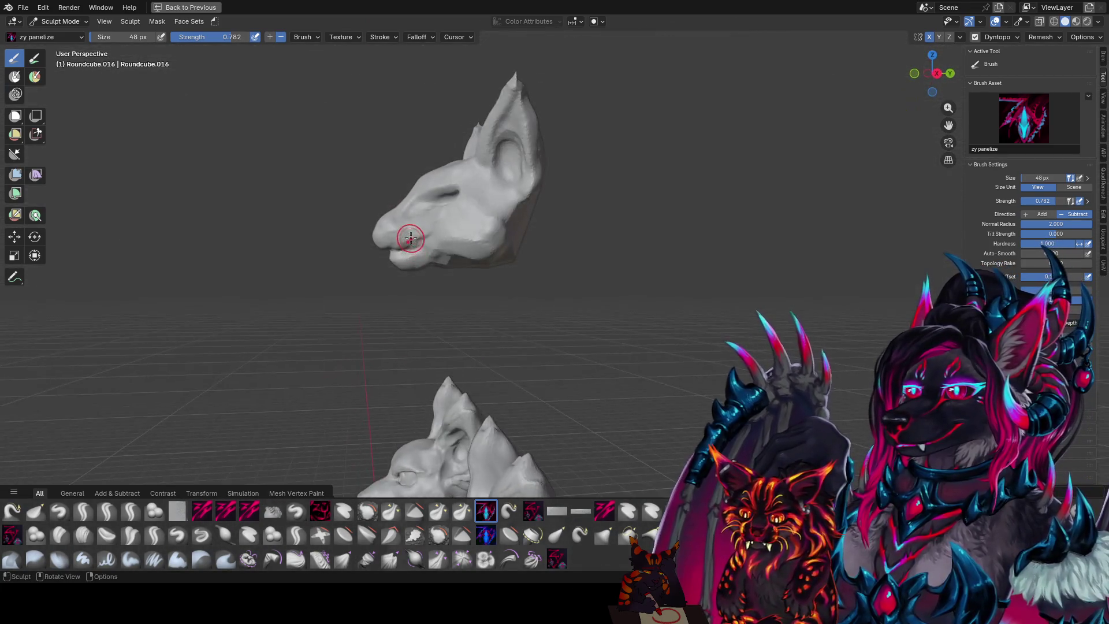
key(g)
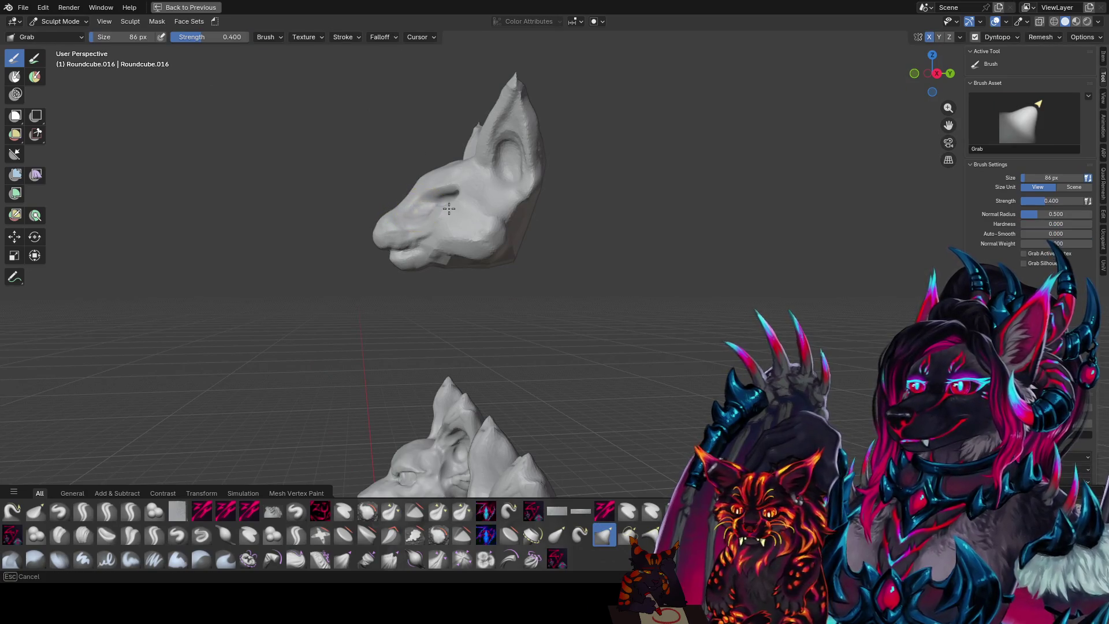
- Pull the snout and ear outward with a much larger Grab brush to lengthen the muzzle profile
mouse_move(426, 201)
middle_down()
mouse_move(476, 207)
mouse_move(590, 186)
mouse_move(408, 228)
middle_up()
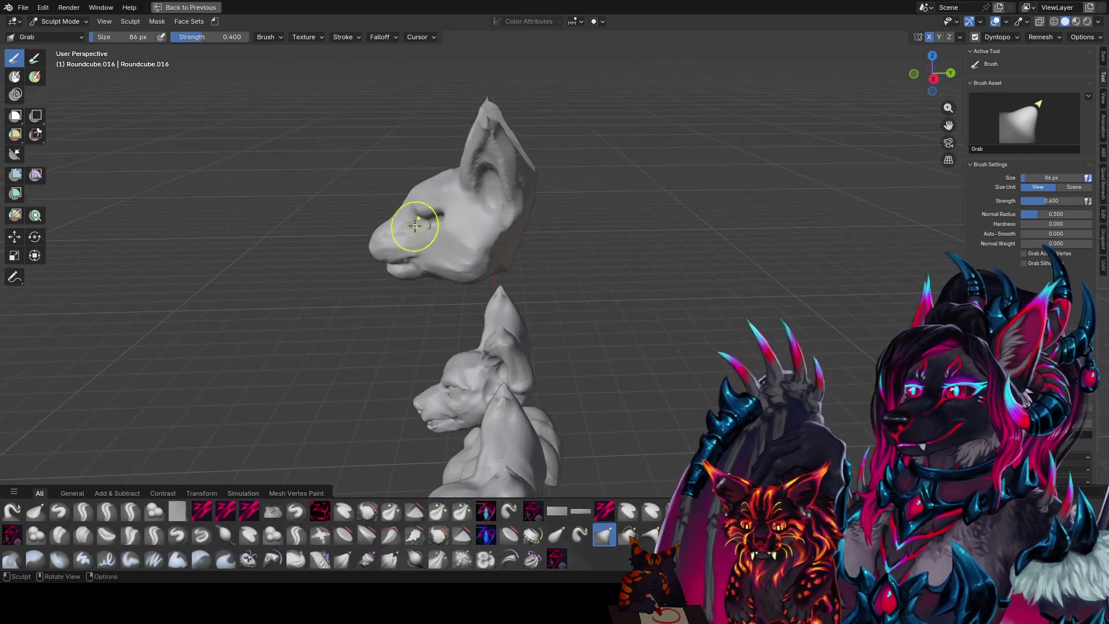
key(f)
click(384, 222)
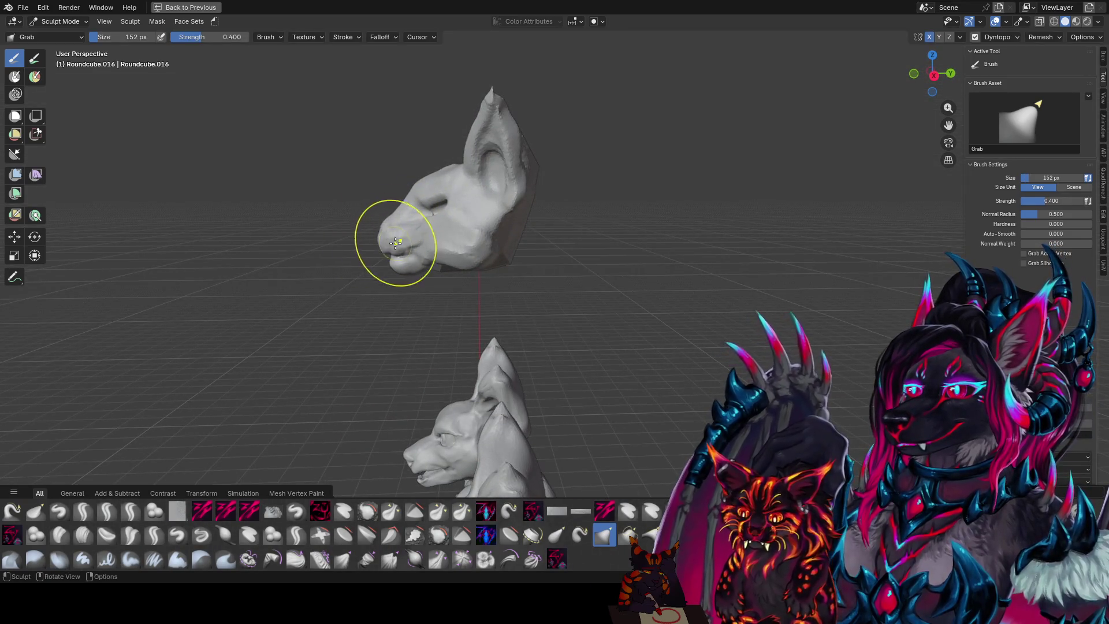
drag(396, 240, 400, 217)
middle_drag(400, 217, 688, 223)
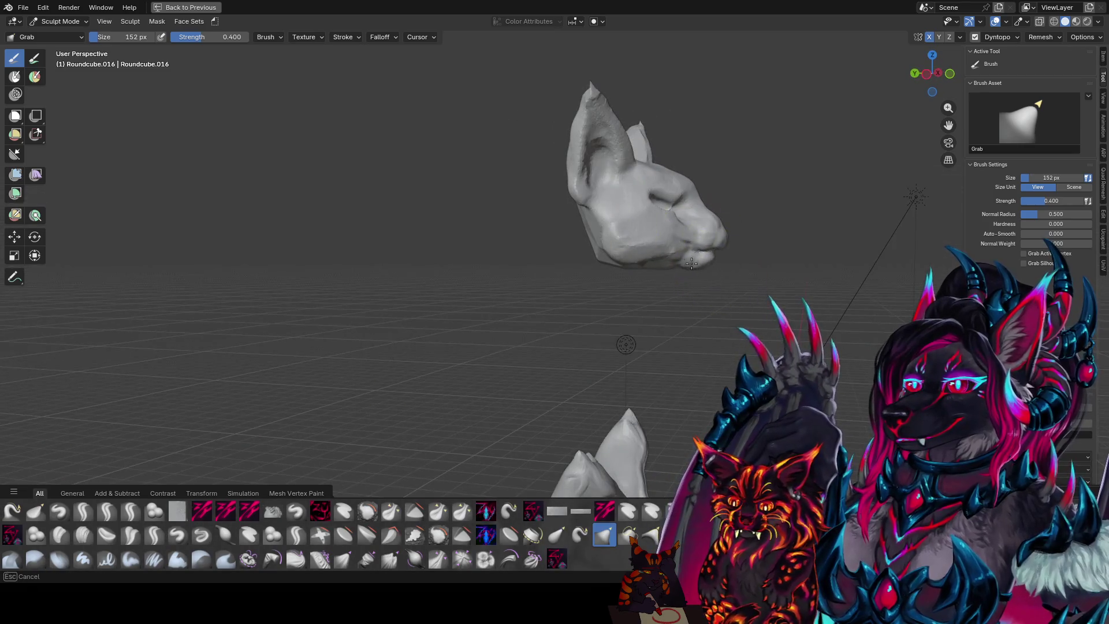
mouse_move(693, 268)
middle_down()
mouse_move(661, 282)
mouse_move(458, 185)
middle_up()
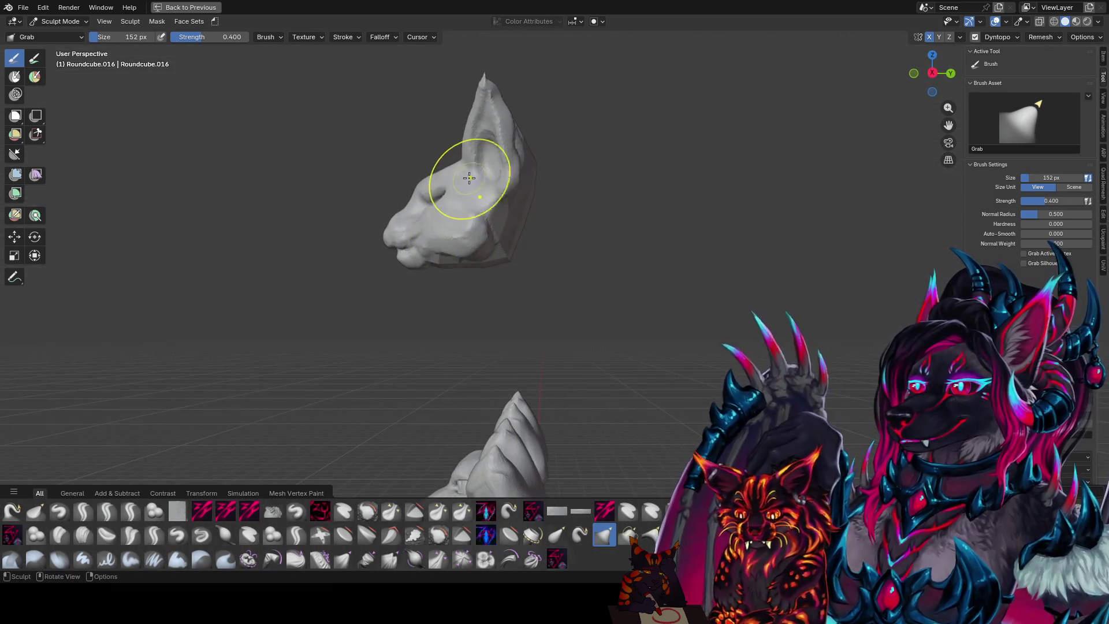
mouse_move(420, 184)
middle_down()
mouse_move(637, 212)
mouse_move(754, 148)
middle_up()
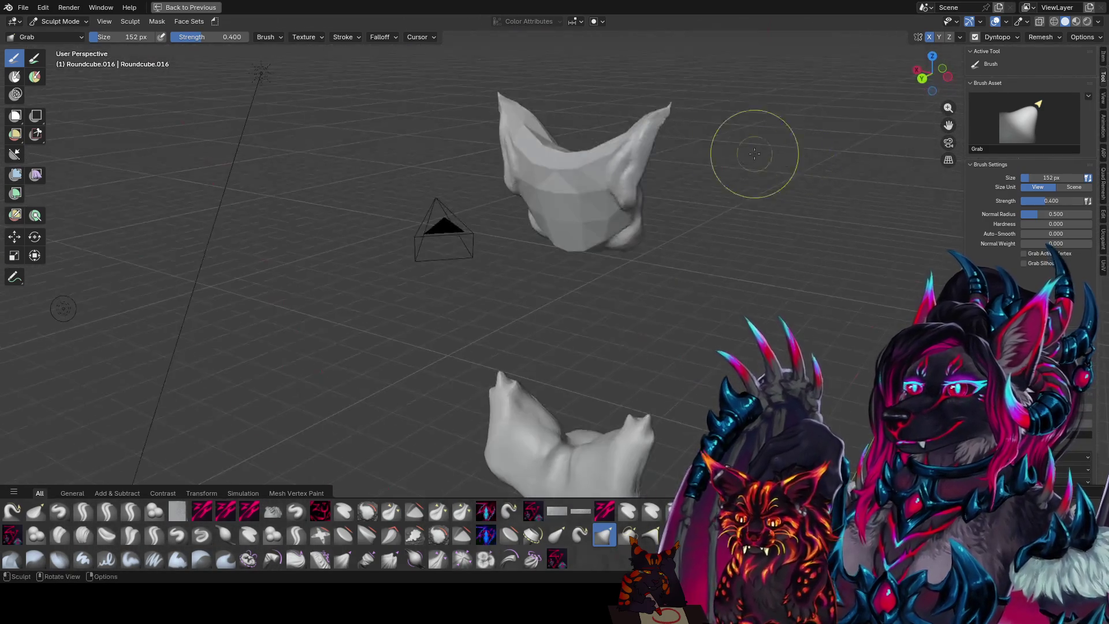
key(f)
click(578, 148)
key(2)
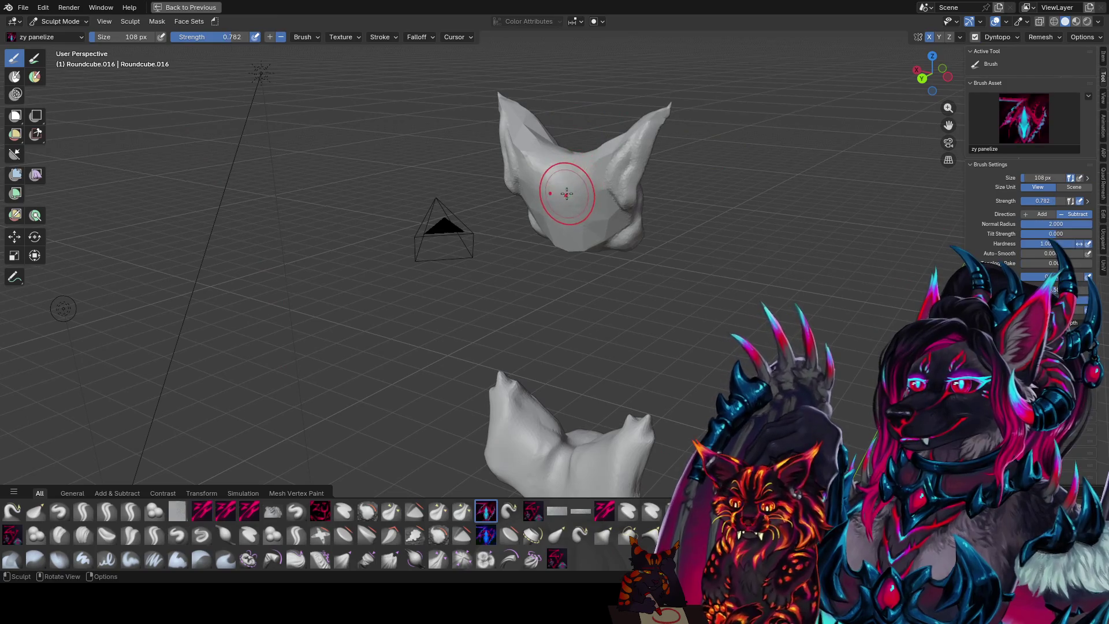
- Carve rounded forms into the face and brow with the zy blobcarve brush from Quick Favorites
key(q)
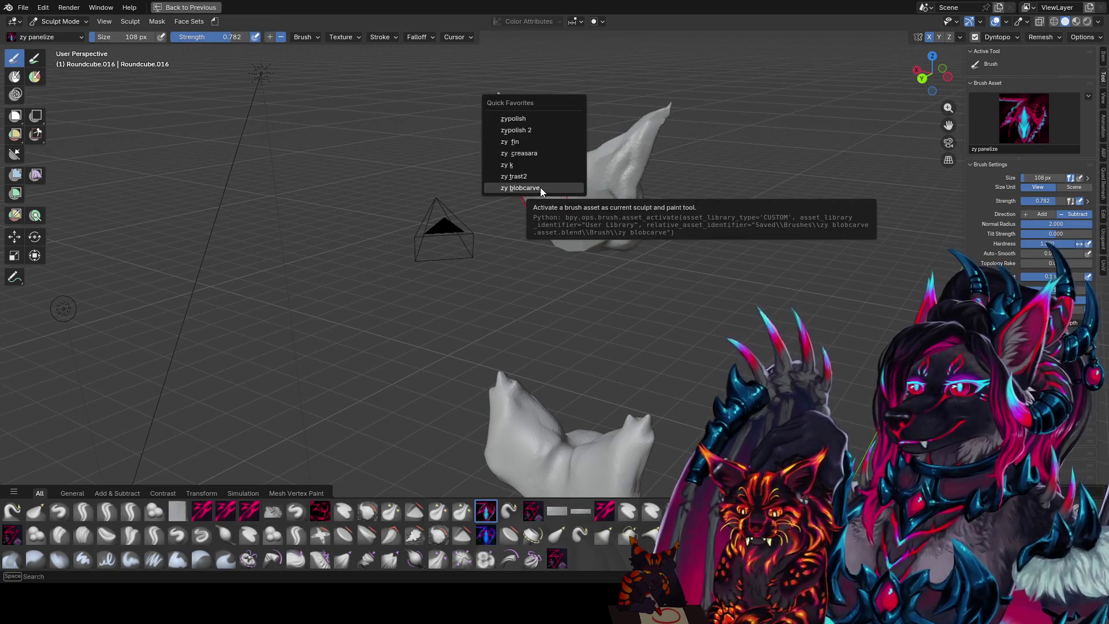
click(543, 188)
mouse_move(543, 190)
middle_down()
mouse_move(574, 178)
mouse_move(572, 217)
mouse_move(602, 200)
mouse_move(568, 329)
middle_up()
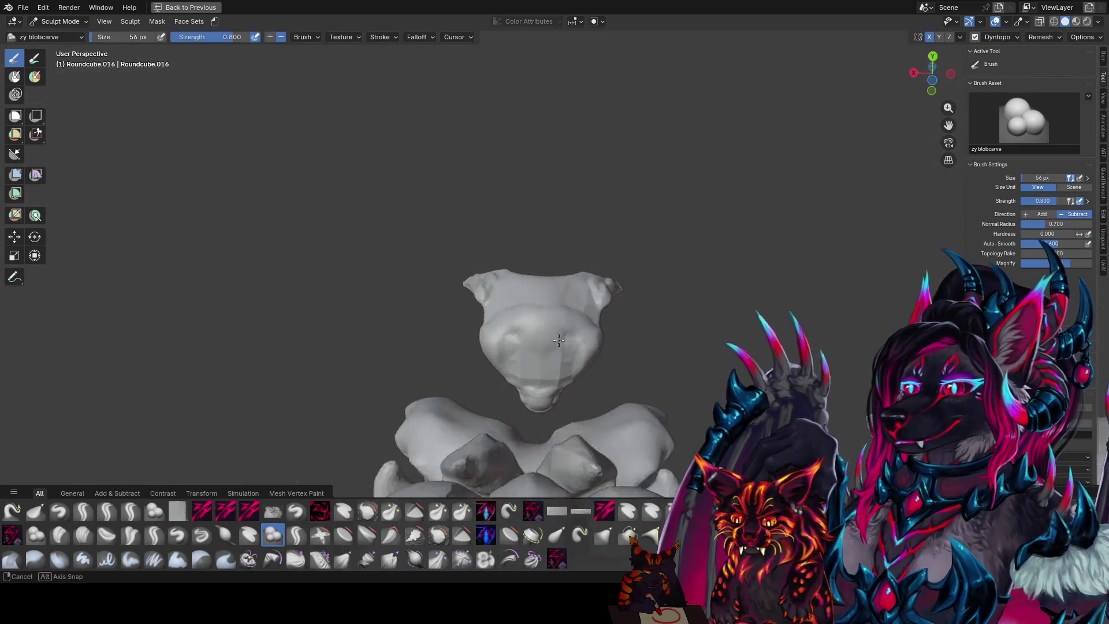
drag(567, 330, 545, 383)
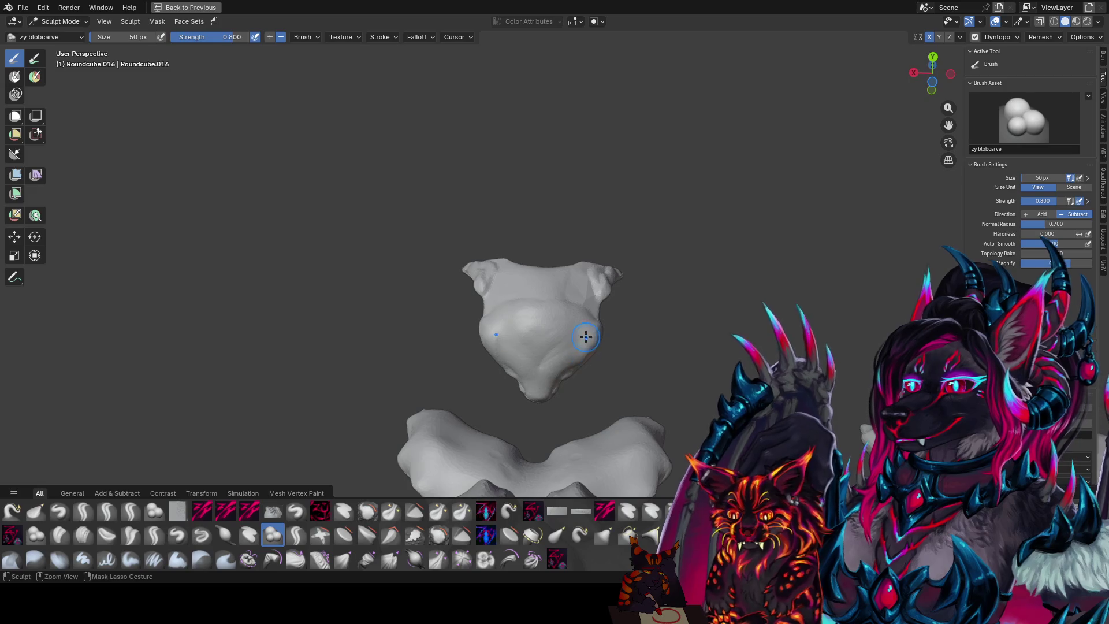
middle_drag(581, 322, 577, 230)
mouse_move(578, 230)
mouse_down()
mouse_move(579, 259)
mouse_move(555, 216)
mouse_up()
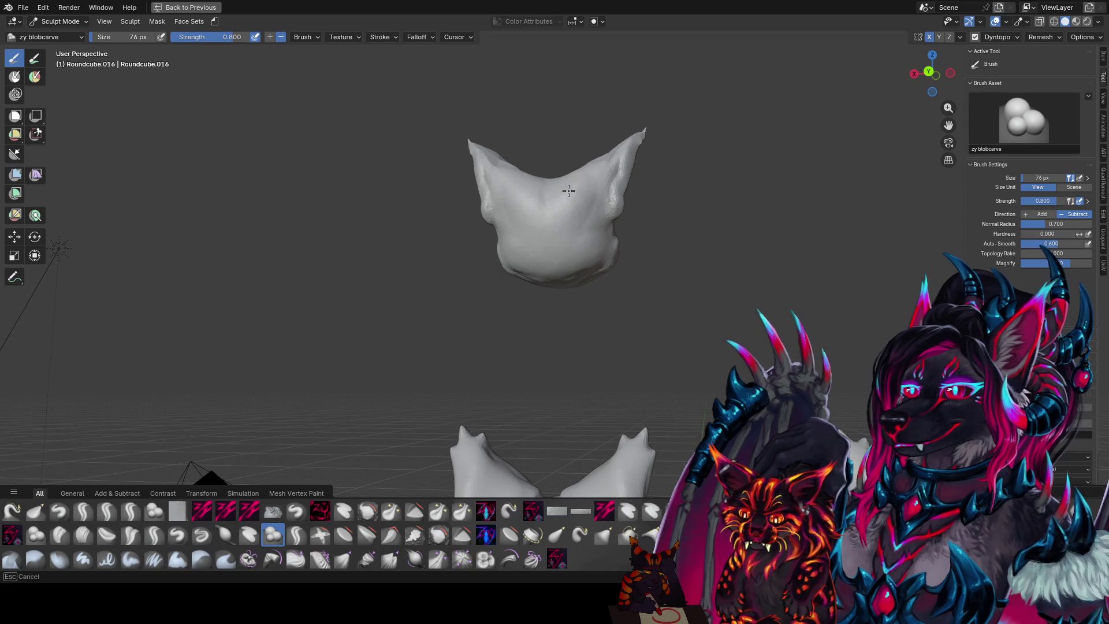
mouse_move(555, 217)
middle_down()
mouse_move(605, 199)
mouse_move(613, 148)
middle_up()
mouse_move(614, 149)
mouse_down()
mouse_move(615, 192)
mouse_move(649, 123)
mouse_move(629, 181)
mouse_up()
- Reshape the ear bases and tips with a smaller blobcarve brush, then pick zypolish 2 for smoothing
key(bracketleft)
key(bracketleft)
key(bracketleft)
key(bracketleft)
key(bracketleft)
middle_drag(630, 179, 563, 151)
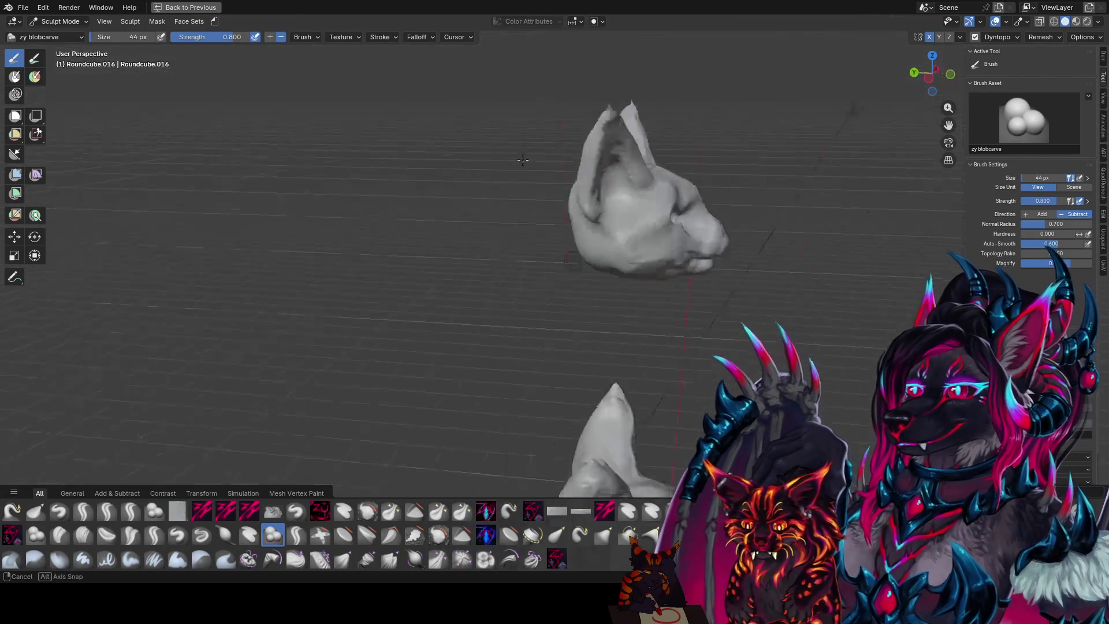
drag(571, 137, 567, 165)
middle_drag(563, 200, 594, 99)
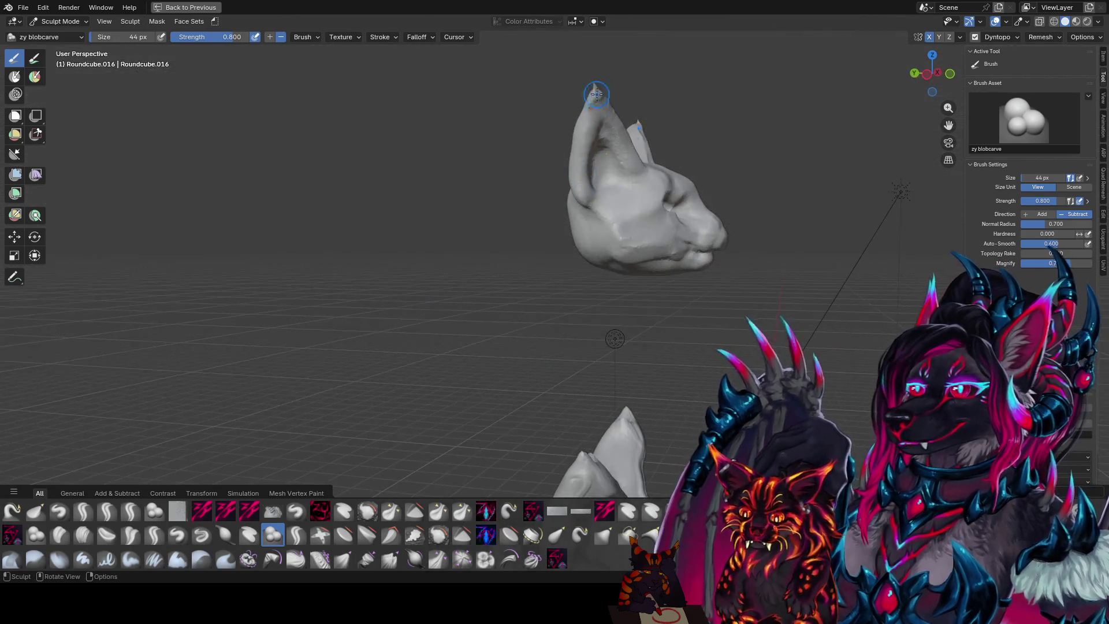
key(bracketleft)
key(bracketleft)
drag(594, 100, 597, 96)
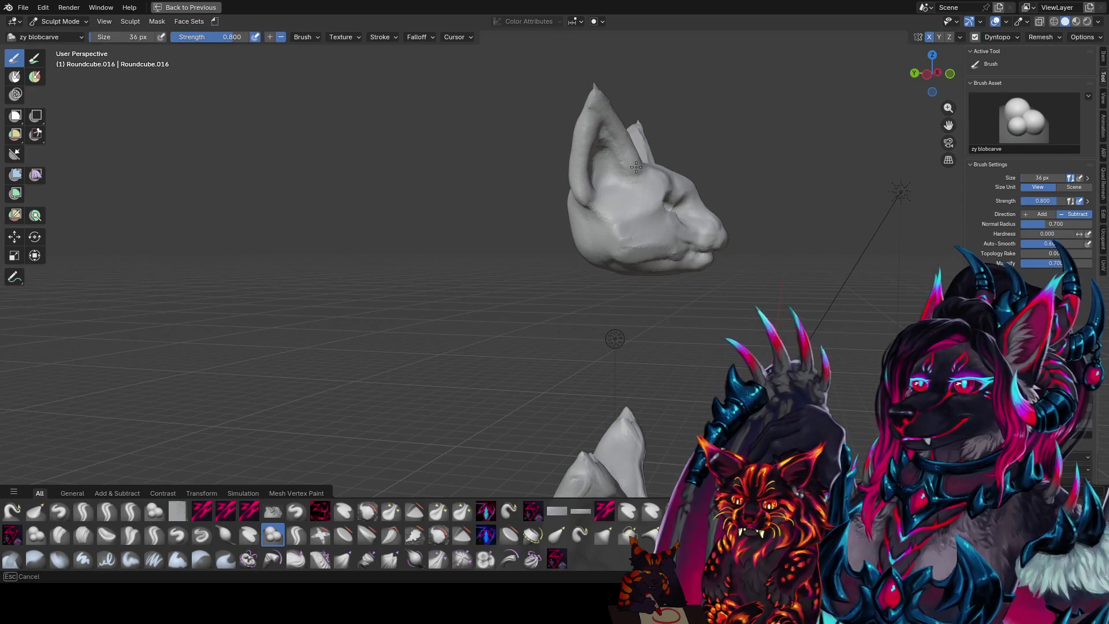
mouse_move(636, 166)
middle_down()
mouse_move(601, 162)
mouse_move(599, 268)
mouse_move(635, 189)
mouse_move(578, 167)
mouse_move(579, 147)
middle_up()
key(f)
click(611, 208)
key(shift+space)
click(562, 101)
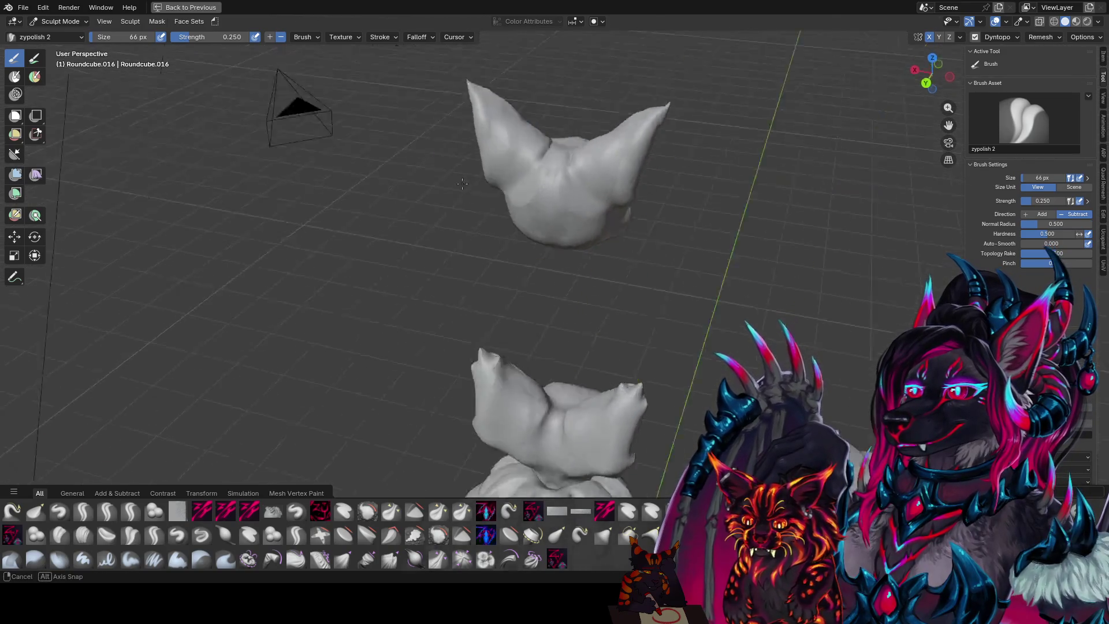
- Review the polished head from several angles and switch to Elastic Grab
mouse_move(516, 179)
middle_down()
mouse_move(574, 159)
mouse_move(596, 189)
mouse_move(598, 229)
middle_up()
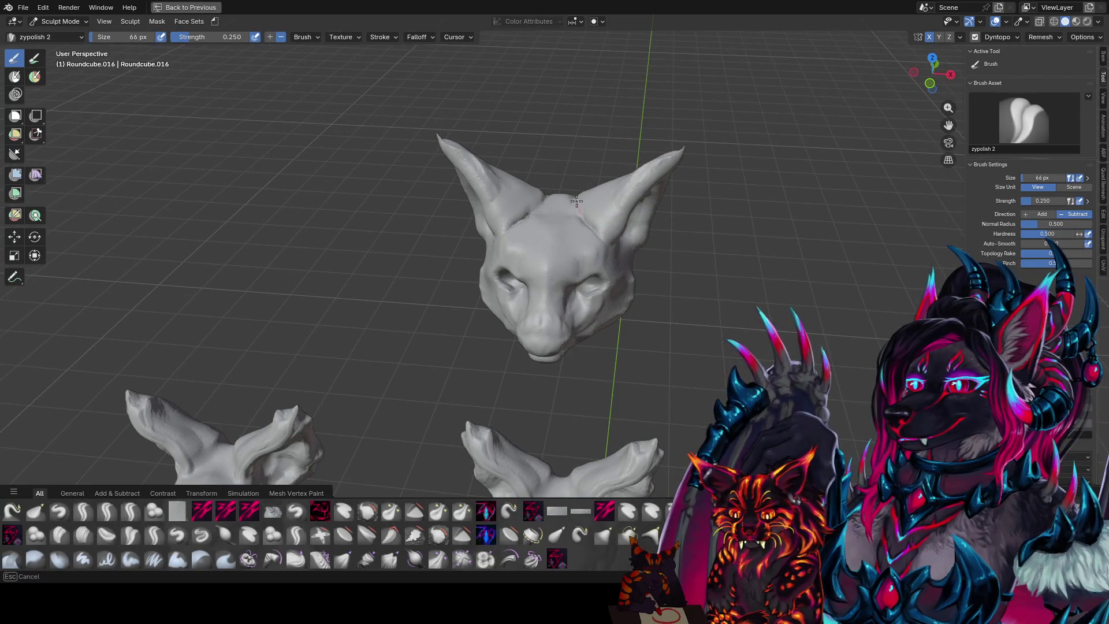
mouse_move(598, 188)
middle_down()
mouse_move(594, 322)
mouse_move(604, 198)
middle_up()
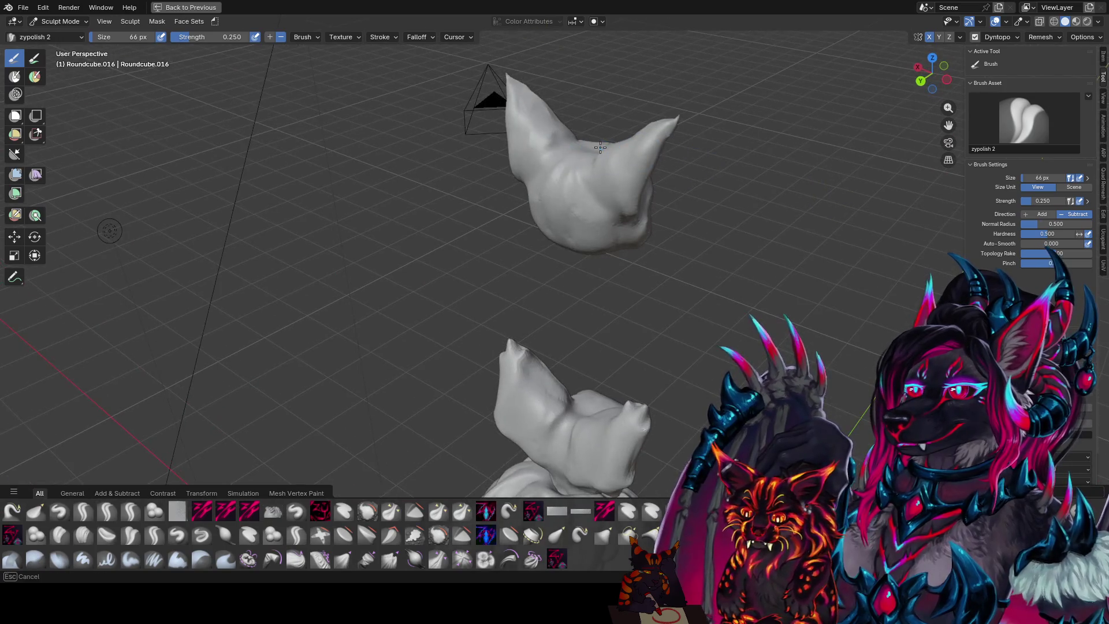
middle_drag(604, 198, 565, 158)
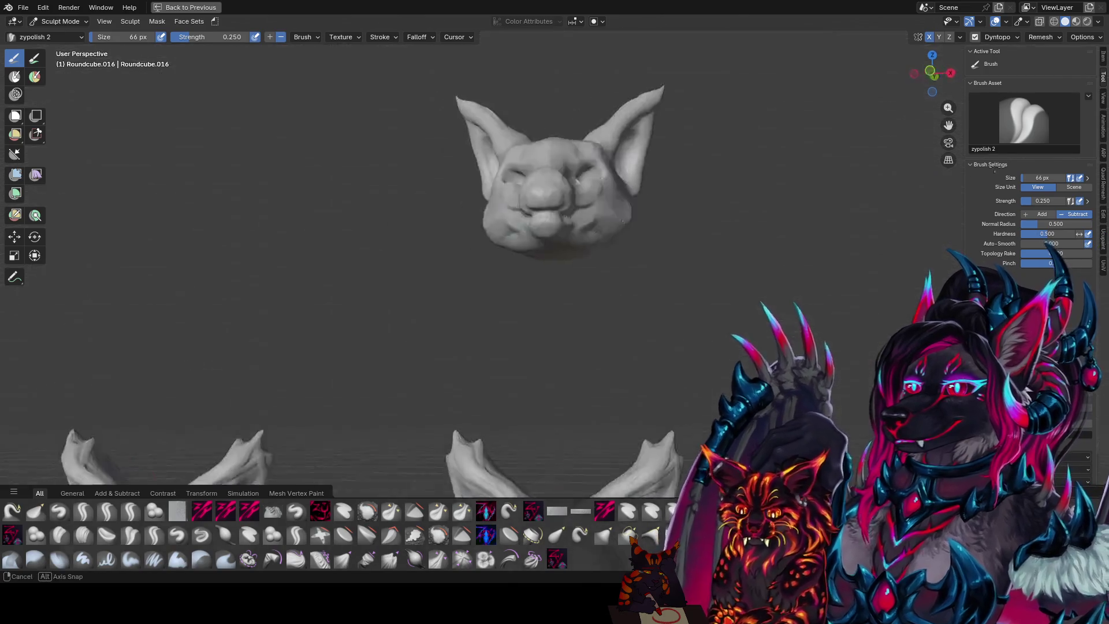
mouse_move(666, 213)
middle_down()
mouse_move(626, 223)
mouse_move(608, 202)
middle_up()
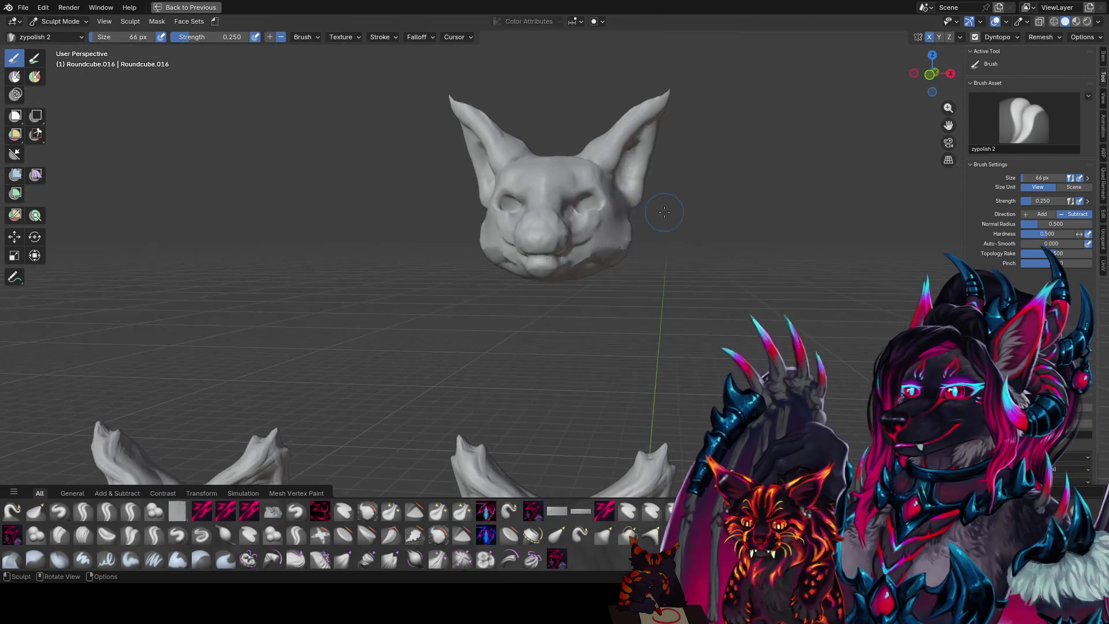
key(g)
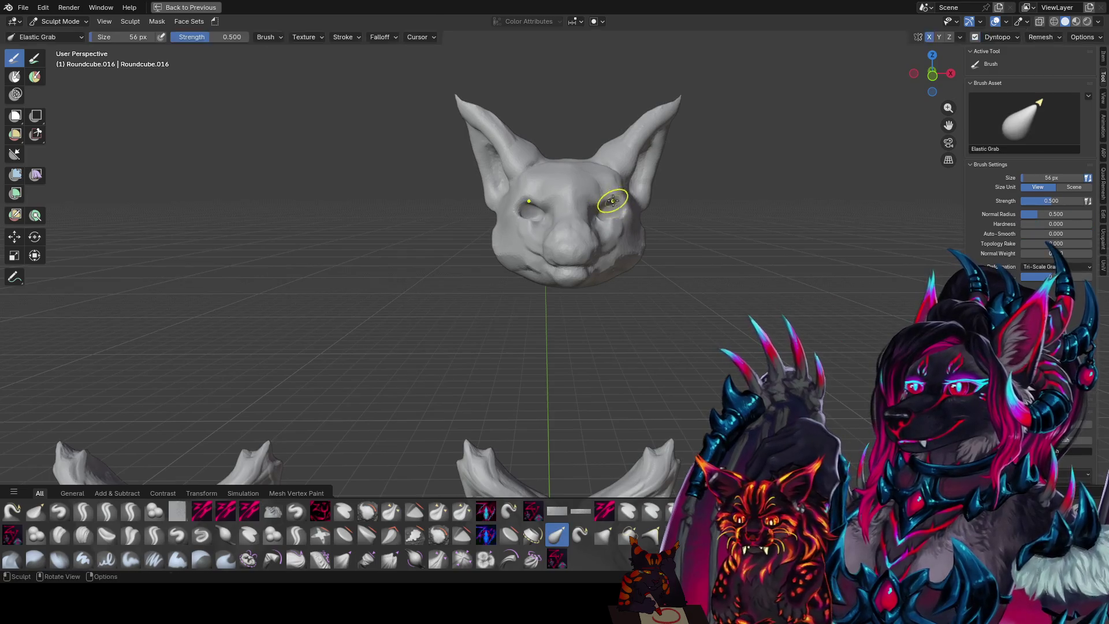
- Tug the eye and face areas into shape with a fine Elastic Grab brush
key(f)
click(606, 190)
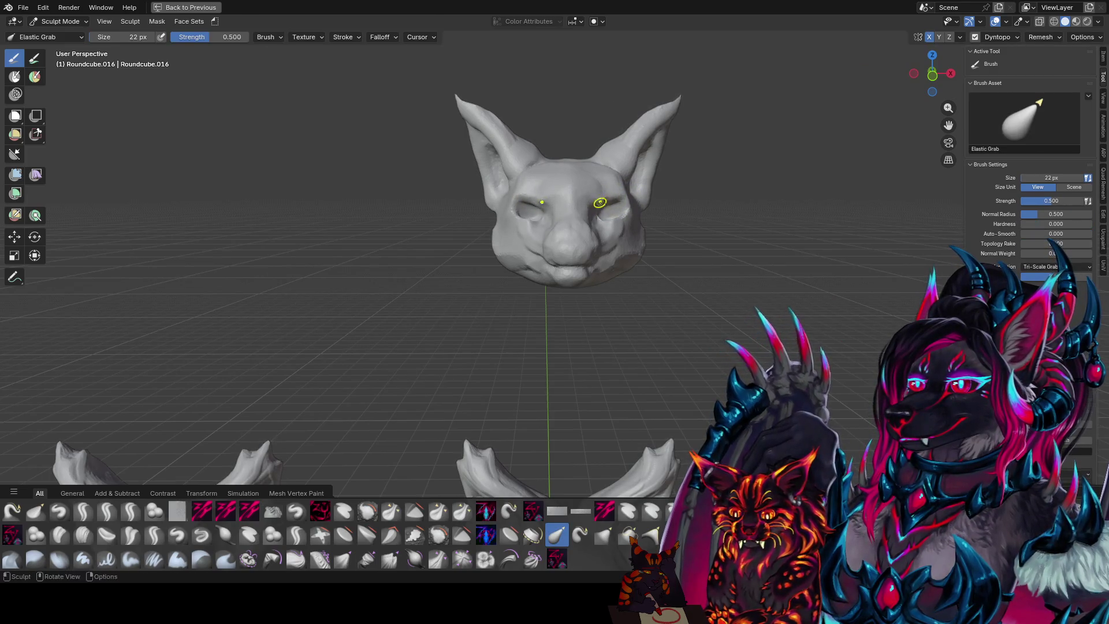
mouse_move(581, 203)
middle_down()
mouse_move(594, 222)
mouse_move(477, 216)
middle_up()
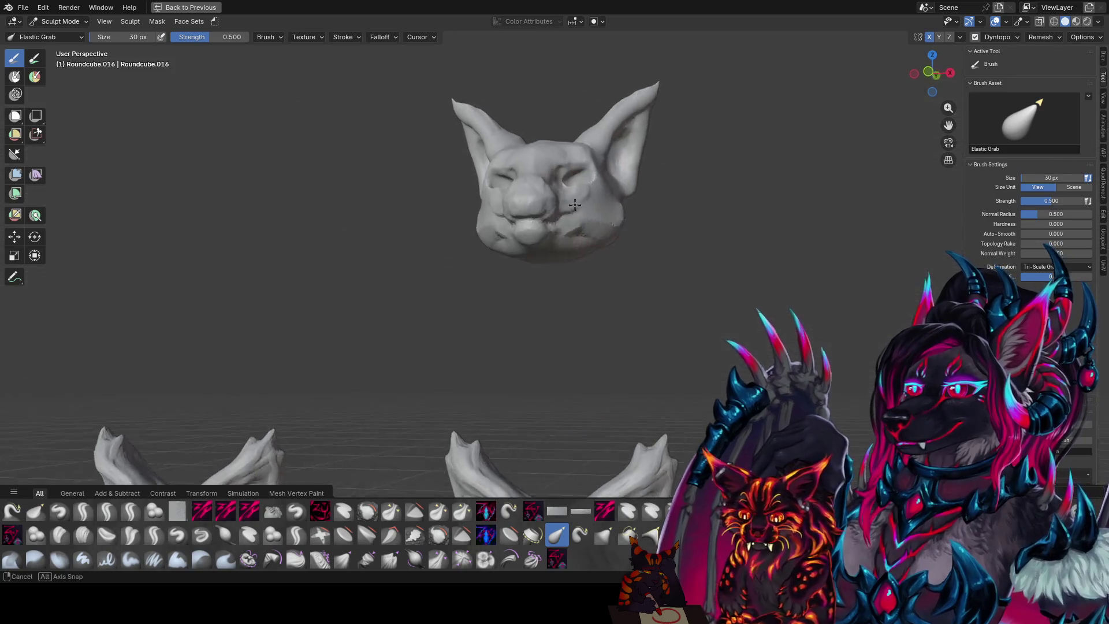
key(bracketright)
key(bracketright)
key(bracketright)
middle_drag(360, 219, 563, 122)
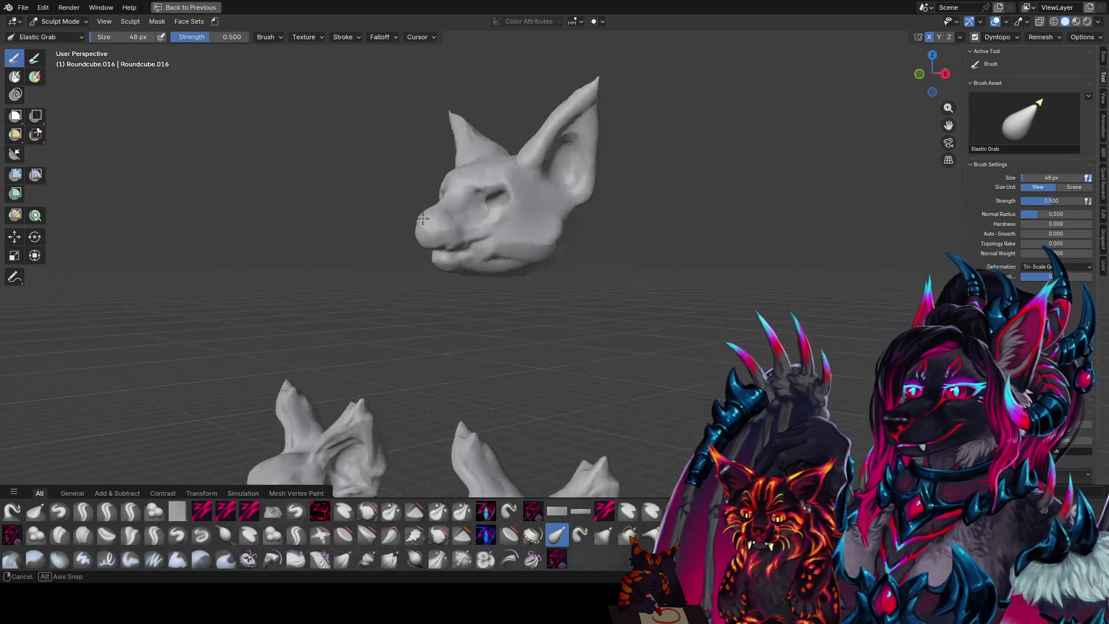
key(bracketleft)
key(bracketleft)
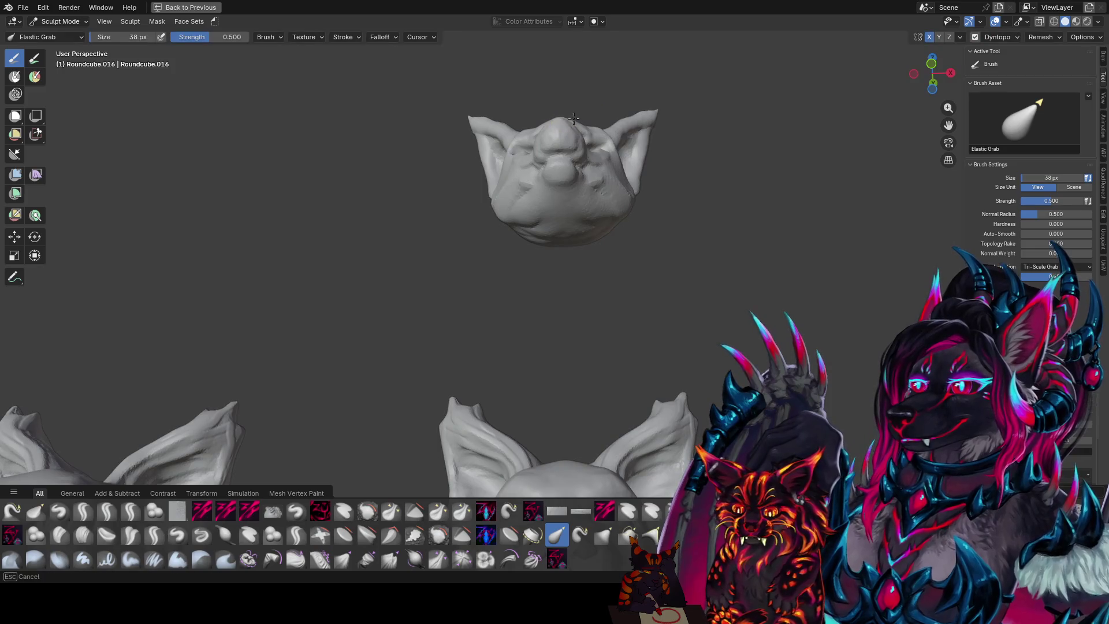
mouse_move(587, 115)
middle_down()
mouse_move(421, 203)
mouse_move(478, 283)
mouse_move(426, 204)
mouse_move(614, 187)
mouse_move(552, 315)
mouse_move(560, 303)
mouse_move(514, 243)
mouse_move(615, 239)
mouse_move(563, 219)
mouse_move(582, 156)
mouse_move(663, 216)
mouse_move(675, 238)
middle_up()
key(bracketright)
key(bracketright)
key(bracketright)
key(bracketleft)
- Switch via Quick Favorites to zypolish, then to zy blobcarve set to subtract with a smaller size
key(q)
click(554, 188)
key(q)
click(552, 316)
scroll(601, 267, up, 1)
key(bracketleft)
key(bracketleft)
key(bracketleft)
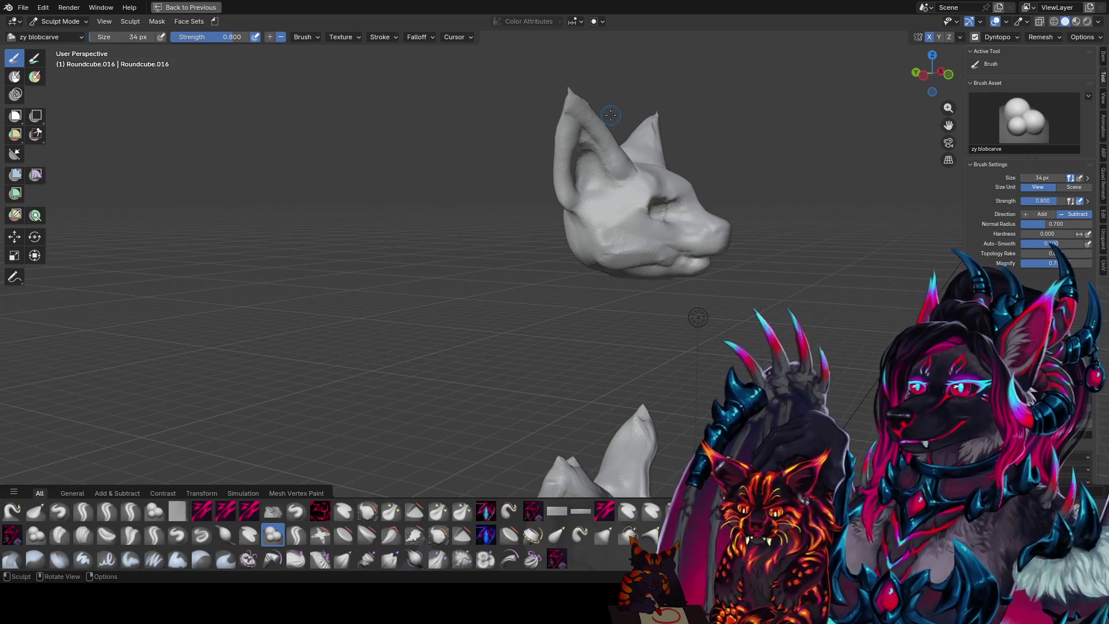
- Deepen the eye sockets and brow with subtractive blobcarve strokes and save as foir conceptz1.blend
middle_drag(697, 317, 835, 269)
key(ctrl+s)
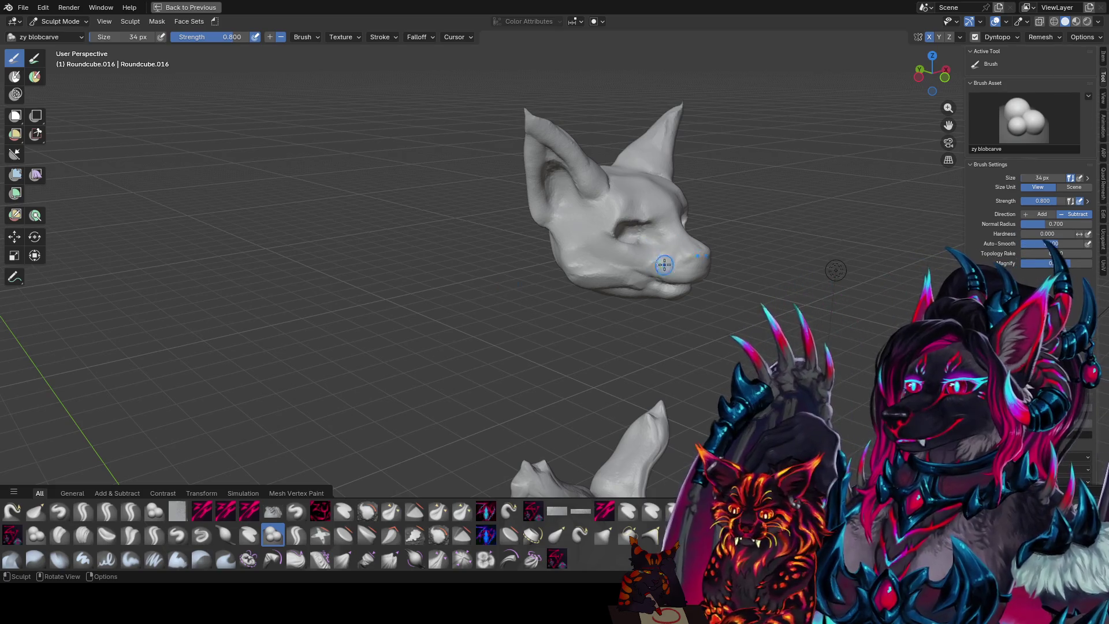
mouse_move(664, 260)
middle_down()
mouse_move(583, 247)
mouse_move(616, 201)
mouse_move(540, 214)
mouse_move(596, 205)
mouse_move(536, 202)
mouse_move(585, 245)
mouse_move(586, 217)
mouse_move(508, 216)
mouse_move(542, 248)
mouse_move(586, 209)
mouse_move(569, 177)
mouse_move(512, 193)
middle_up()
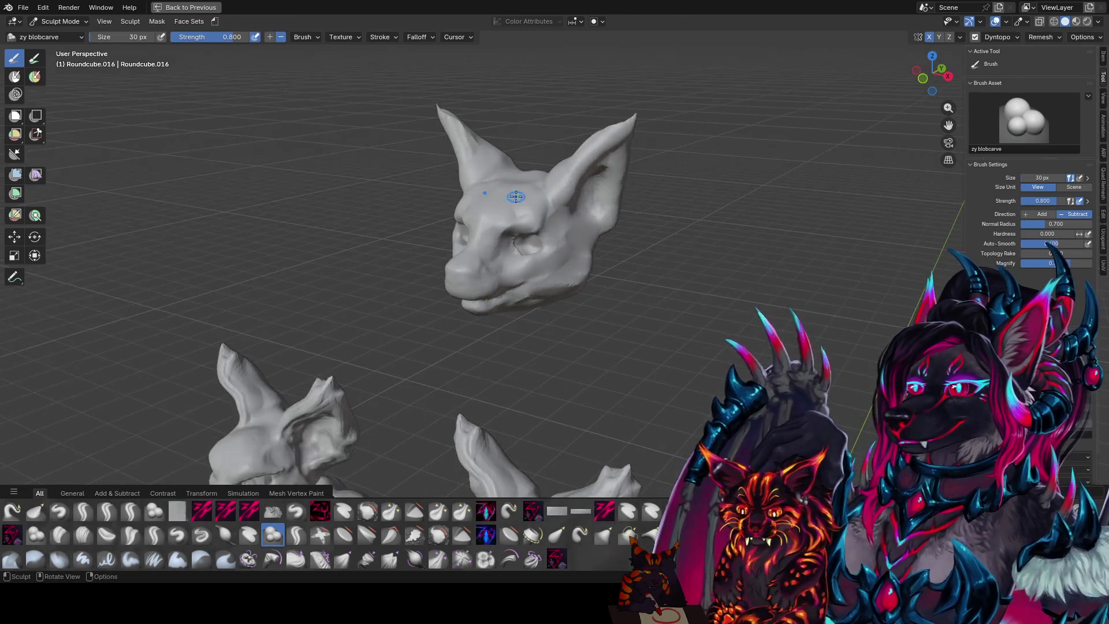
key(ctrl+s)
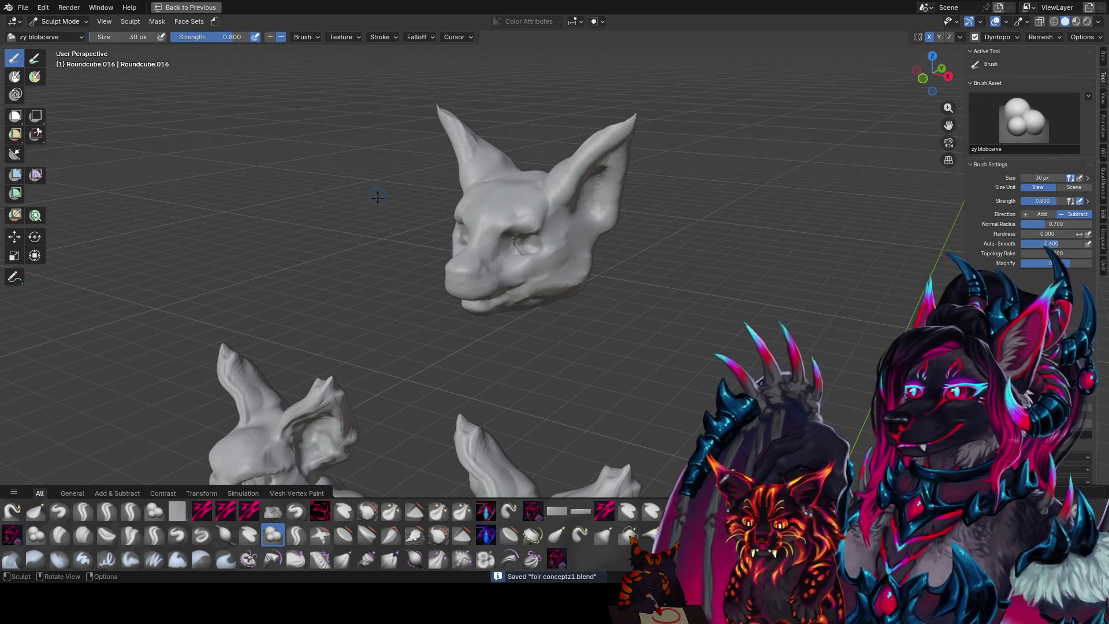
- Refine the cheeks and muzzle with more subtractive blobcarving, save again, and pick the zy fin brush
middle_drag(377, 197, 632, 250)
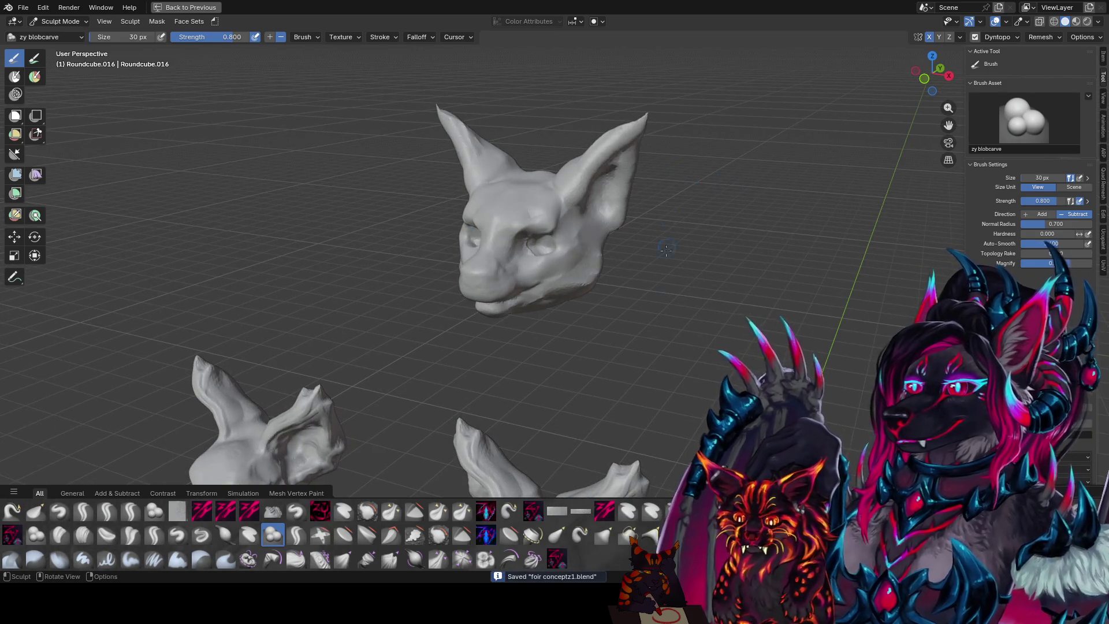
middle_drag(667, 249, 662, 141)
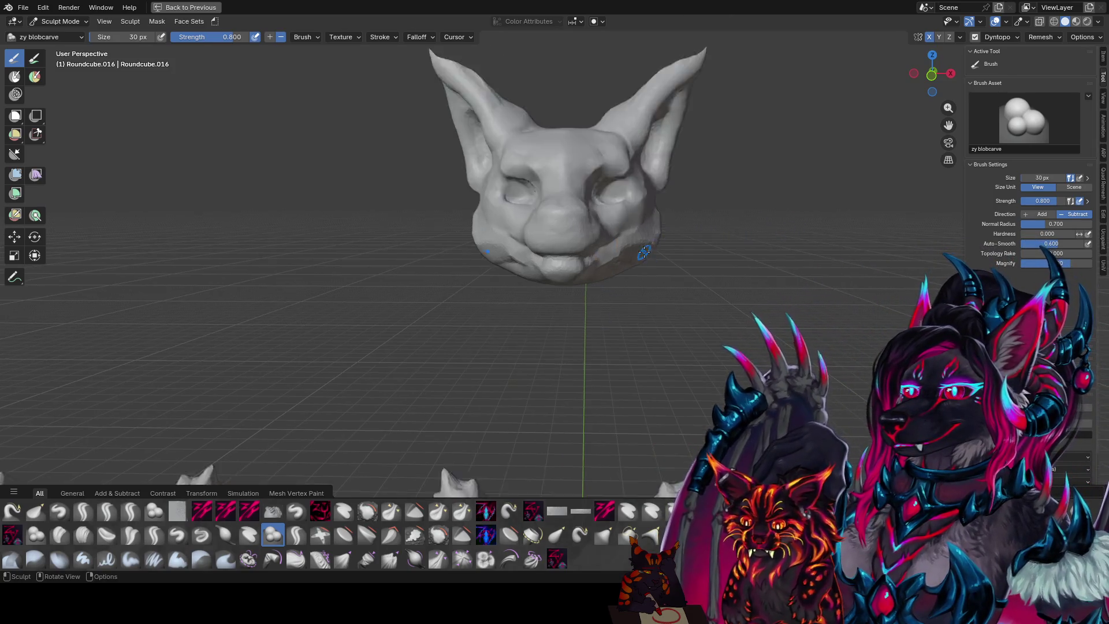
scroll(709, 219, up, 3)
mouse_move(710, 219)
middle_down()
mouse_move(660, 257)
mouse_move(686, 249)
mouse_move(540, 185)
mouse_move(631, 189)
mouse_move(606, 148)
mouse_move(661, 108)
middle_up()
key(ctrl+s)
key(1)
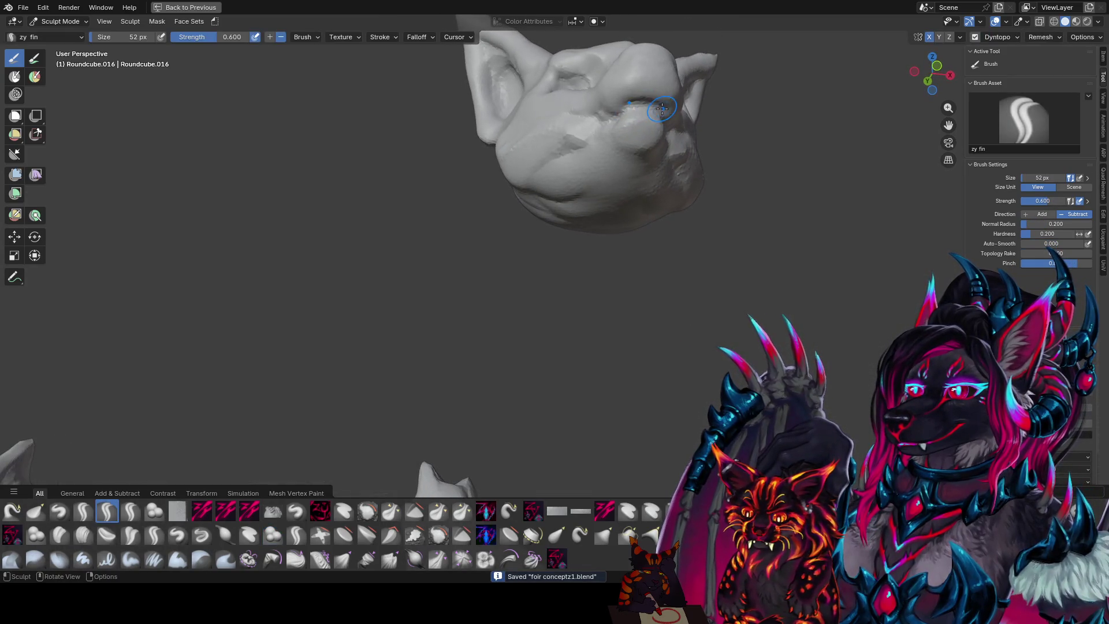
- Crease the eye and chin with zy fin, then cut a sharp mouth line with zy panelize
drag(666, 105, 589, 118)
mouse_move(587, 117)
middle_down()
mouse_move(461, 190)
mouse_move(464, 203)
middle_up()
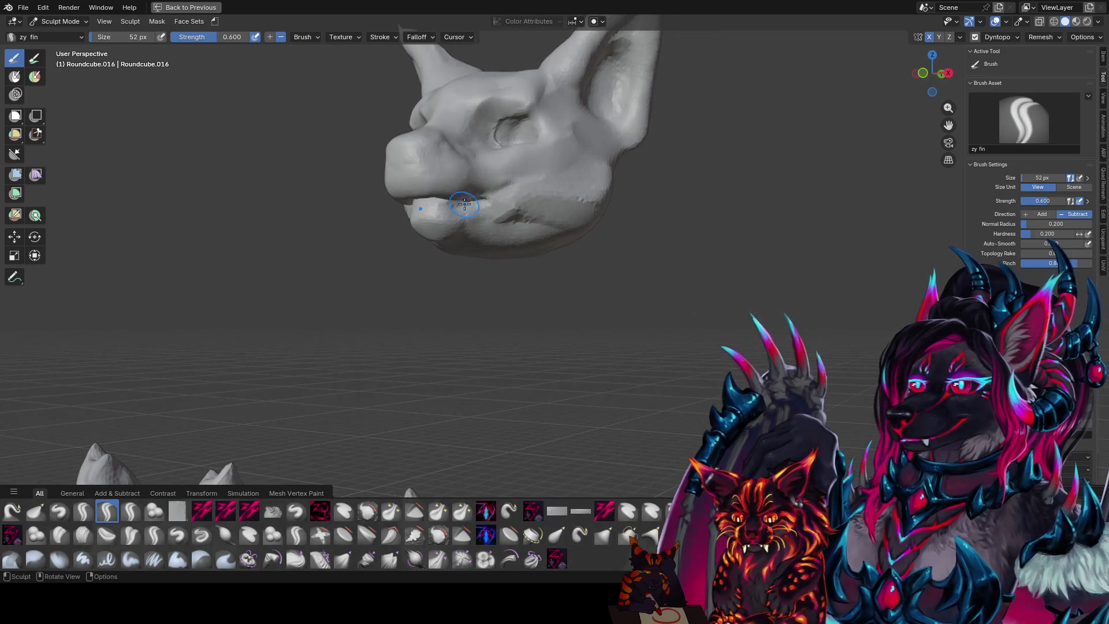
mouse_move(438, 212)
mouse_down()
mouse_move(425, 230)
mouse_move(450, 212)
mouse_move(470, 218)
mouse_up()
key(shift+2)
mouse_move(471, 218)
middle_down()
mouse_move(750, 234)
mouse_move(597, 189)
mouse_move(609, 173)
middle_up()
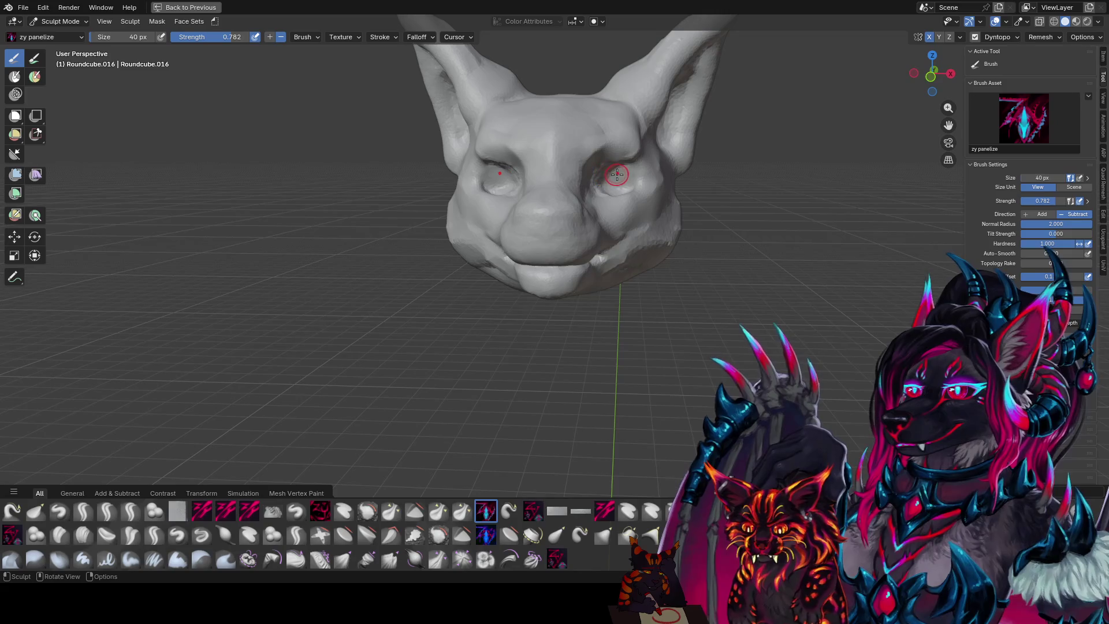
- Save the sculpt and sharpen the brow with a larger panelize brush
key(ctrl+s)
mouse_move(620, 178)
middle_down()
mouse_move(626, 165)
mouse_move(606, 173)
mouse_move(489, 154)
mouse_move(512, 131)
mouse_move(502, 147)
middle_up()
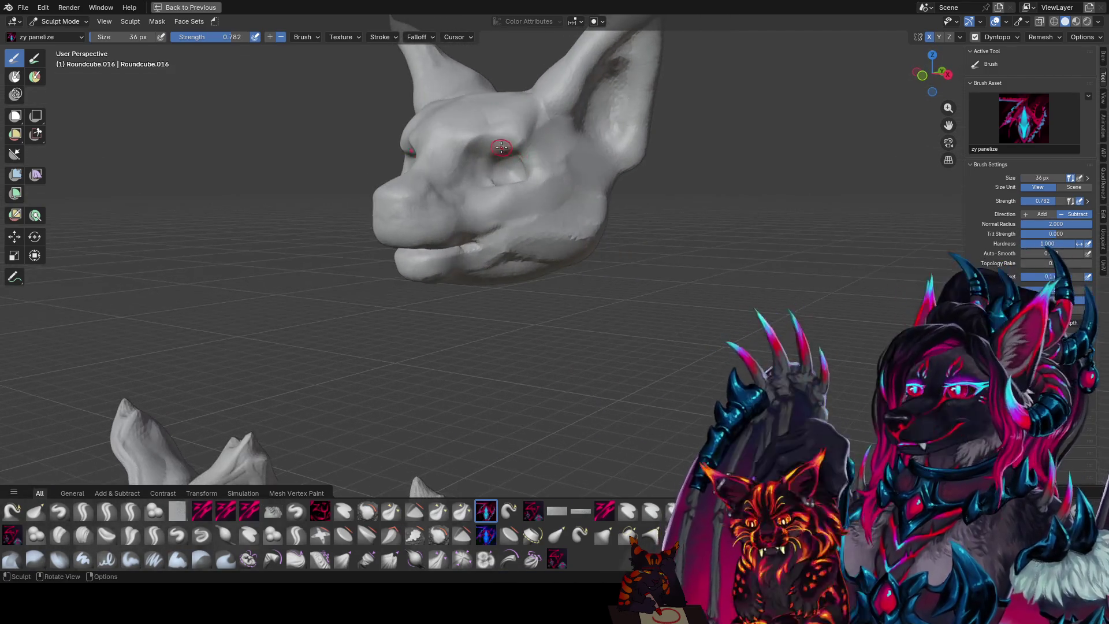
key(ctrl+s)
key(bracketright)
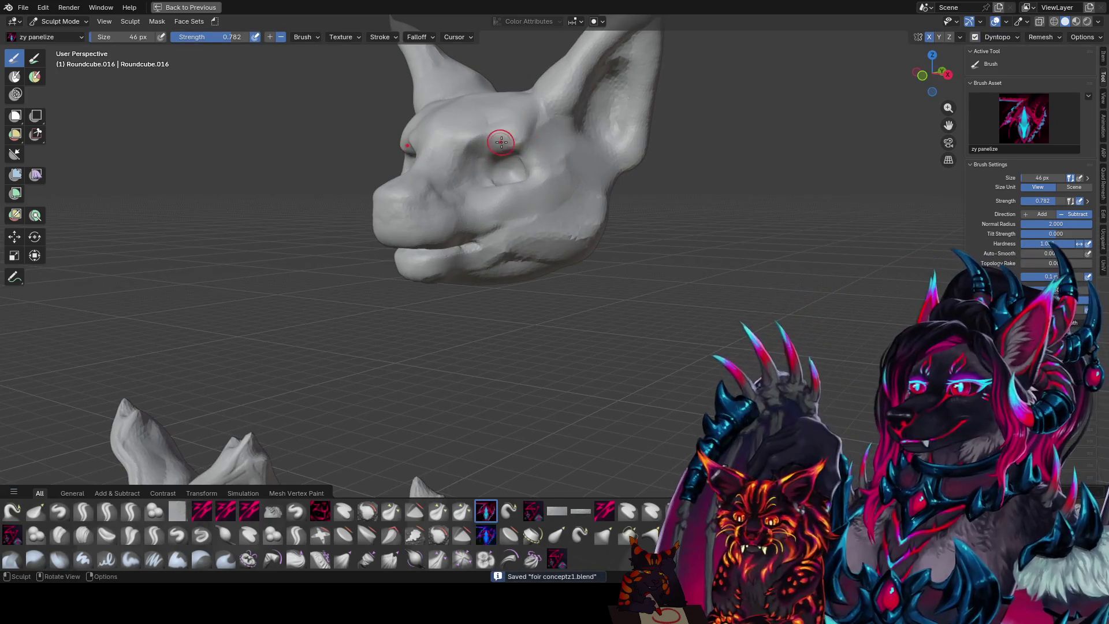
mouse_move(501, 141)
middle_down()
mouse_move(488, 144)
mouse_move(545, 129)
mouse_move(557, 173)
middle_up()
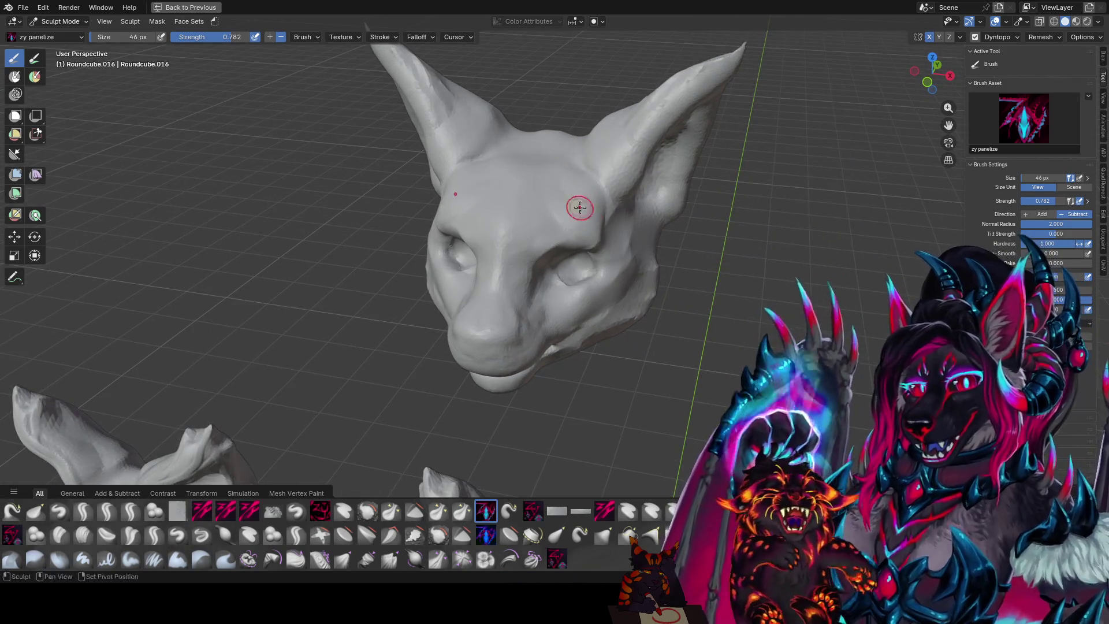
mouse_move(581, 212)
middle_down()
mouse_move(646, 137)
mouse_move(531, 120)
mouse_move(528, 191)
mouse_move(496, 129)
mouse_move(445, 153)
middle_up()
scroll(404, 179, up, 2)
scroll(379, 191, up, 2)
- Sharpen the eye-socket edges with resized panelize strokes, then return to zy blobcarve
key(f)
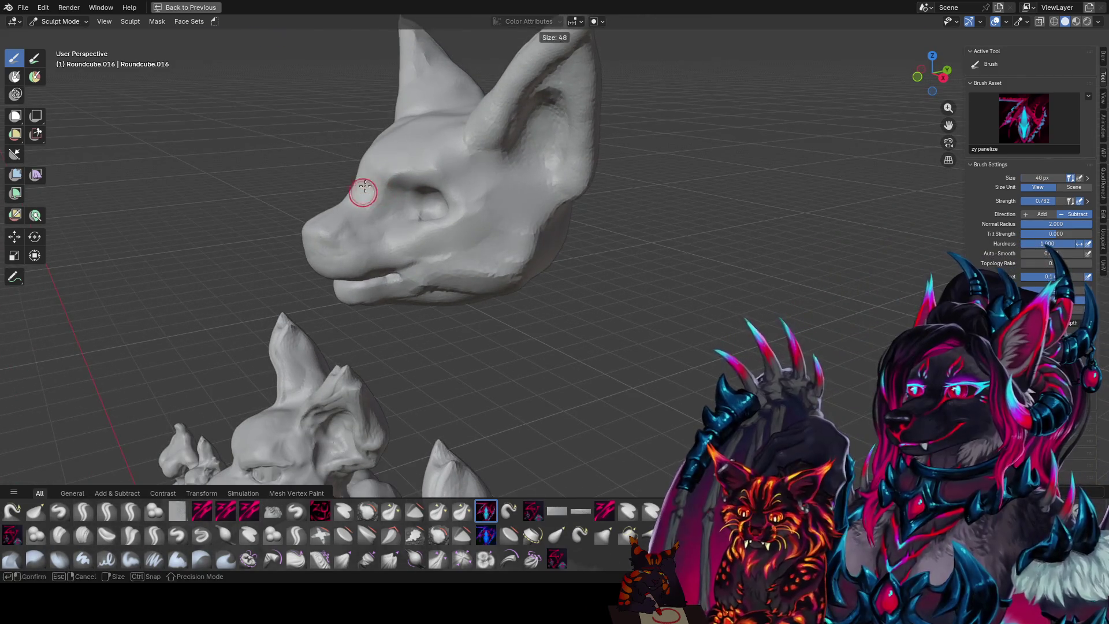
click(363, 190)
mouse_move(363, 191)
middle_down()
mouse_move(471, 185)
mouse_move(485, 241)
mouse_move(560, 228)
mouse_move(554, 193)
middle_up()
key(f)
click(476, 257)
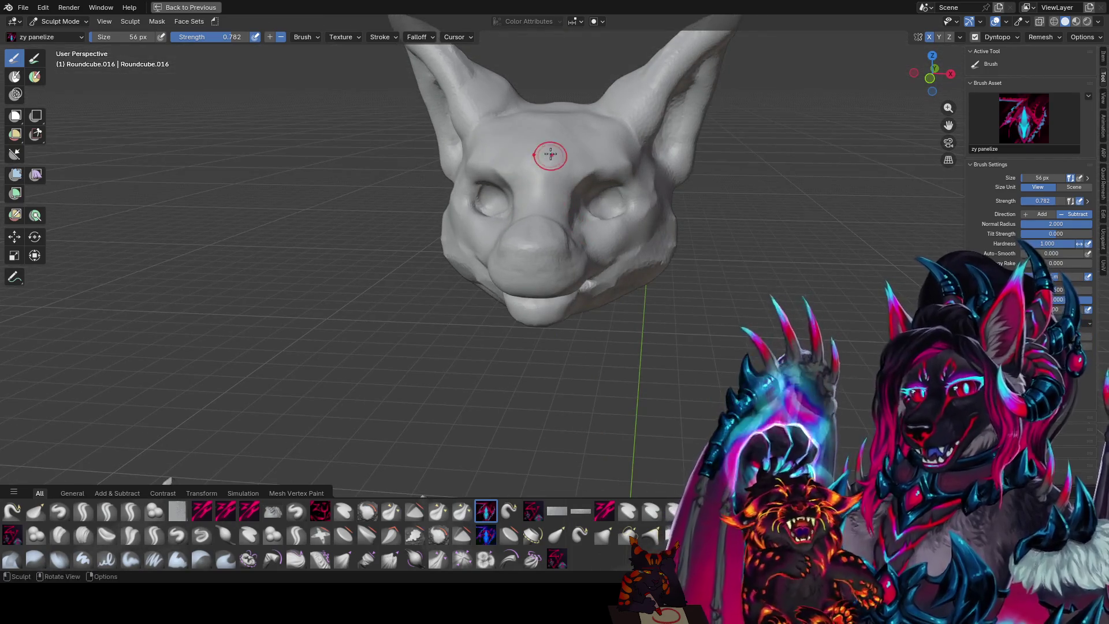
middle_drag(546, 156, 567, 165)
key(q)
click(542, 171)
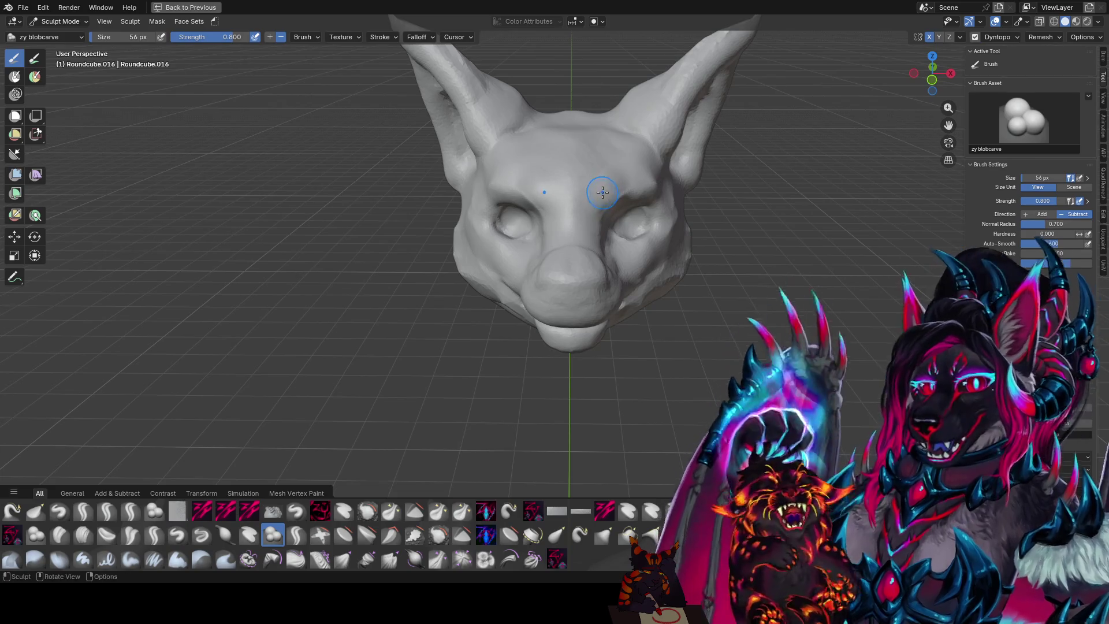
- Shape a rounded nose tip and nostrils with zy blobcarve, resizing the brush between strokes
middle_drag(602, 192, 587, 177)
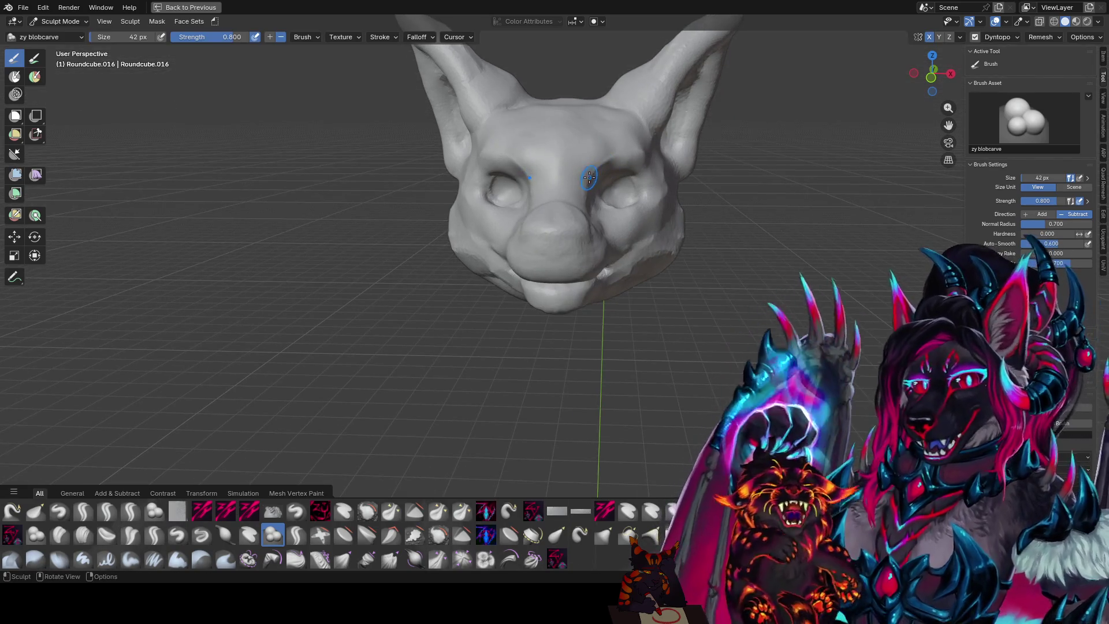
mouse_move(599, 172)
middle_down()
mouse_move(544, 164)
mouse_move(460, 218)
mouse_move(536, 260)
mouse_move(563, 208)
middle_up()
key(bracketright)
key(f)
click(601, 192)
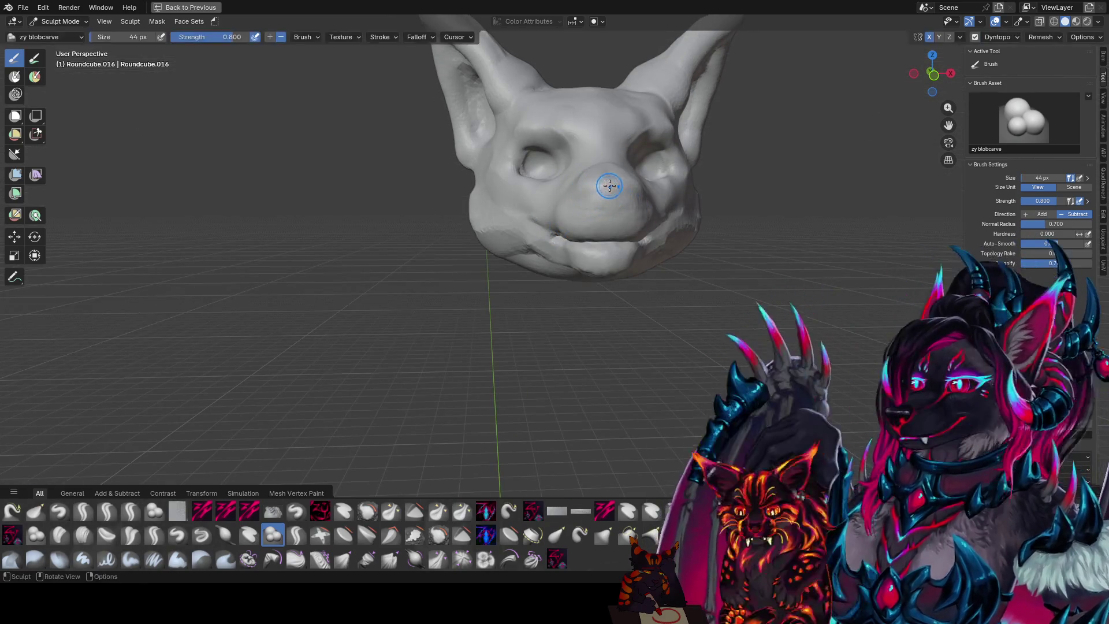
mouse_move(585, 200)
middle_down()
mouse_move(589, 185)
mouse_move(488, 209)
middle_up()
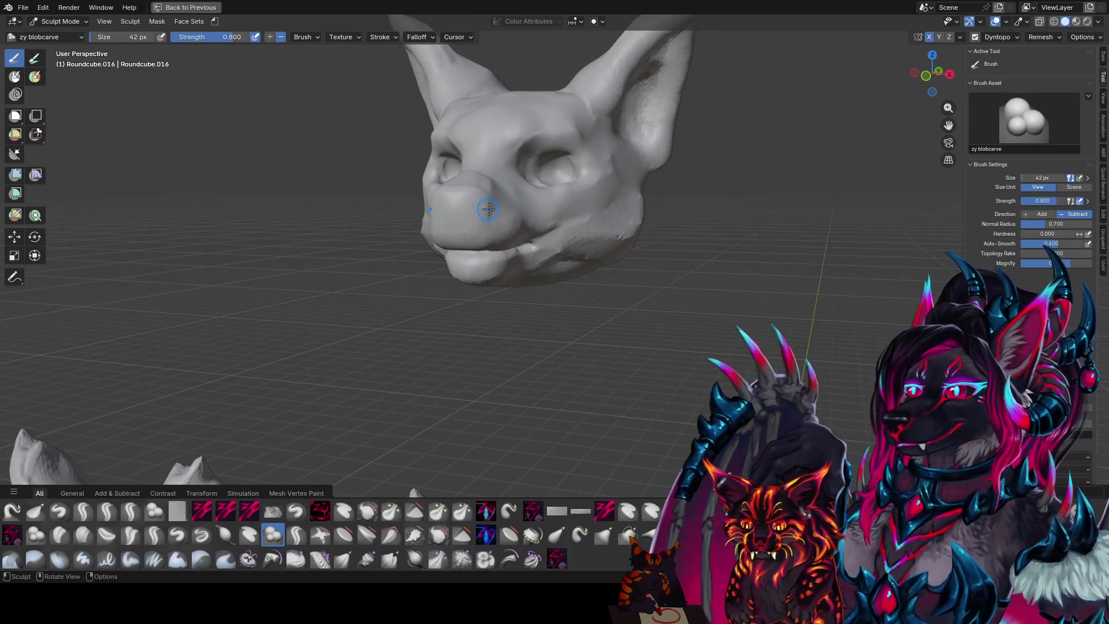
key(f)
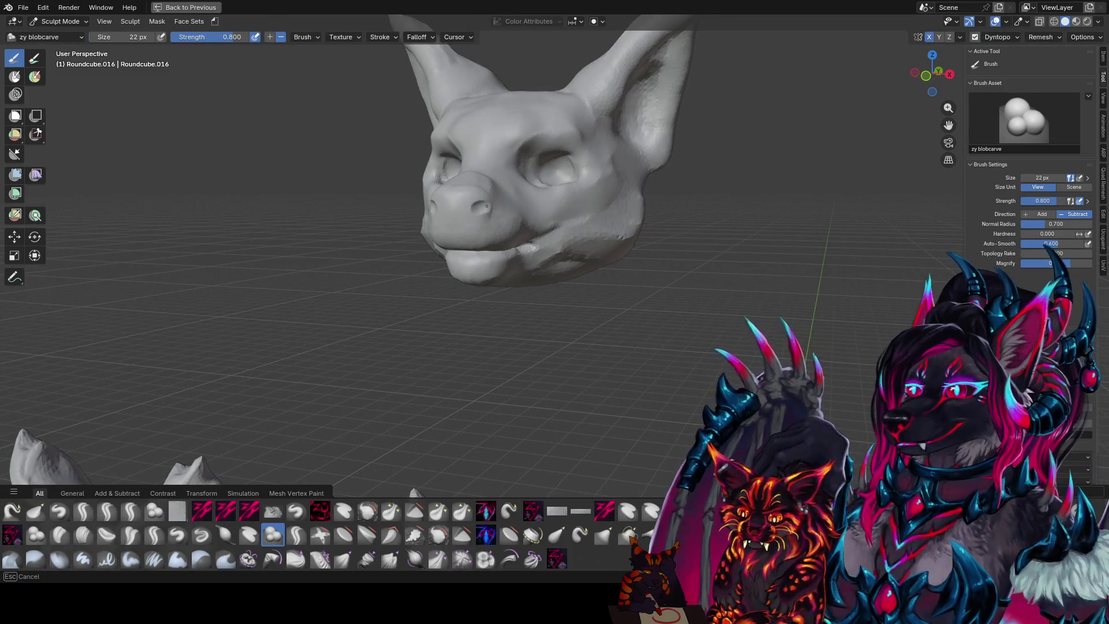
mouse_move(480, 207)
middle_down()
mouse_move(433, 224)
mouse_move(448, 216)
mouse_move(441, 193)
mouse_move(471, 206)
middle_up()
key(f)
click(433, 223)
key(q)
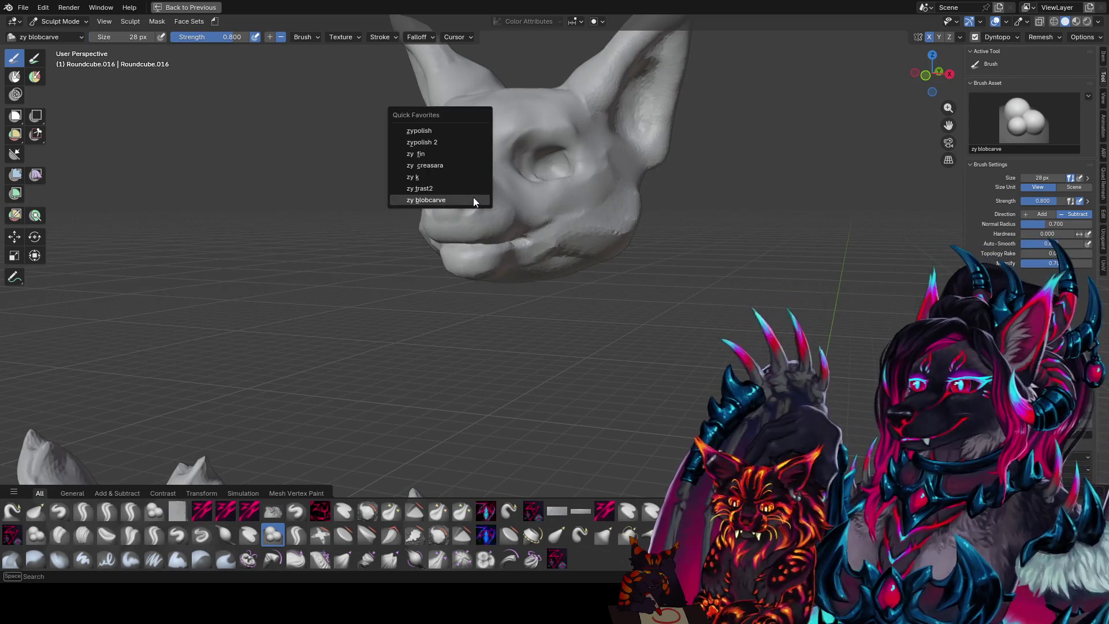
- Polish the nose surface smooth with the zypolish 2 brush
click(448, 139)
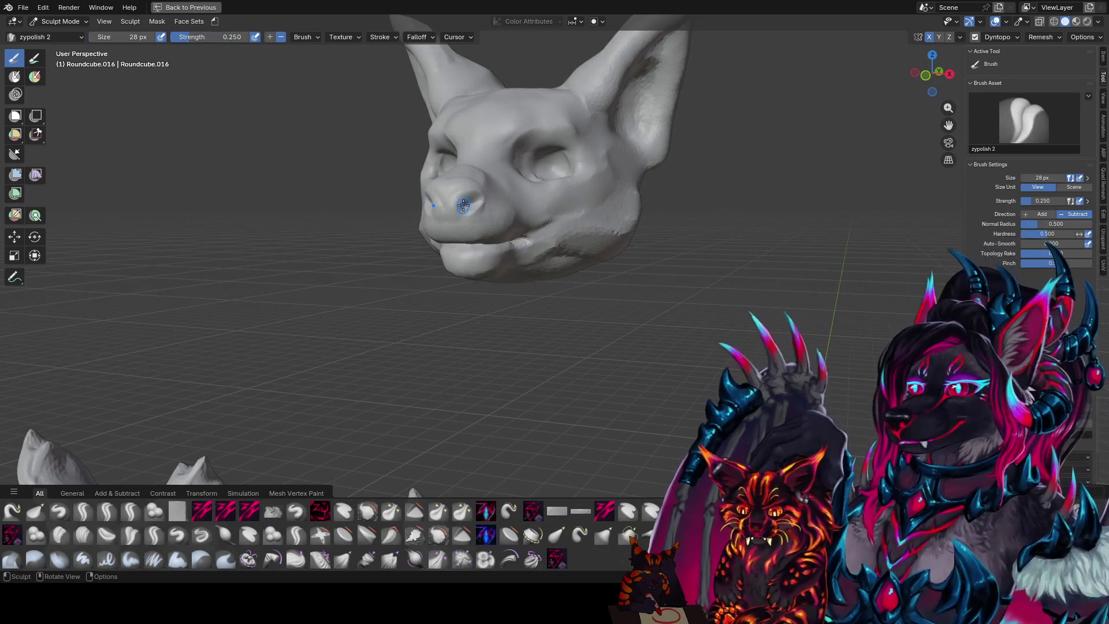
drag(462, 203, 464, 208)
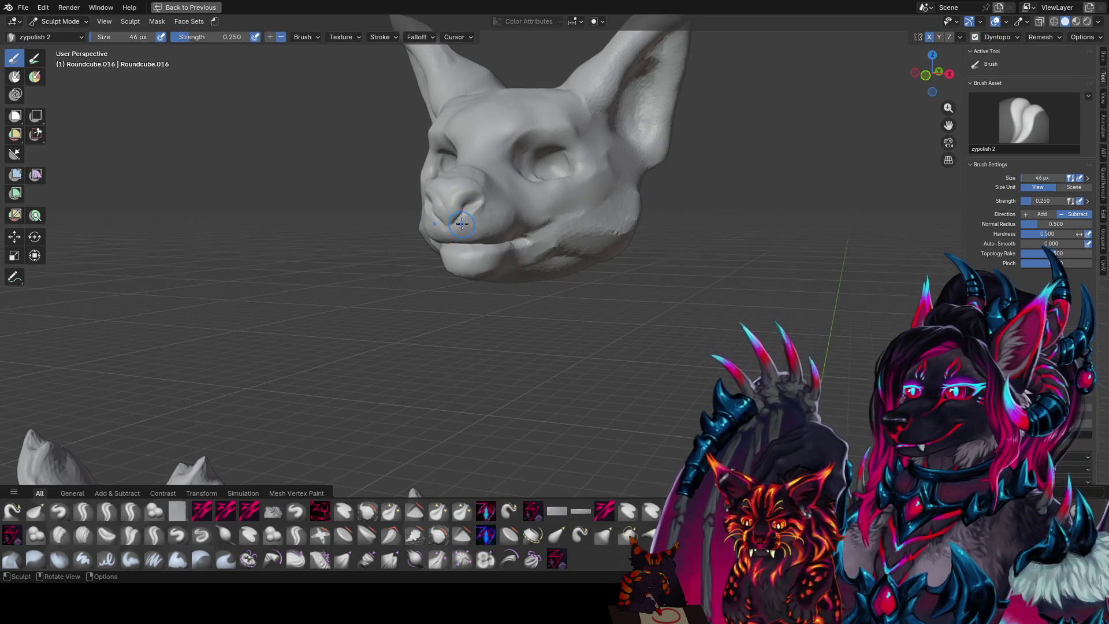
mouse_move(450, 227)
middle_down()
mouse_move(477, 187)
mouse_move(364, 230)
middle_up()
mouse_move(365, 231)
mouse_down()
mouse_move(346, 227)
mouse_move(361, 218)
mouse_up()
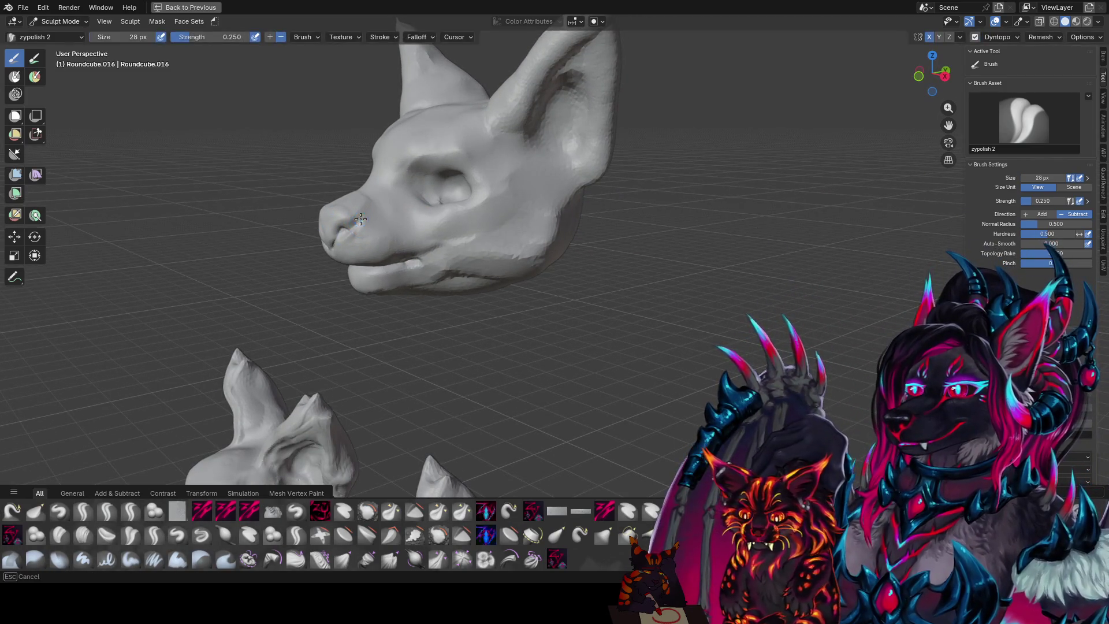
middle_drag(360, 218, 394, 213)
- Carve creases into the nose with a smaller zy panelize brush and save the file
key(1)
drag(415, 208, 404, 208)
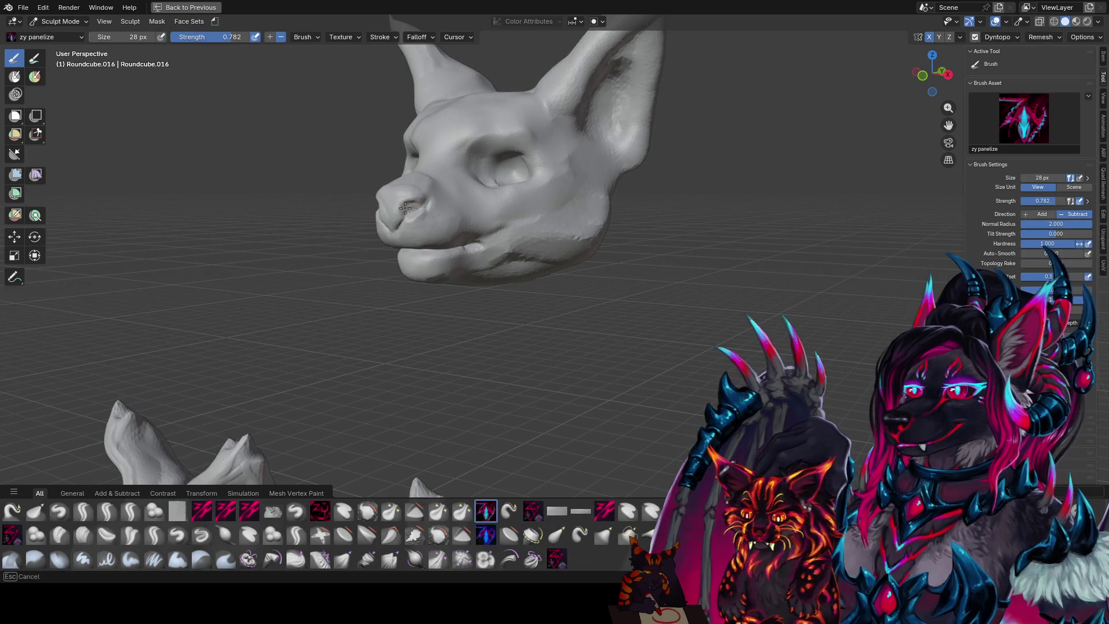
middle_drag(406, 218, 683, 199)
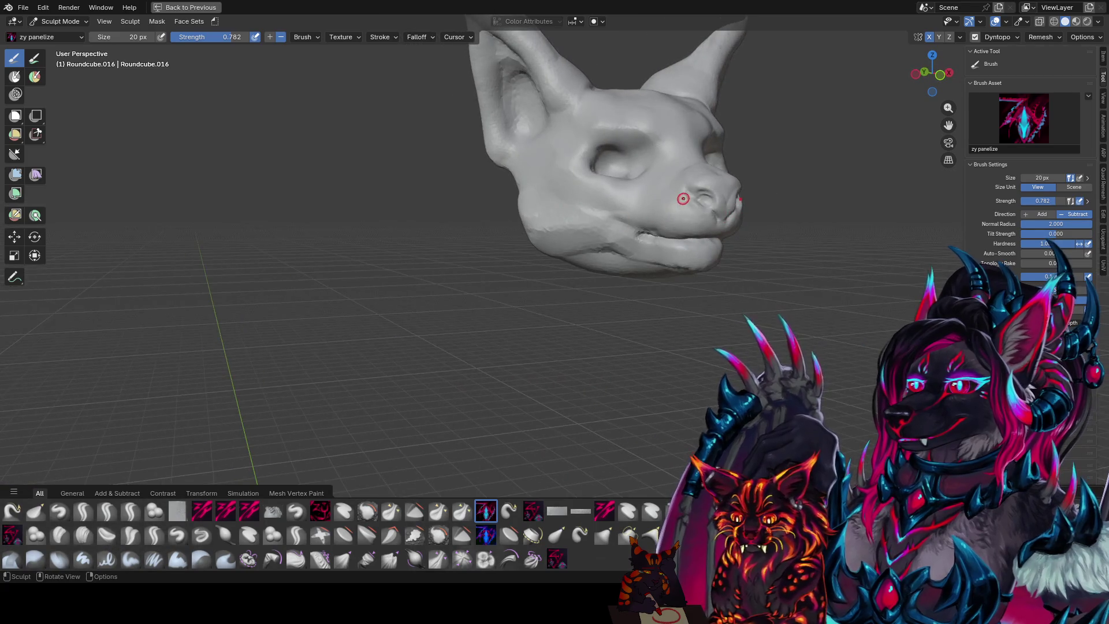
drag(692, 194, 694, 195)
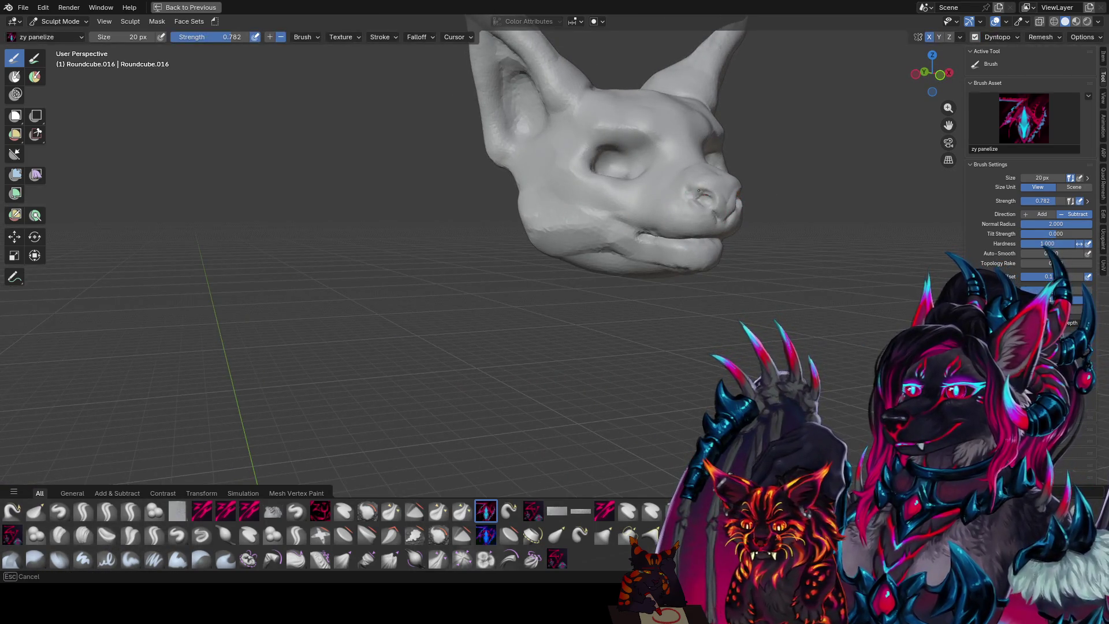
click(698, 186)
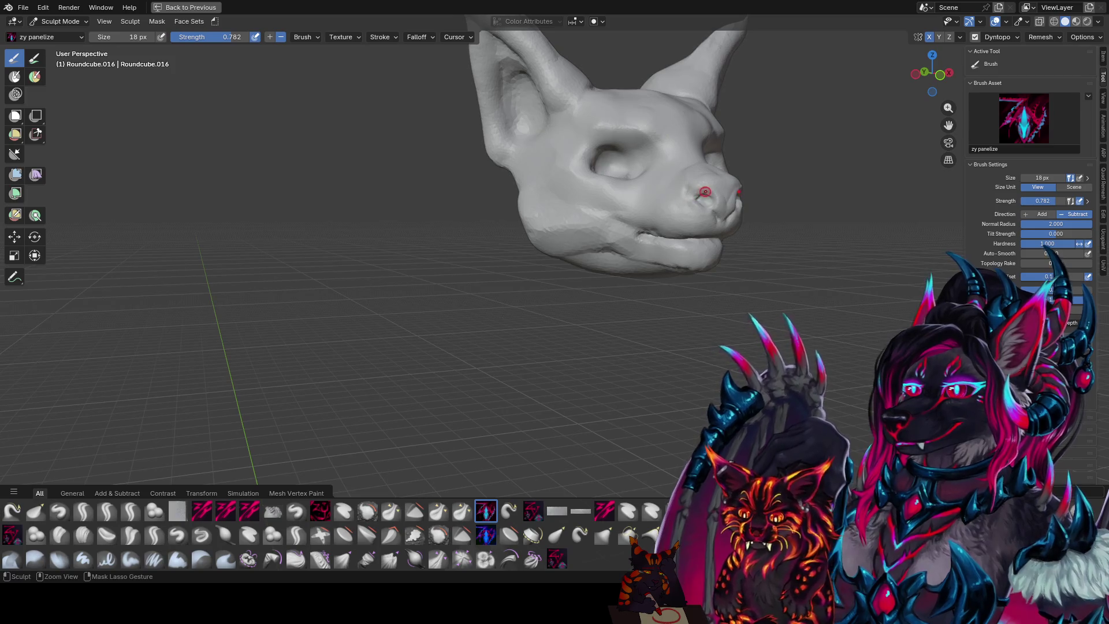
mouse_move(688, 190)
middle_down()
mouse_move(648, 183)
mouse_move(570, 213)
mouse_move(479, 207)
middle_up()
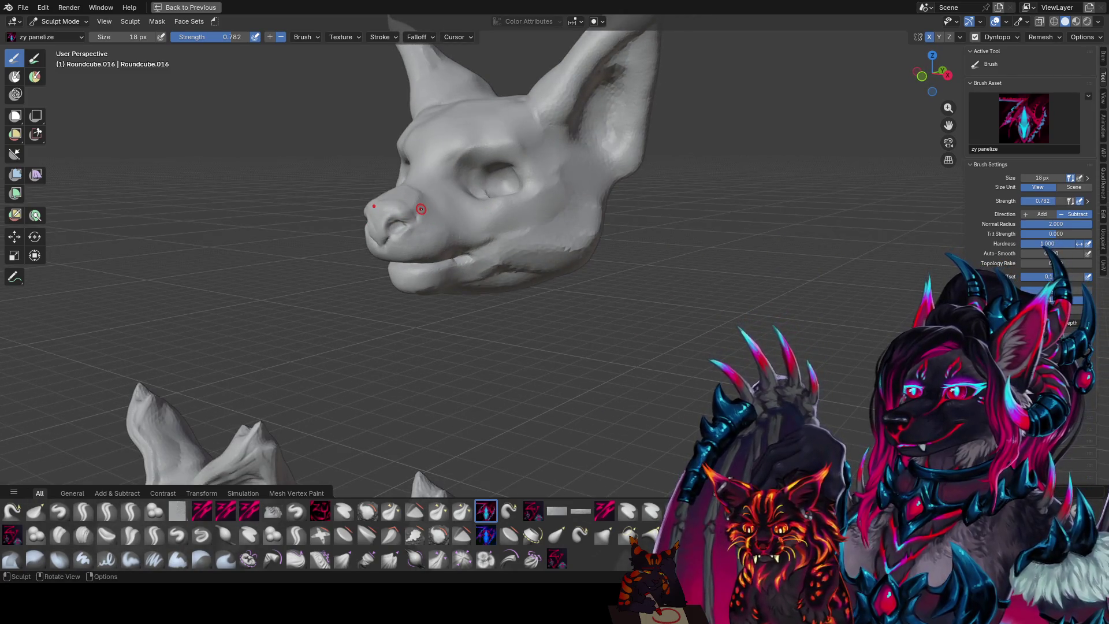
scroll(640, 147, up, 2)
middle_drag(677, 230, 637, 218)
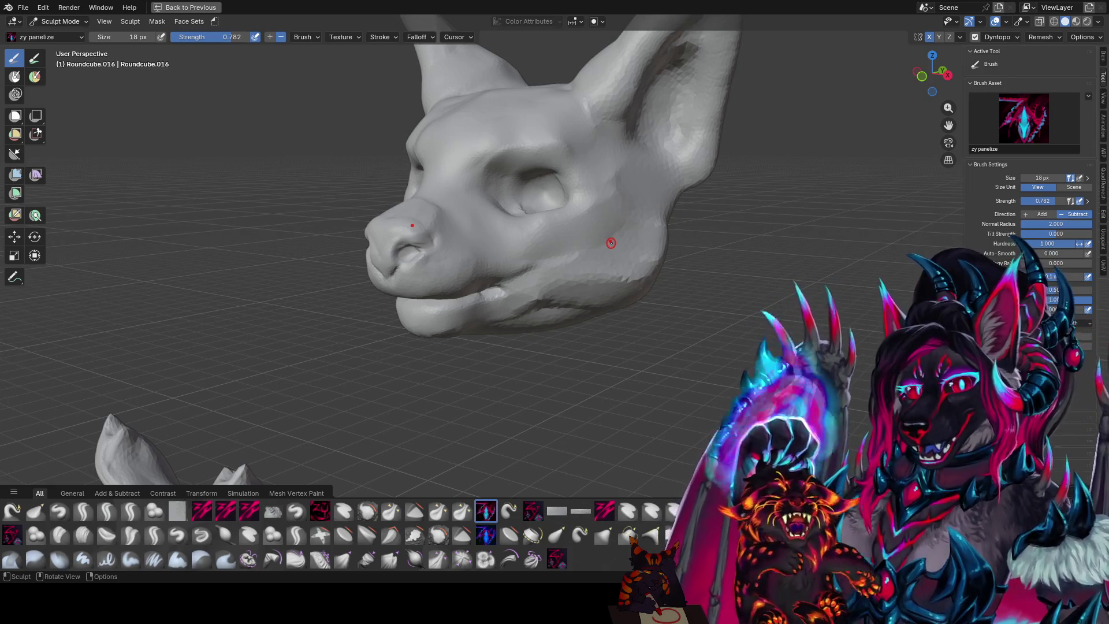
scroll(610, 242, down, 3)
mouse_move(610, 243)
middle_down()
mouse_move(780, 245)
mouse_move(615, 212)
mouse_move(567, 229)
mouse_move(623, 246)
mouse_move(606, 259)
mouse_move(570, 243)
mouse_move(544, 285)
mouse_move(539, 258)
mouse_move(524, 268)
mouse_move(533, 251)
mouse_move(548, 283)
mouse_move(627, 255)
mouse_move(627, 279)
mouse_move(546, 304)
mouse_move(494, 307)
mouse_move(506, 299)
middle_up()
key(ctrl+s)
scroll(636, 253, up, 1)
key(ctrl+s)
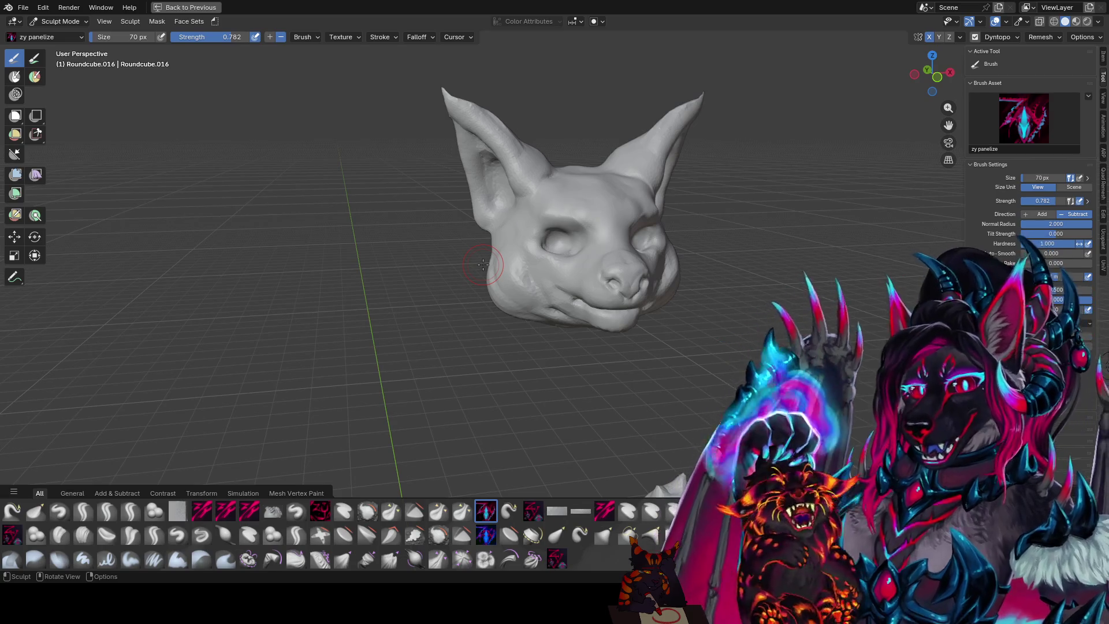
- Carve a finer panelize stroke near the ear tip from a higher angle
mouse_move(631, 161)
middle_down()
mouse_move(589, 257)
mouse_move(442, 195)
middle_up()
key(bracketleft)
key(bracketleft)
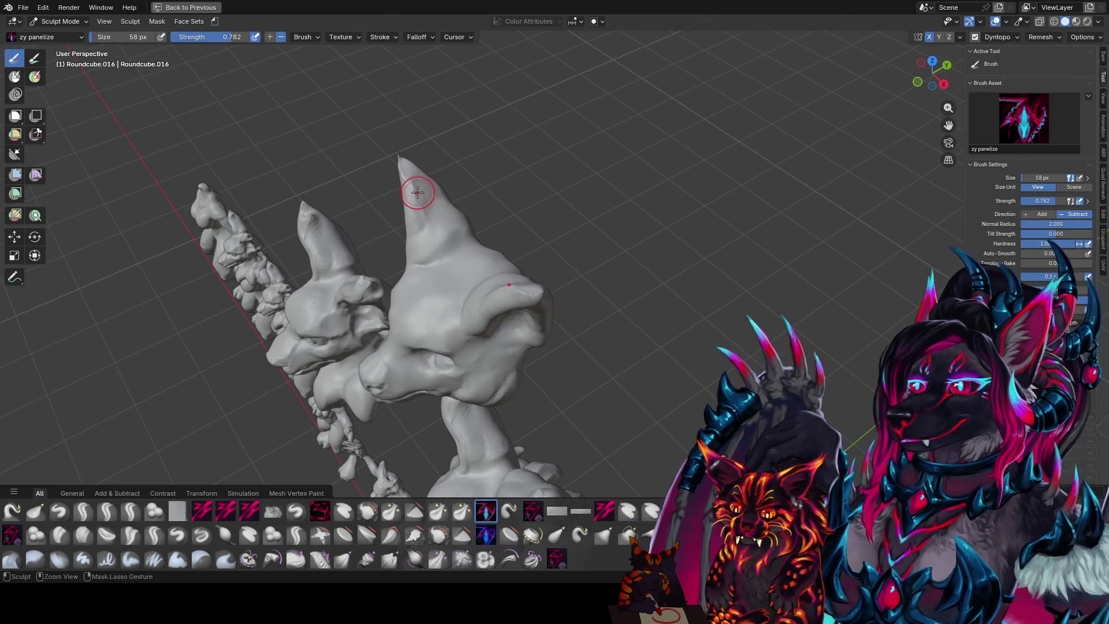
drag(416, 190, 445, 226)
middle_drag(446, 225, 615, 203)
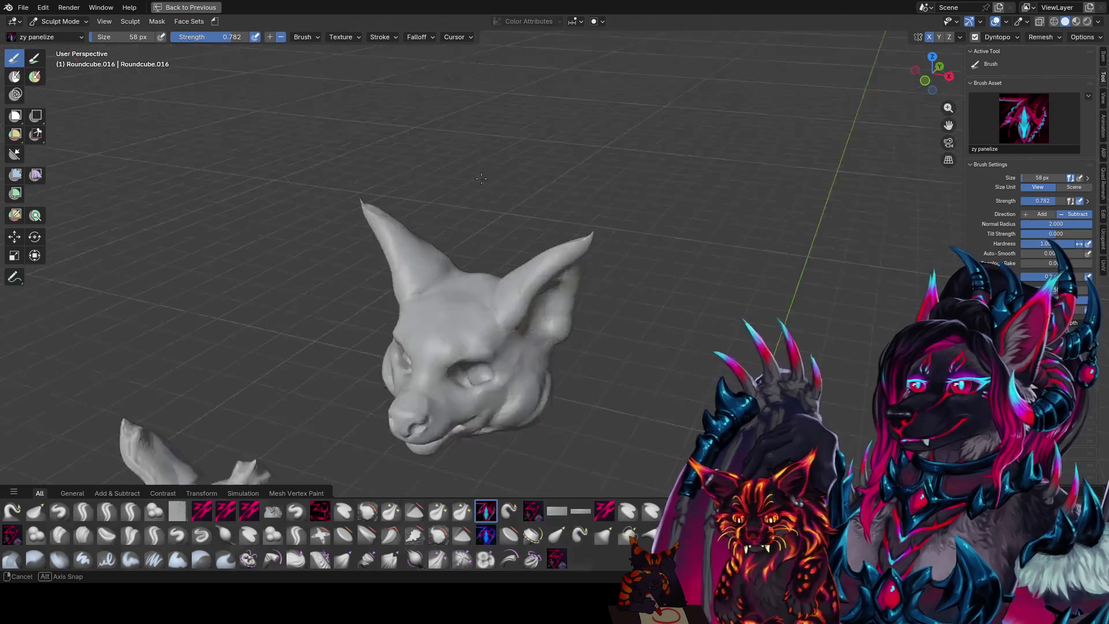
key(q)
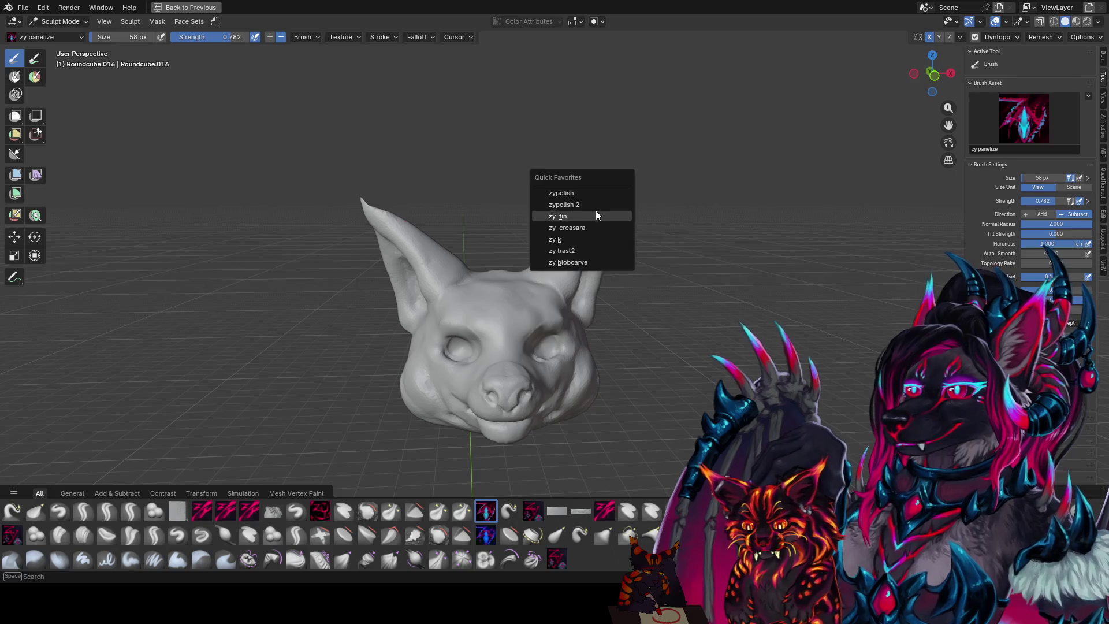
- Hollow out the inner ears with the zy blobcarve brush at varying sizes
click(594, 212)
middle_drag(616, 208, 620, 227)
key(bracketleft)
key(bracketleft)
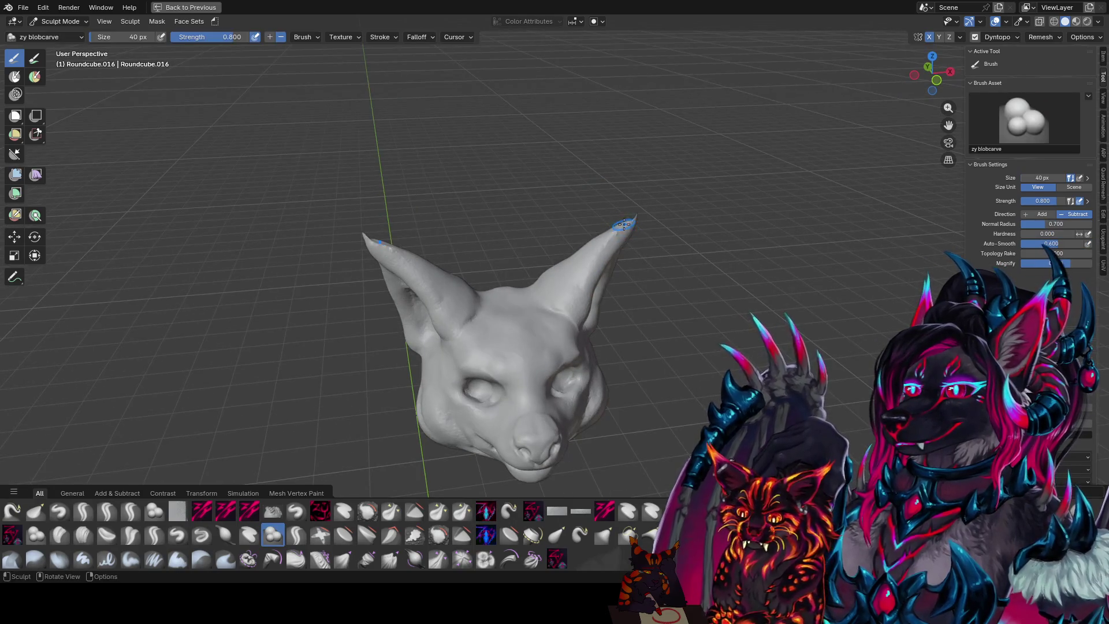
drag(620, 227, 581, 278)
mouse_move(581, 278)
middle_down()
mouse_move(541, 217)
mouse_move(606, 213)
mouse_move(533, 249)
mouse_move(569, 254)
mouse_move(577, 268)
mouse_move(540, 269)
middle_up()
key(bracketright)
key(bracketright)
key(bracketright)
key(bracketleft)
key(bracketleft)
key(bracketleft)
key(bracketright)
key(bracketright)
key(bracketright)
key(bracketleft)
key(bracketleft)
key(bracketleft)
- Carve the eye sockets deeper from a frontal view and save the file
key(q)
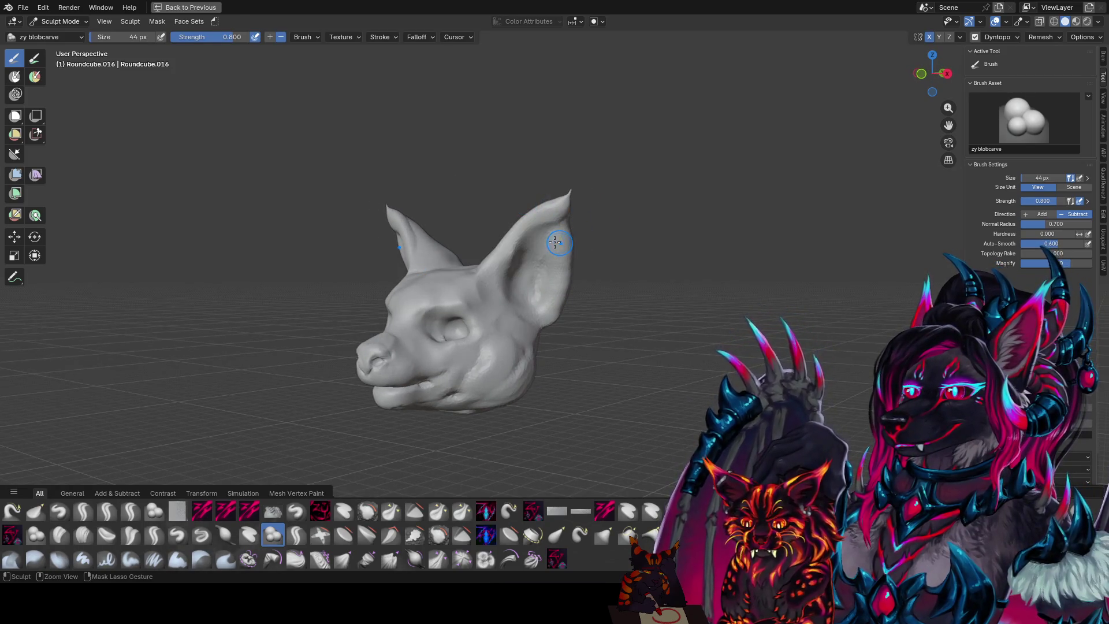
key(ctrl+s)
mouse_move(557, 240)
middle_down()
mouse_move(540, 305)
mouse_move(554, 321)
mouse_move(530, 389)
mouse_move(508, 387)
mouse_move(494, 347)
mouse_move(487, 354)
mouse_move(451, 303)
middle_up()
key(bracketright)
key(bracketright)
key(bracketright)
key(bracketright)
key(bracketright)
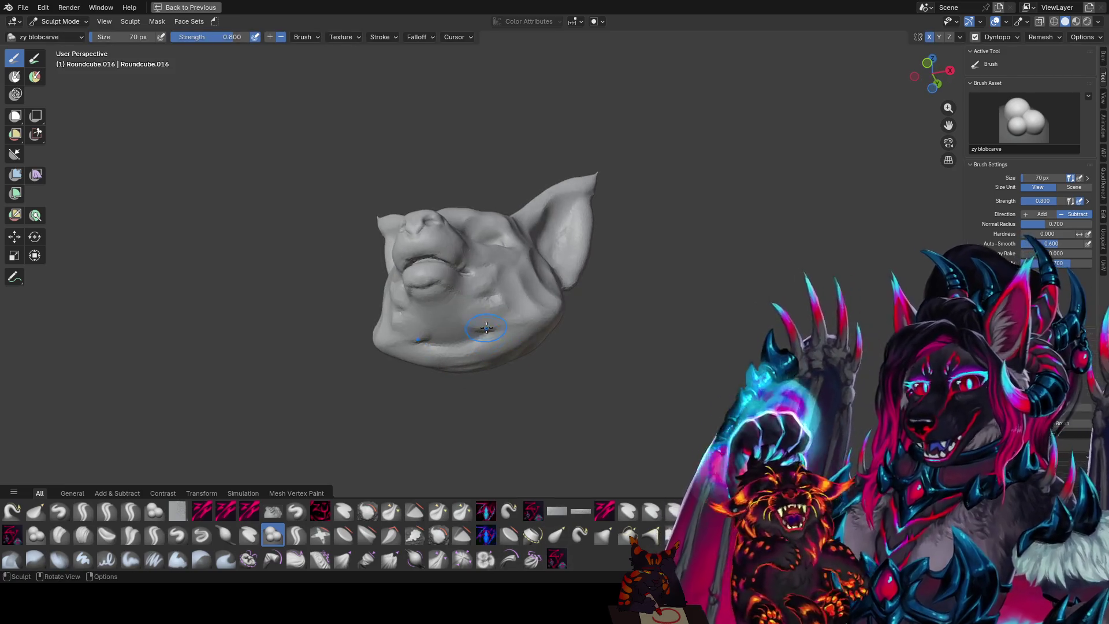
key(ctrl+s)
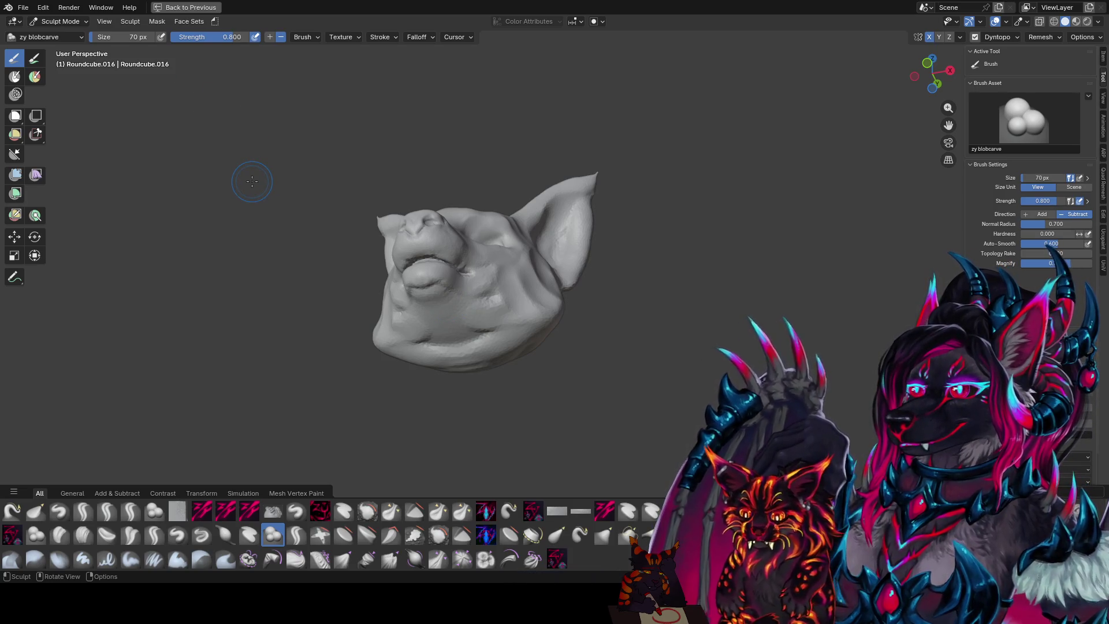
- Round out the cheek and jaw contours with a finer blobcarve brush
middle_drag(261, 182, 379, 186)
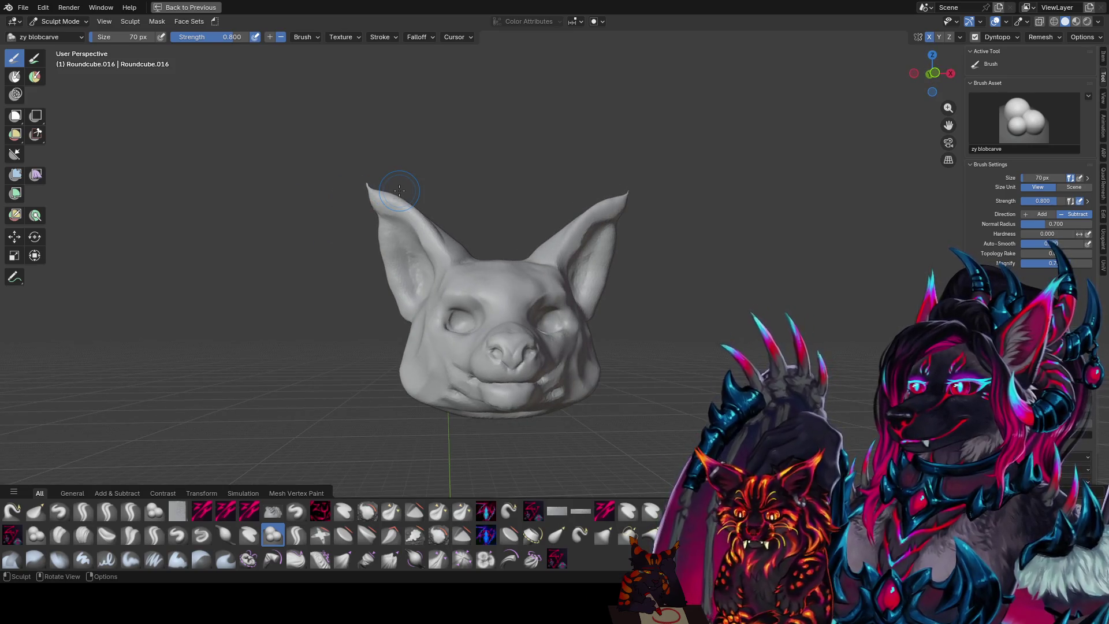
middle_drag(398, 189, 617, 122)
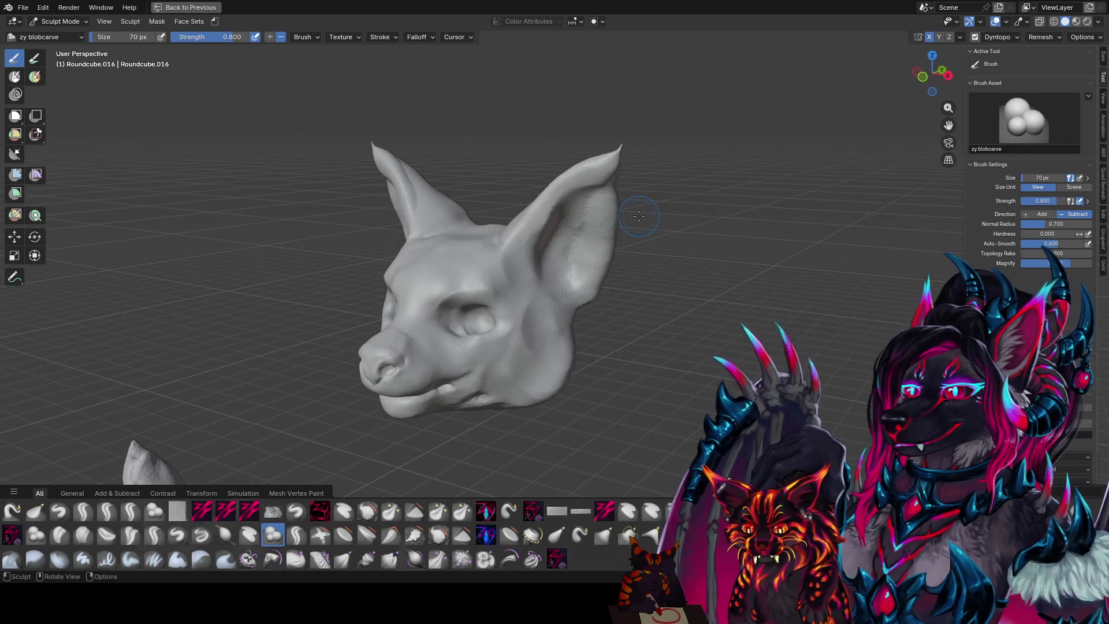
middle_drag(648, 166, 726, 158)
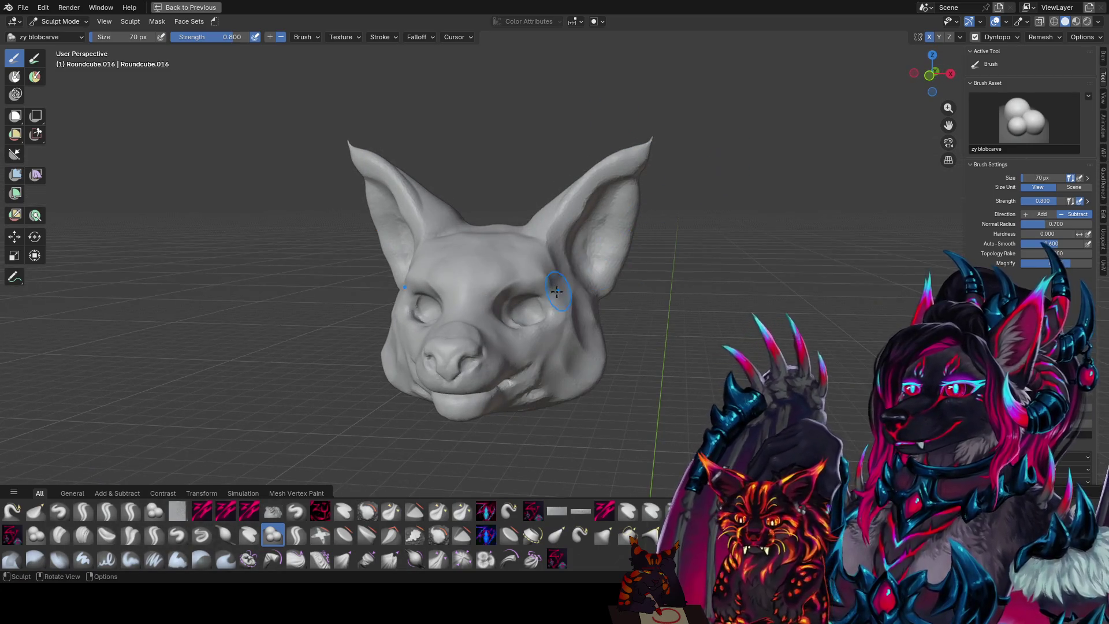
middle_drag(601, 264, 559, 294)
key(bracketleft)
key(bracketleft)
key(bracketleft)
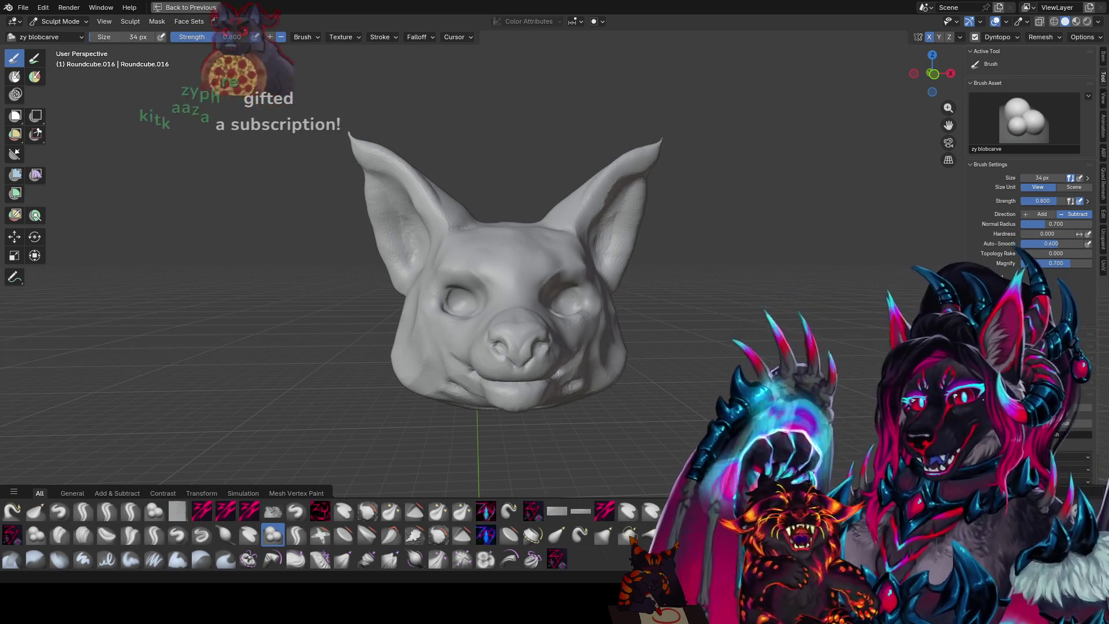
mouse_move(537, 199)
middle_down()
mouse_move(577, 198)
mouse_move(607, 252)
mouse_move(524, 225)
mouse_move(578, 347)
mouse_move(489, 280)
mouse_move(438, 294)
middle_up()
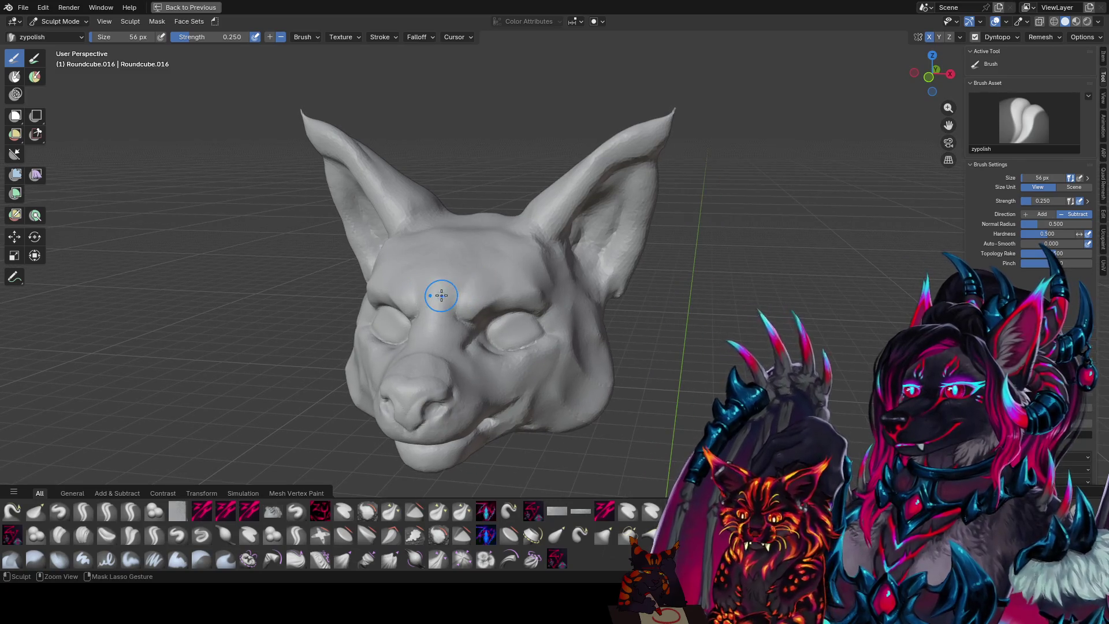
- Polish the brow, muzzle and ears with zypolish, saving as foir conceptz1.blend between reviews
key(ctrl+s)
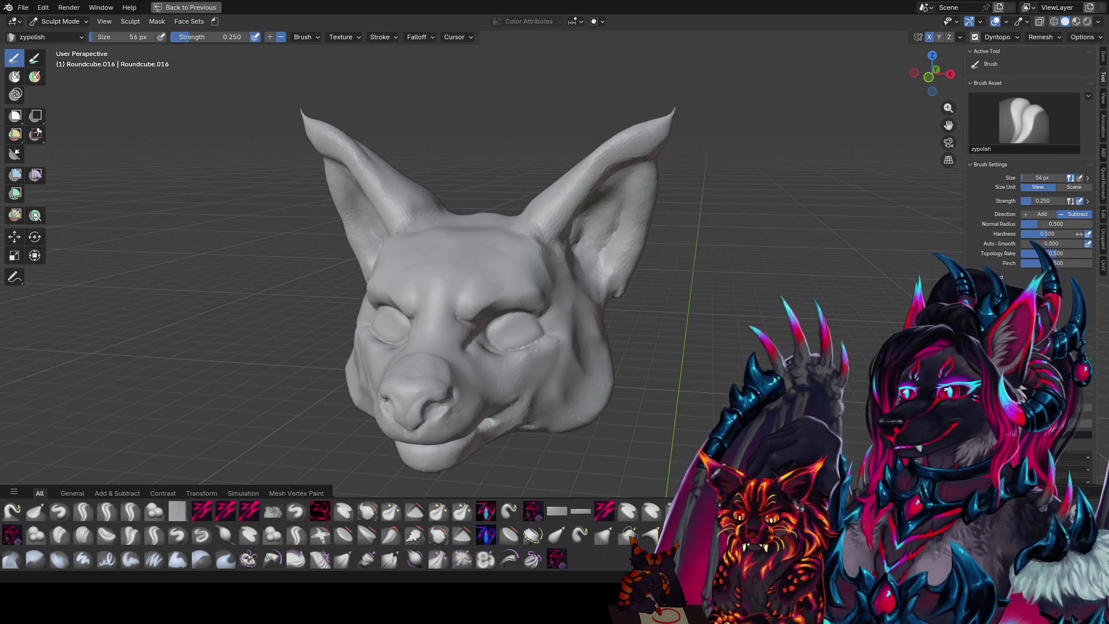
mouse_move(519, 338)
middle_down()
mouse_move(549, 342)
mouse_move(604, 176)
middle_up()
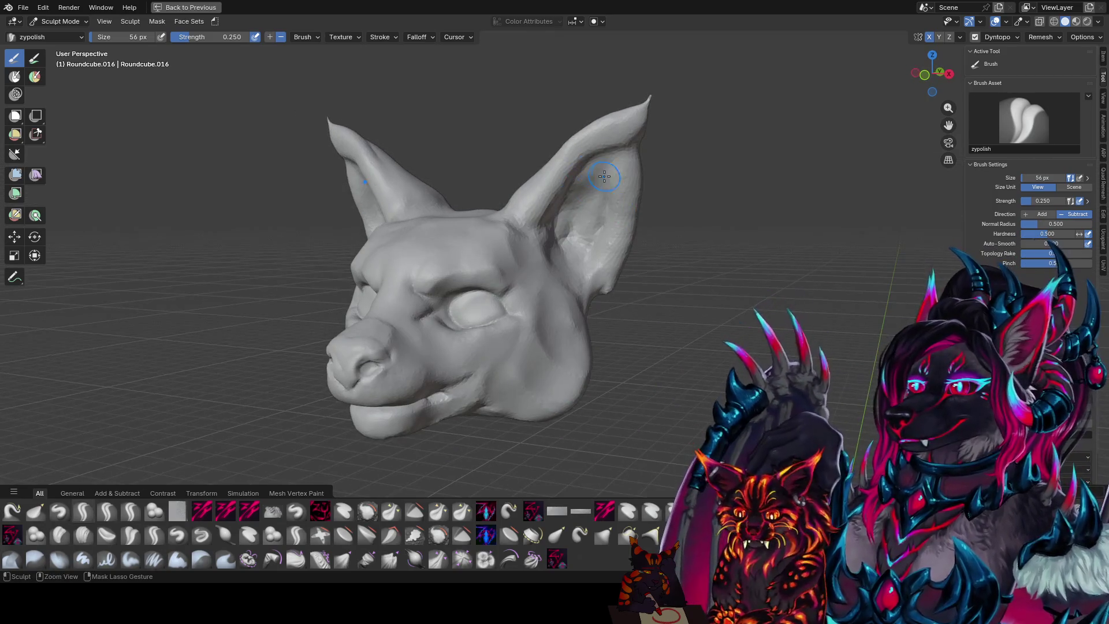
key(ctrl+s)
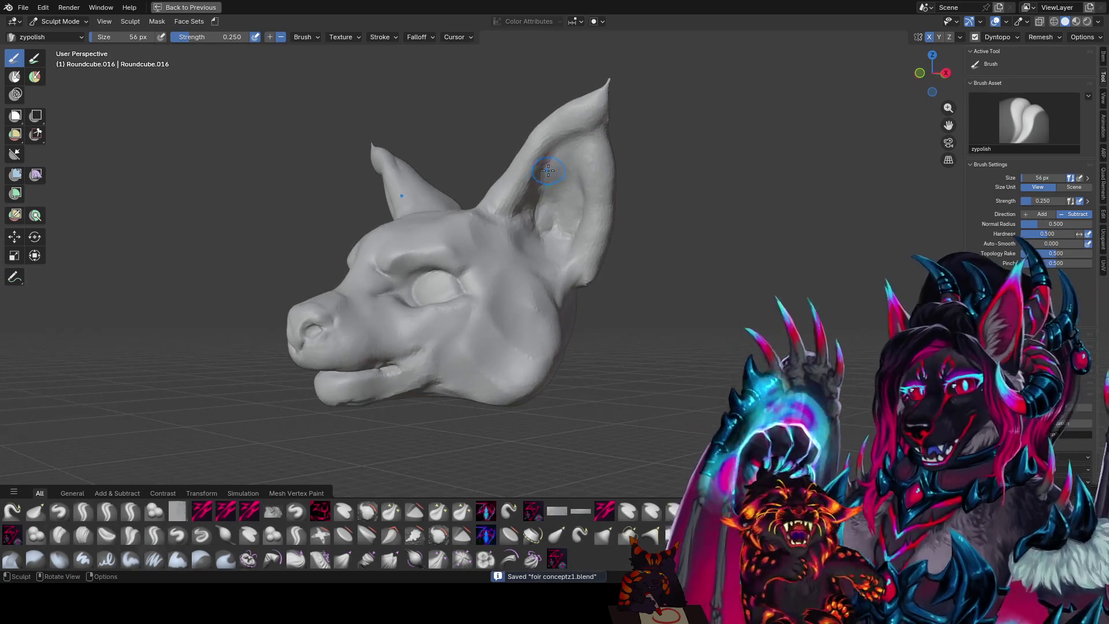
mouse_move(661, 180)
middle_down()
mouse_move(540, 173)
mouse_move(560, 185)
mouse_move(591, 171)
mouse_move(578, 158)
mouse_move(578, 191)
middle_up()
key(ctrl+s)
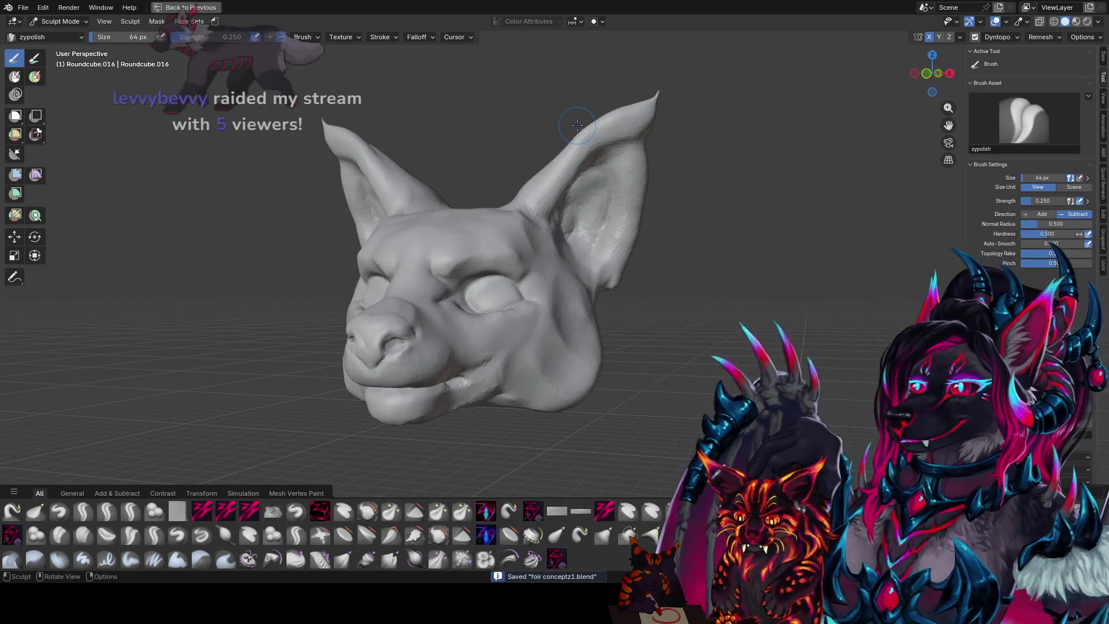
scroll(696, 143, down, 3)
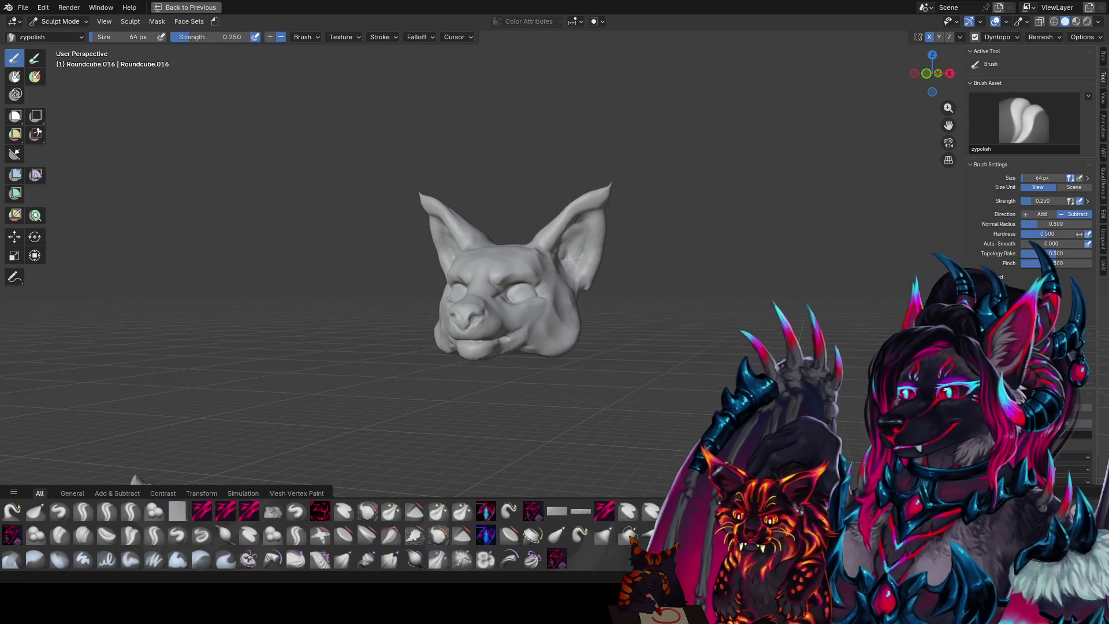
mouse_move(594, 249)
middle_down()
mouse_move(599, 356)
mouse_move(589, 354)
middle_up()
key(ctrl+s)
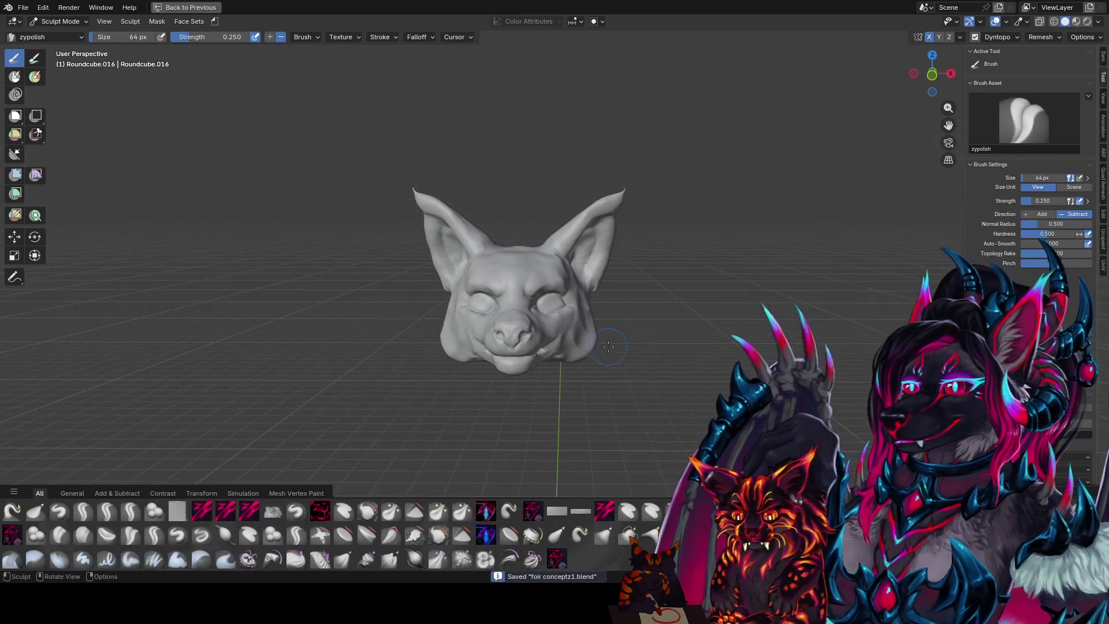
- Pull the cheeks outward into tufts with the Elastic Grab brush and save
key(g)
click(586, 363)
click(592, 359)
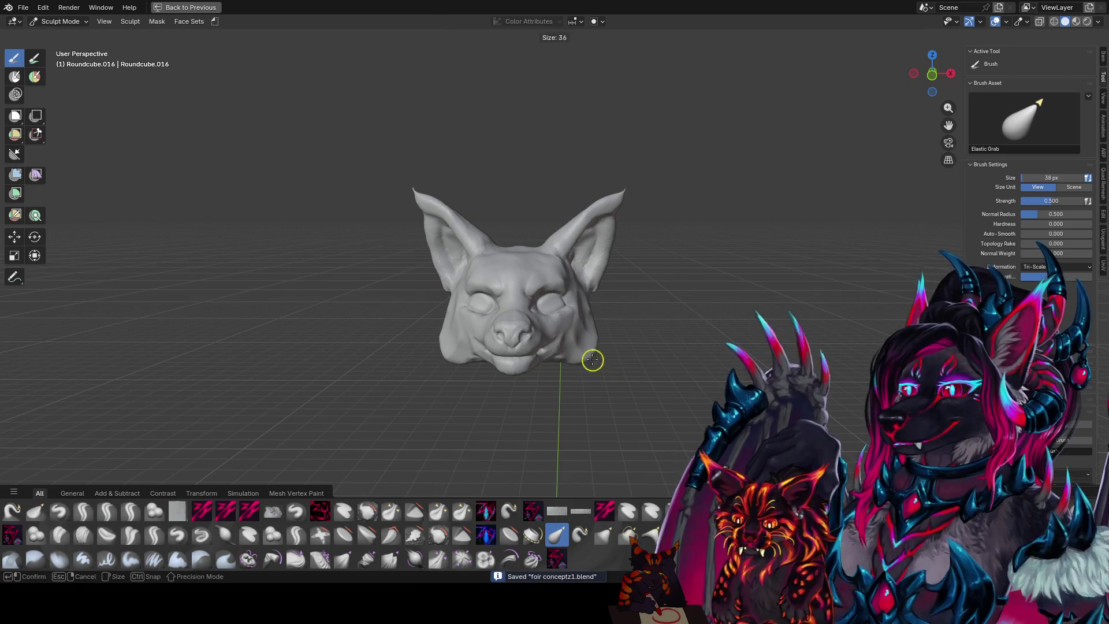
mouse_move(590, 361)
middle_down()
mouse_move(543, 360)
mouse_move(622, 359)
mouse_move(561, 345)
mouse_move(567, 275)
middle_up()
key(f)
click(546, 357)
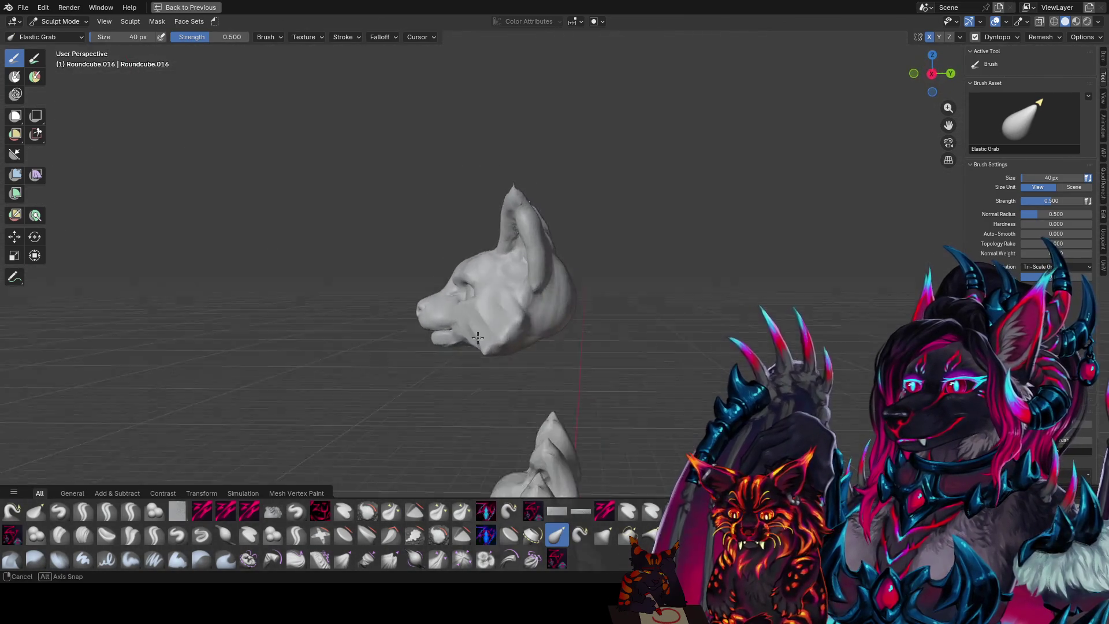
mouse_move(567, 276)
middle_down()
mouse_move(620, 353)
mouse_move(485, 322)
mouse_move(635, 310)
middle_up()
key(ctrl+s)
- Reshape the ears with a larger Elastic Grab brush
key(f)
click(485, 333)
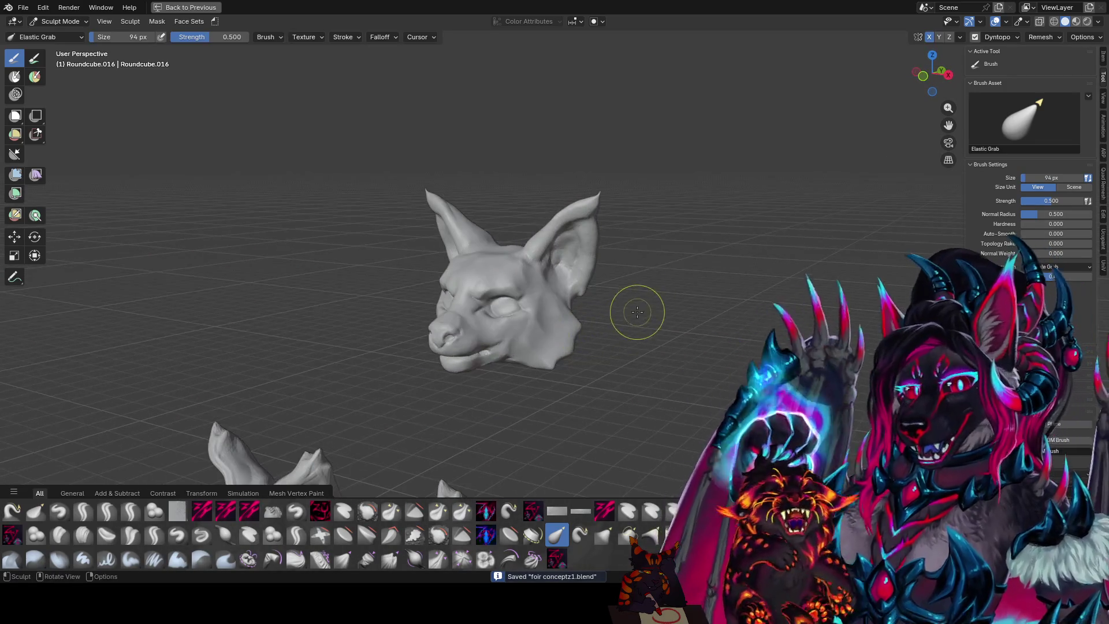
scroll(659, 238, up, 2)
middle_drag(705, 230, 582, 236)
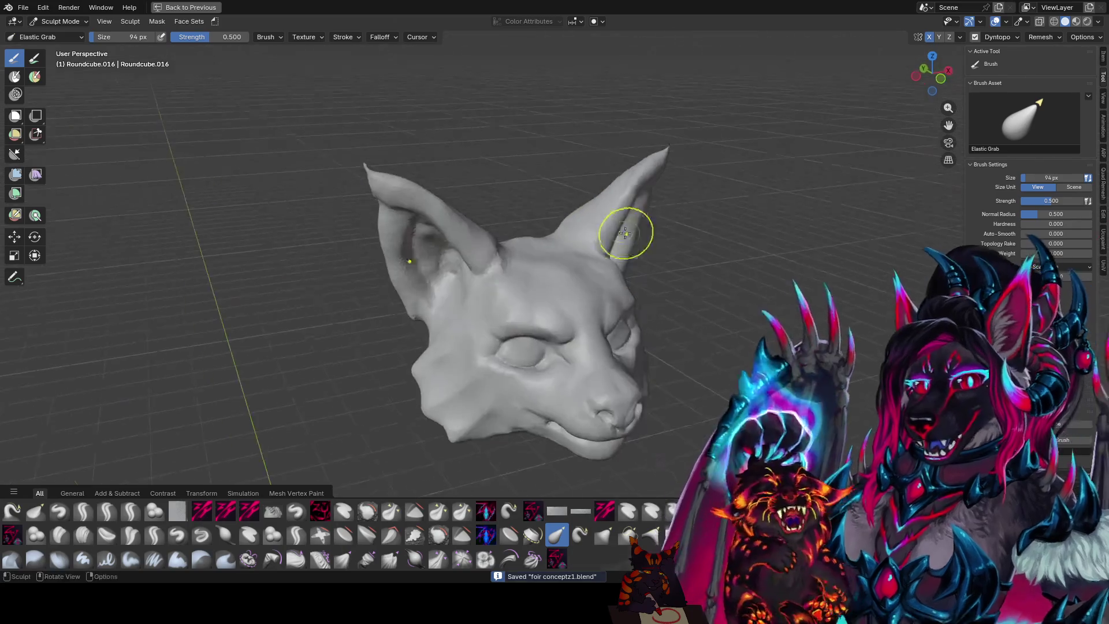
key(q)
click(558, 252)
- Smooth the cheeks, jaw and skull sides with a smaller zypolish 2 brush
mouse_move(558, 252)
middle_down()
mouse_move(752, 323)
mouse_move(671, 319)
mouse_move(649, 347)
mouse_move(477, 403)
mouse_move(520, 372)
mouse_move(512, 320)
middle_up()
key(bracketleft)
key(bracketleft)
middle_drag(477, 354, 439, 409)
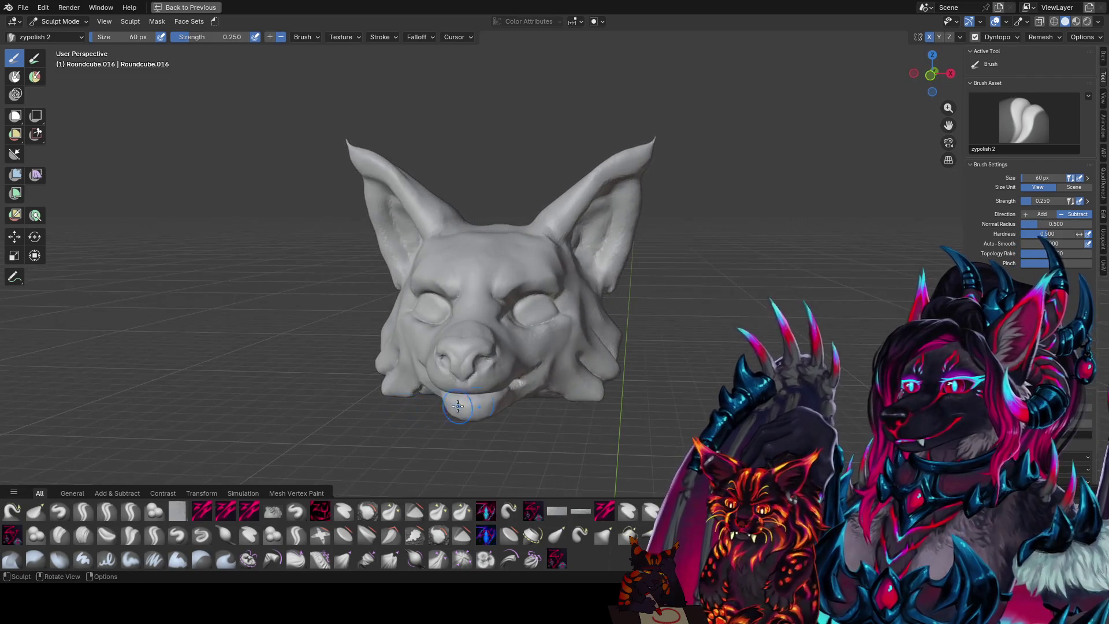
middle_drag(557, 390, 549, 392)
middle_drag(573, 322, 516, 322)
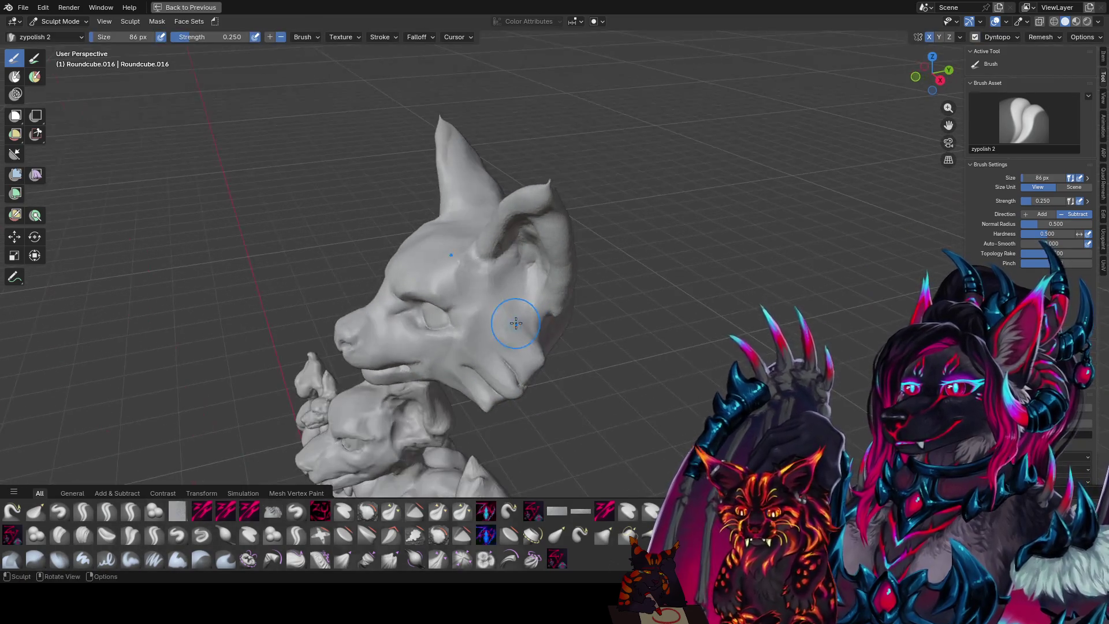
middle_drag(548, 375, 396, 326)
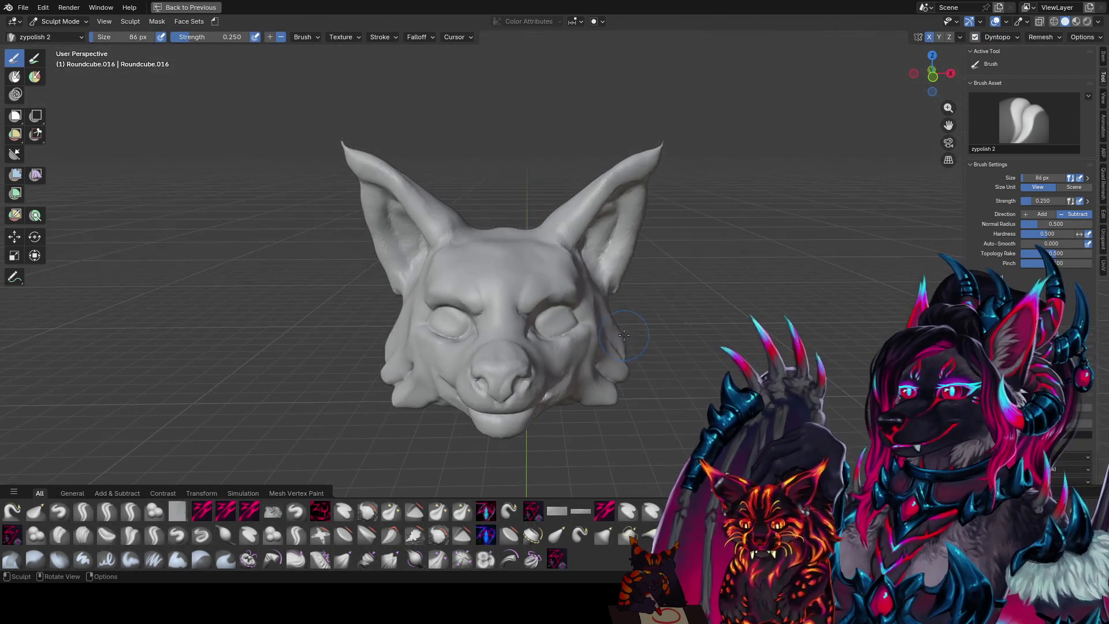
key(g)
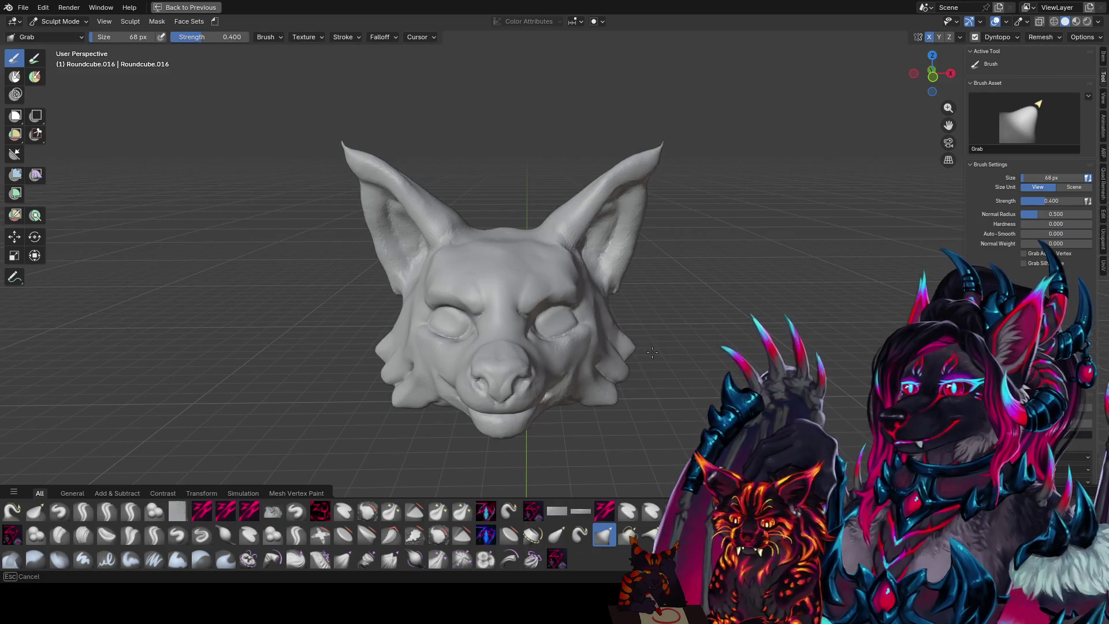
- Pull the cheek tufts into a fuller shape with the Grab brush at varied sizes
key(f)
click(624, 376)
mouse_move(621, 371)
middle_down()
mouse_move(642, 344)
mouse_move(500, 353)
mouse_move(656, 366)
middle_up()
key(f)
click(602, 372)
key(f)
click(601, 341)
mouse_move(594, 321)
middle_down()
mouse_move(586, 315)
mouse_move(599, 312)
mouse_move(485, 255)
middle_up()
- Pull the right ear taller and wider with the Grab brush and save the file
key(f)
click(506, 199)
middle_drag(507, 199, 595, 178)
key(f)
click(594, 179)
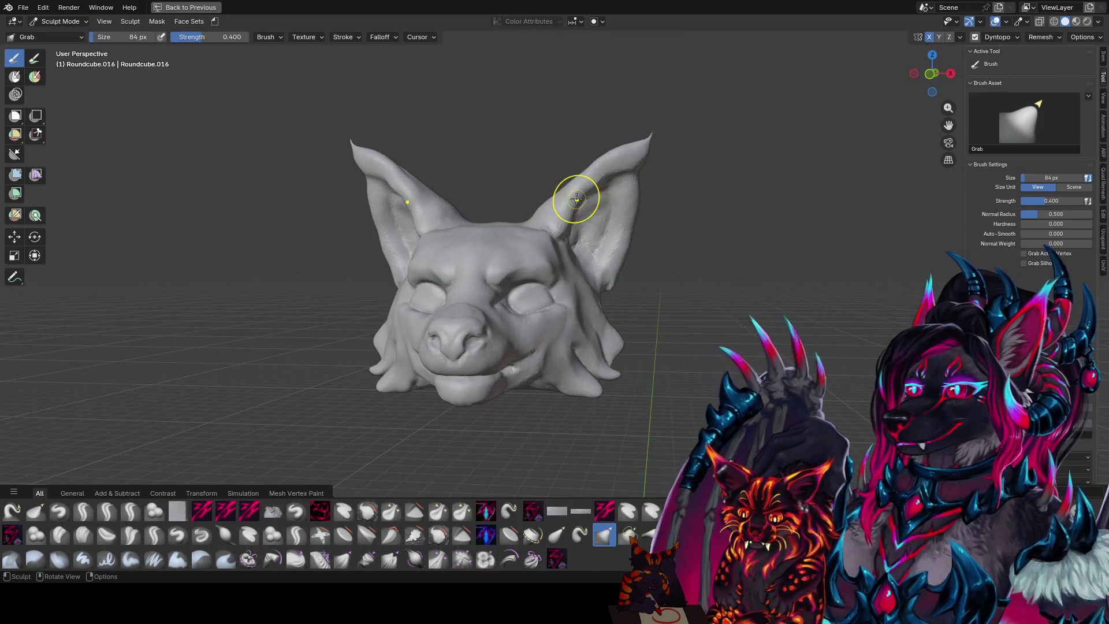
drag(589, 186, 618, 161)
mouse_move(666, 303)
middle_down()
mouse_move(488, 309)
mouse_move(514, 322)
middle_up()
key(ctrl+s)
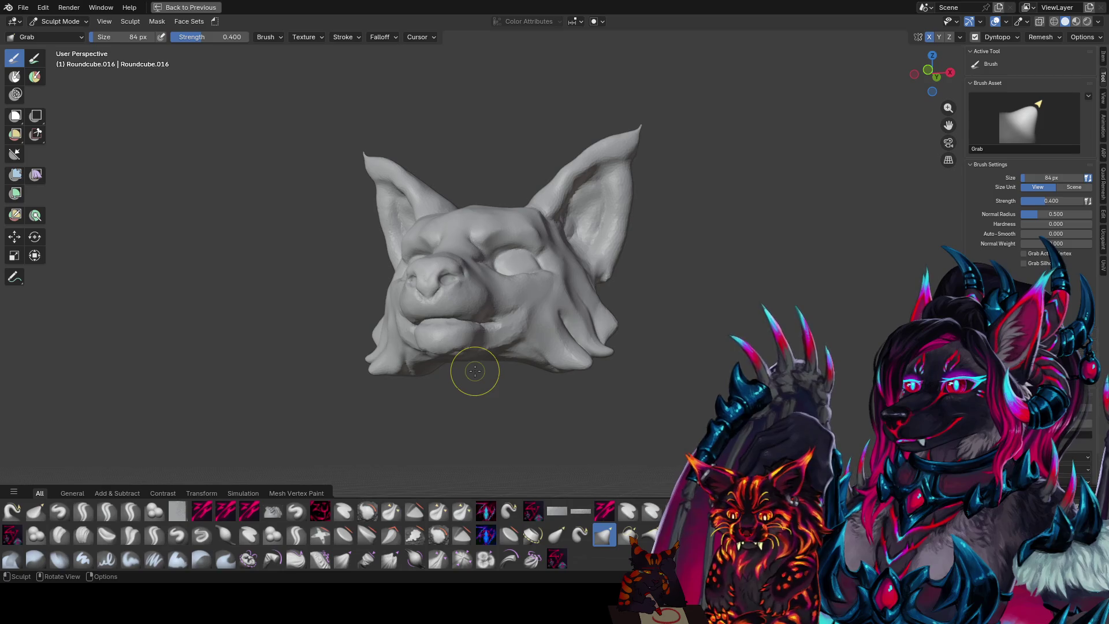
- Review the reshaped ears from front, side and three-quarter views and save again
mouse_move(690, 209)
middle_down()
mouse_move(778, 222)
mouse_move(737, 207)
middle_up()
mouse_move(457, 190)
middle_down()
mouse_move(683, 248)
mouse_move(535, 239)
middle_up()
key(ctrl+s)
middle_drag(607, 218, 638, 202)
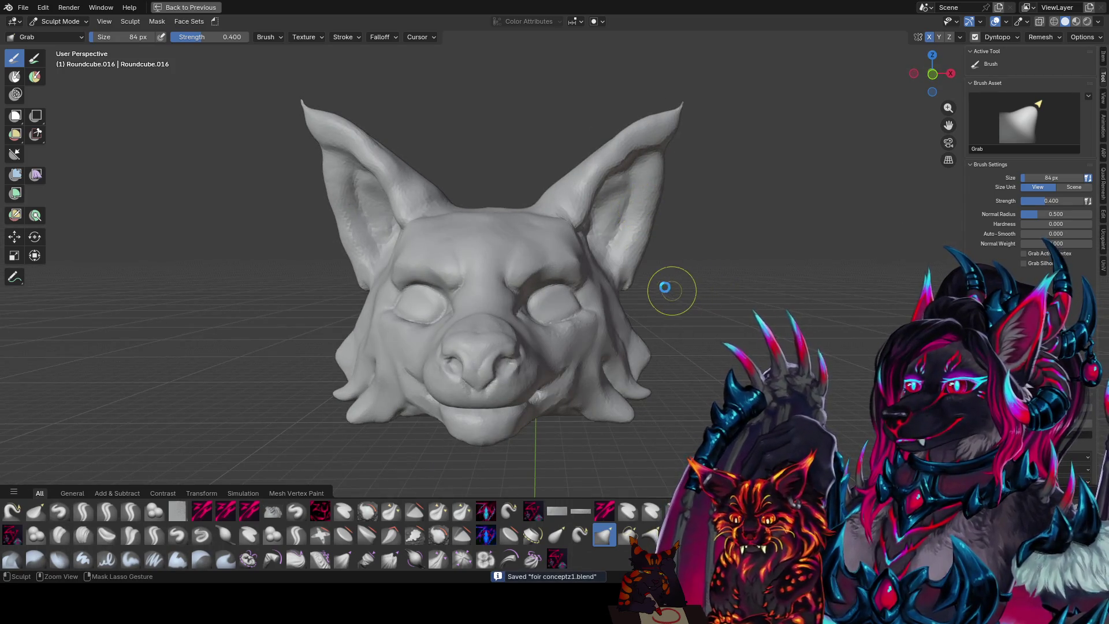
mouse_move(601, 248)
middle_down()
mouse_move(527, 302)
mouse_move(618, 342)
middle_up()
key(q)
- Smooth the rims of both eye sockets into rounded eyeball forms with a small zypolish brush
click(489, 284)
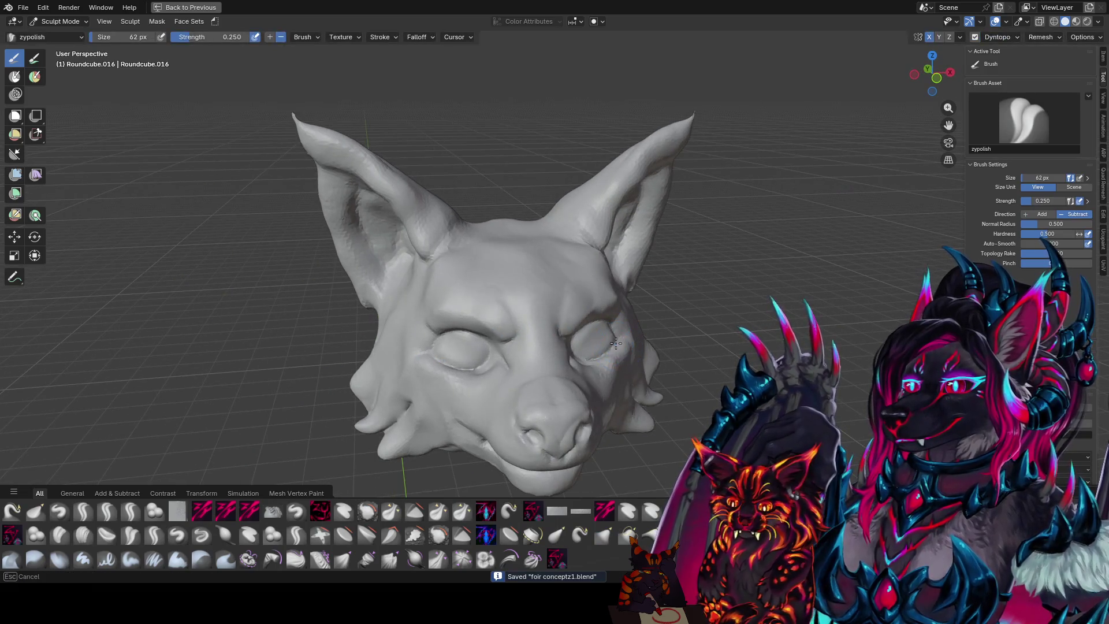
mouse_move(597, 355)
middle_down()
mouse_move(407, 314)
mouse_move(586, 334)
middle_up()
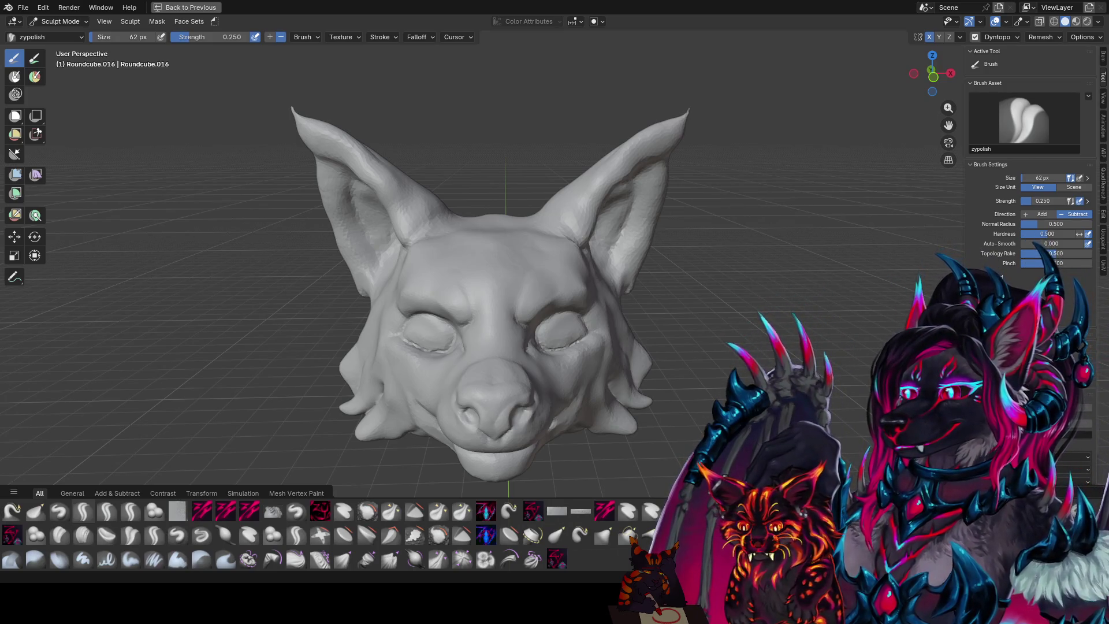
middle_drag(495, 321, 515, 289)
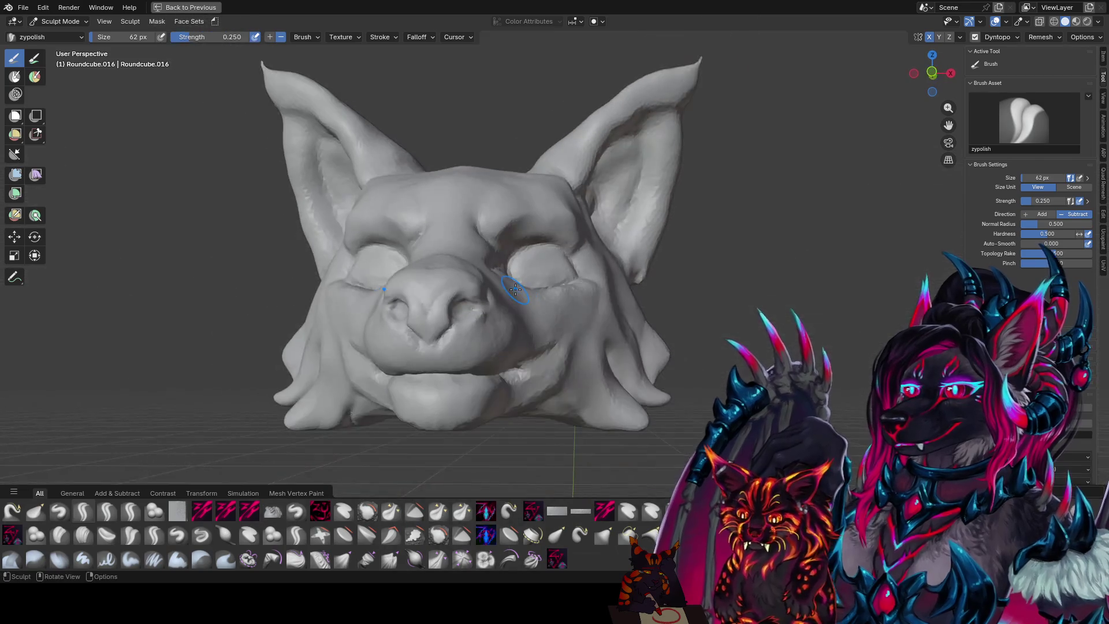
middle_drag(688, 159, 606, 346)
drag(589, 355, 598, 362)
middle_drag(595, 358, 537, 308)
key(f)
click(538, 308)
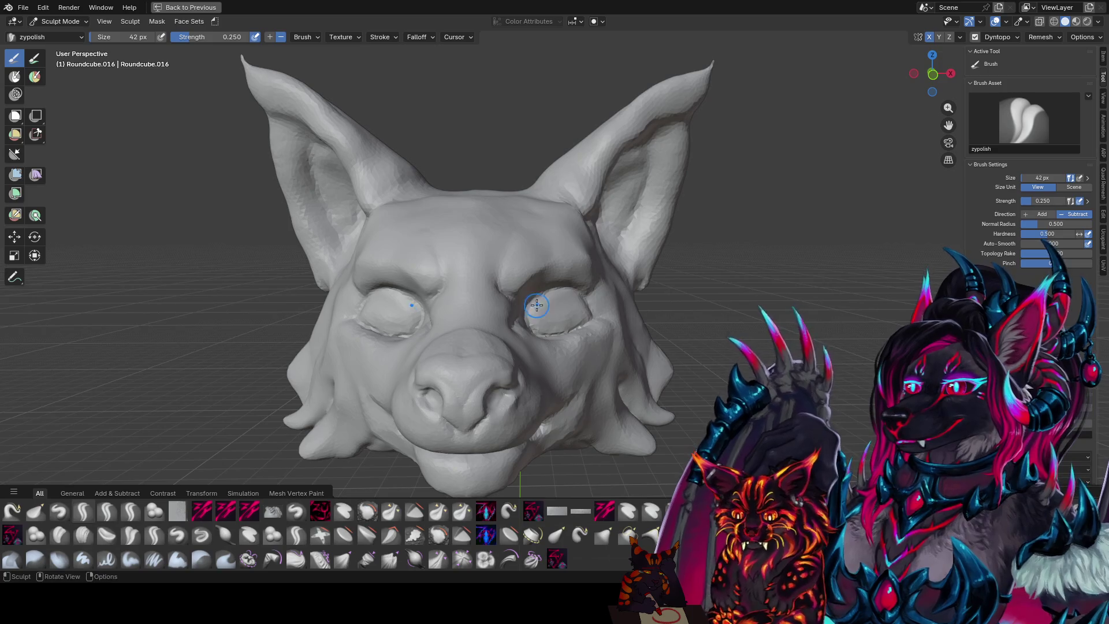
mouse_move(537, 309)
mouse_down()
mouse_move(571, 292)
mouse_move(588, 302)
mouse_move(538, 310)
mouse_up()
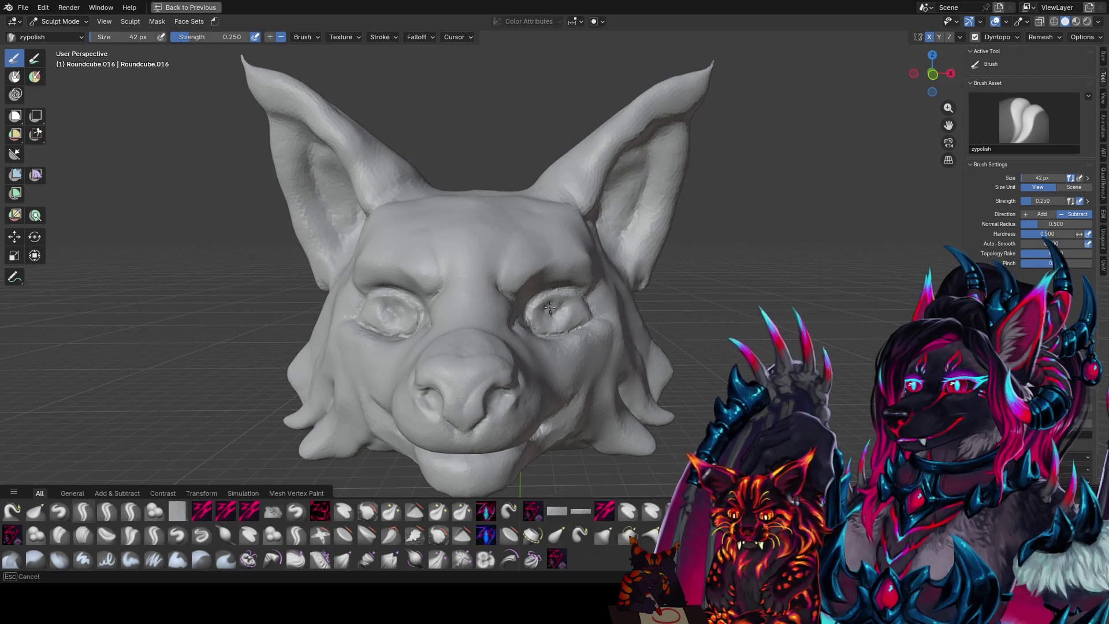
middle_drag(552, 306, 543, 309)
- Carve fine detail around the eye with the zy panelize brush at repeatedly adjusted sizes
key(f)
click(557, 305)
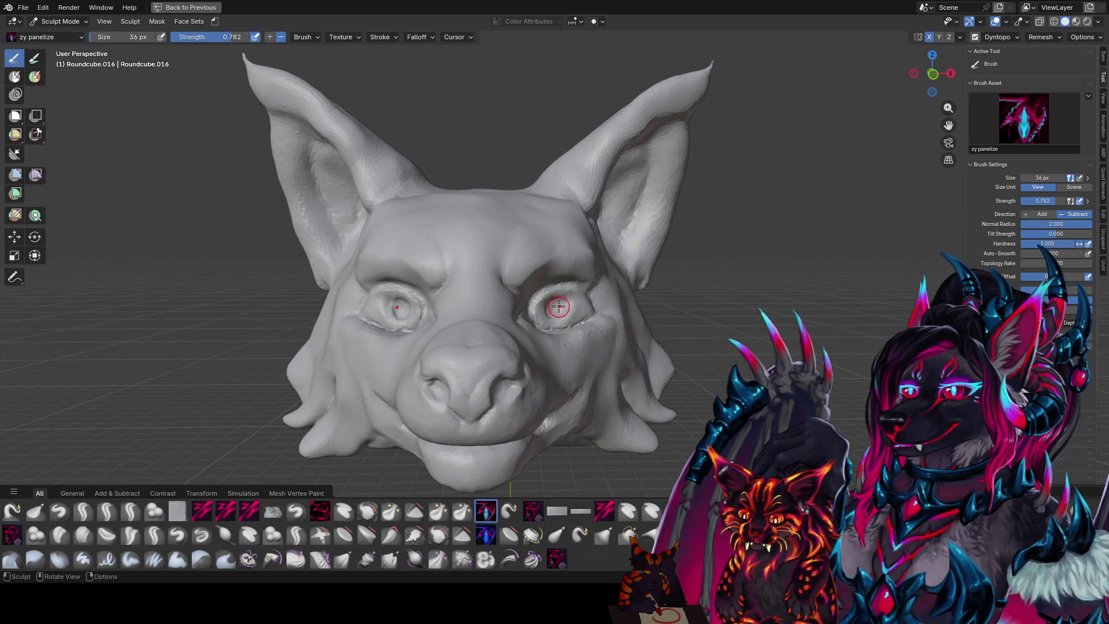
mouse_move(558, 305)
middle_down()
mouse_move(494, 301)
mouse_move(563, 299)
middle_up()
key(f)
click(552, 308)
key(f)
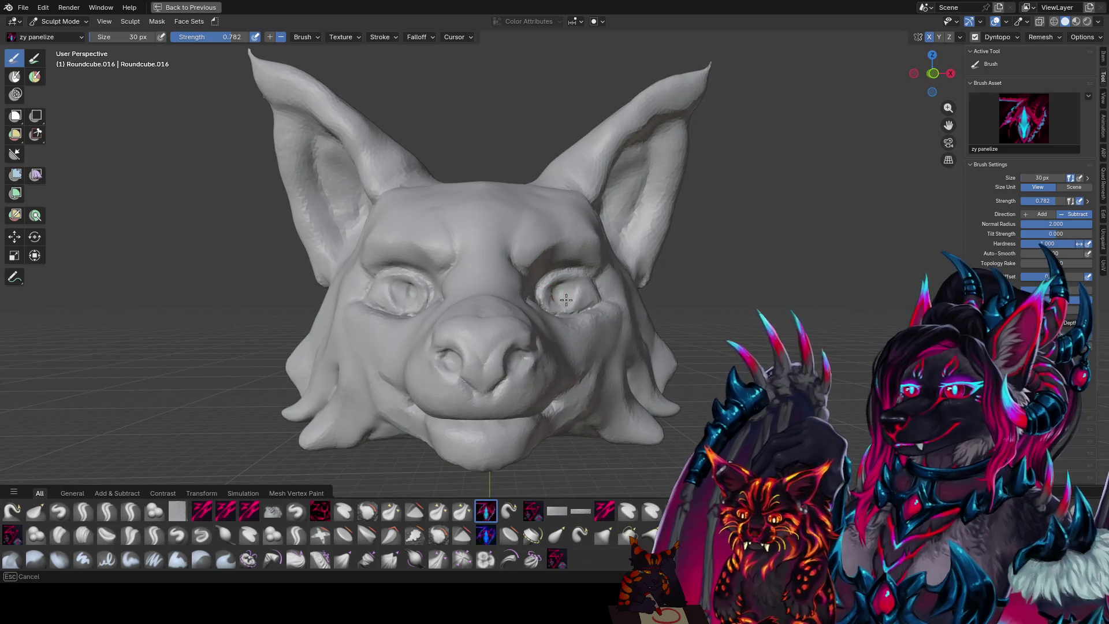
click(552, 290)
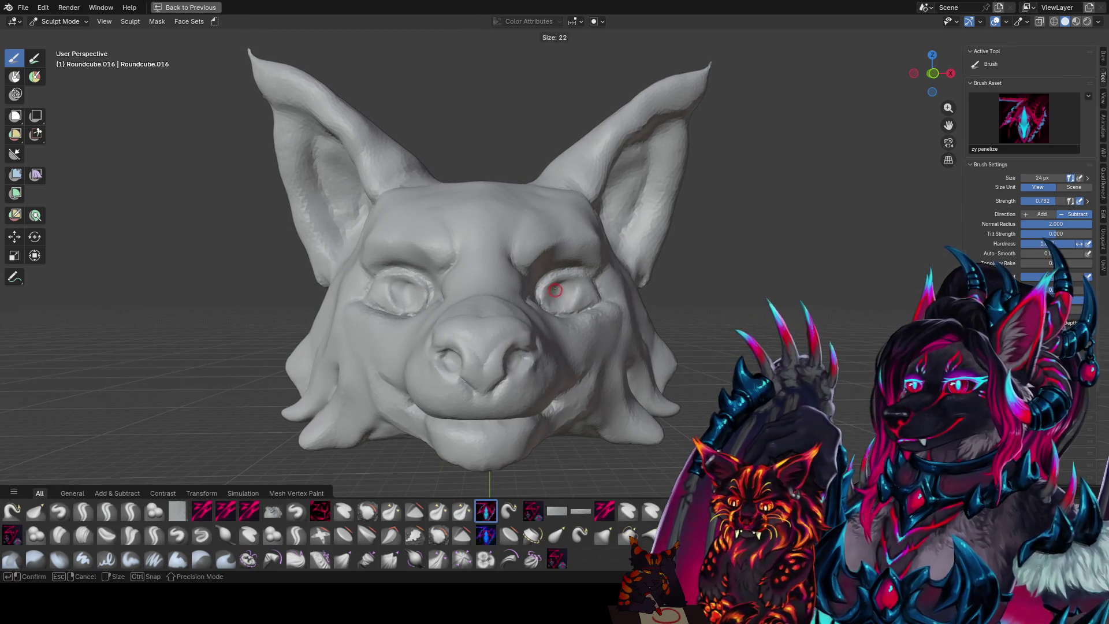
key(f)
click(555, 293)
key(f)
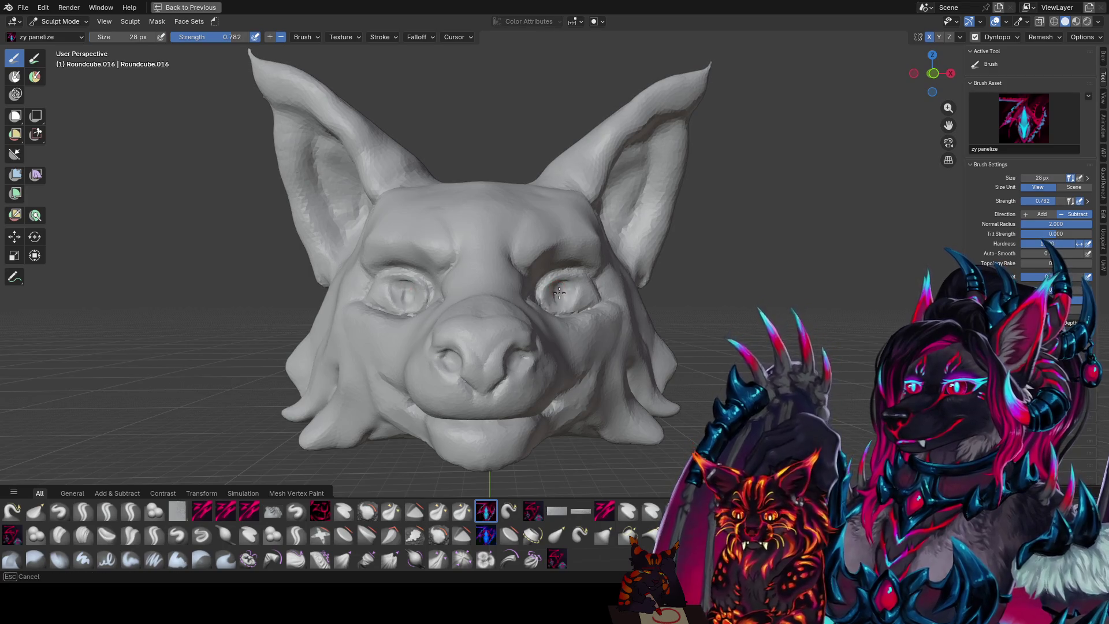
middle_drag(556, 292, 555, 296)
key(f)
click(559, 294)
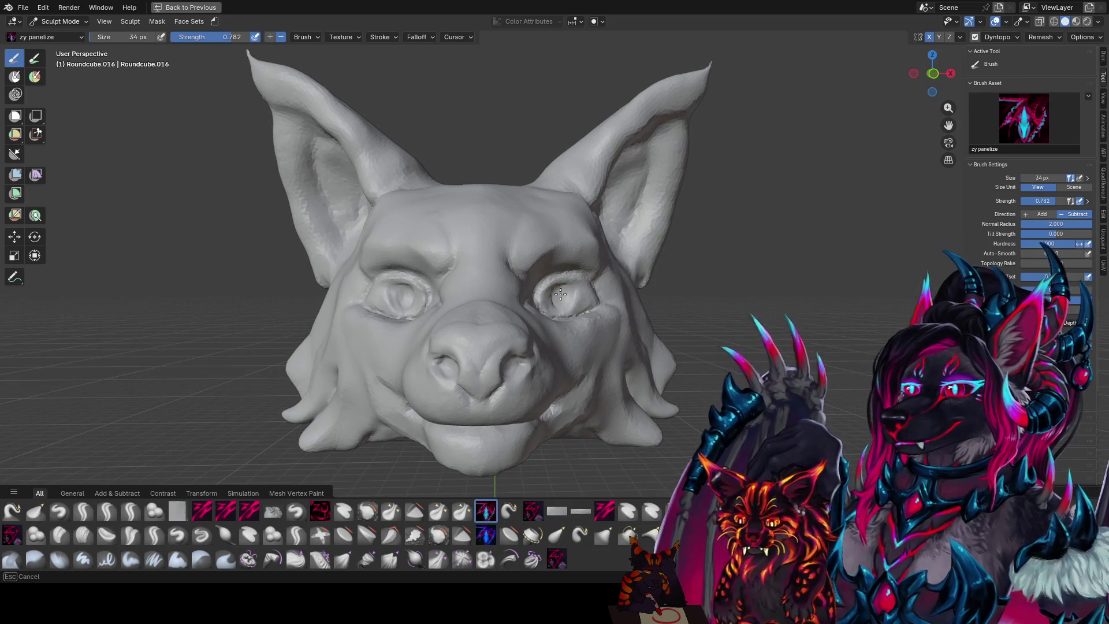
click(556, 294)
key(f)
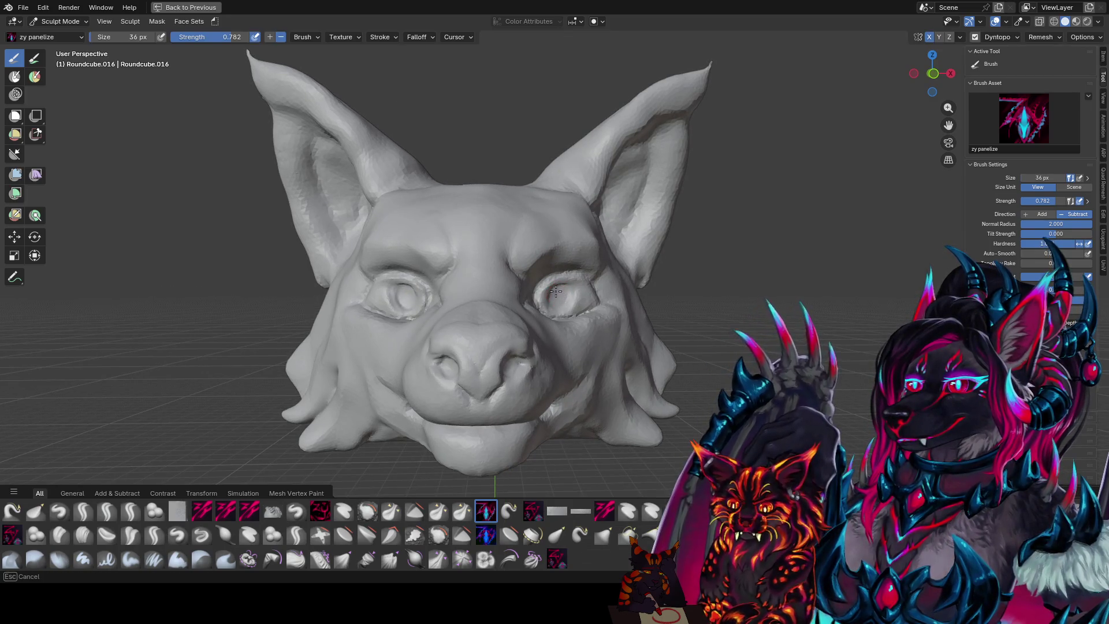
middle_drag(554, 301, 560, 305)
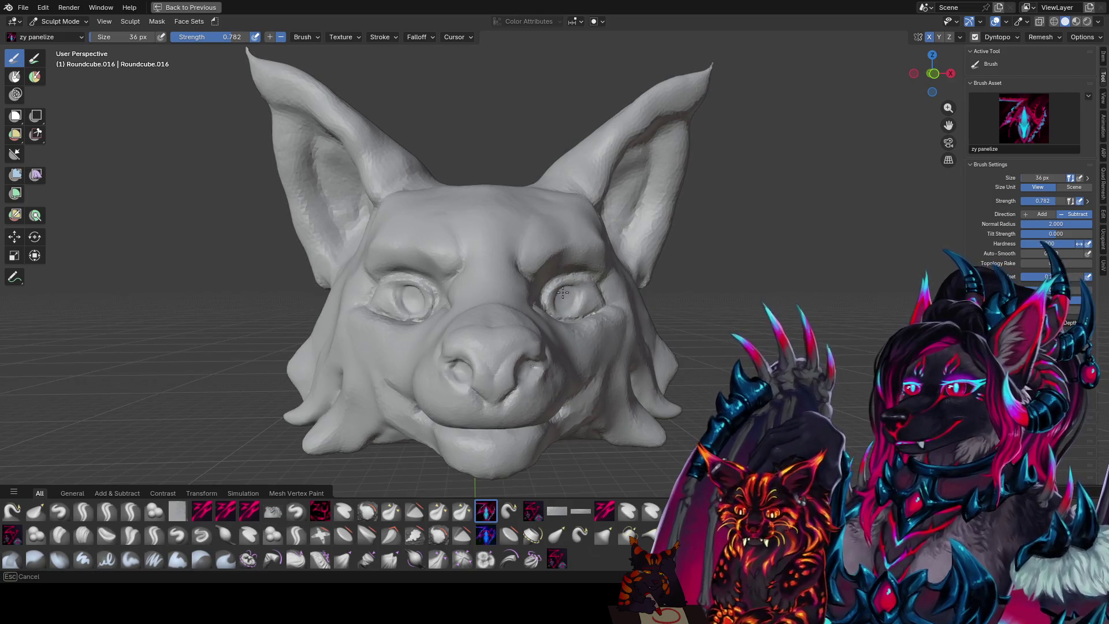
click(557, 302)
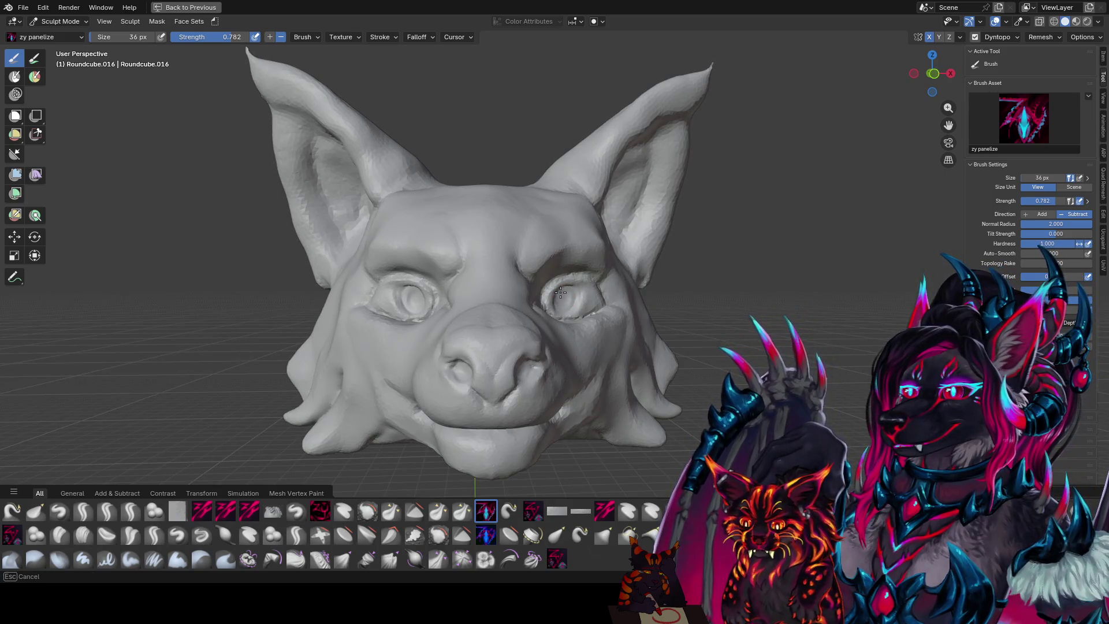
- Carve crisp eyelid edges and the brow crease above the right eye
middle_drag(560, 295, 529, 287)
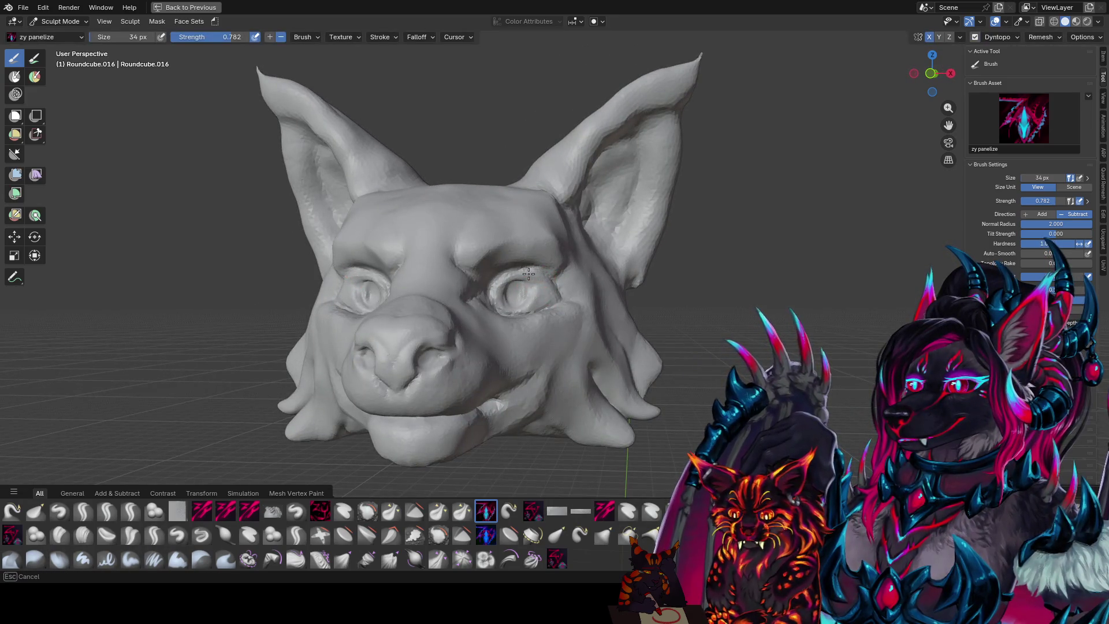
middle_drag(490, 298, 541, 282)
drag(540, 282, 531, 289)
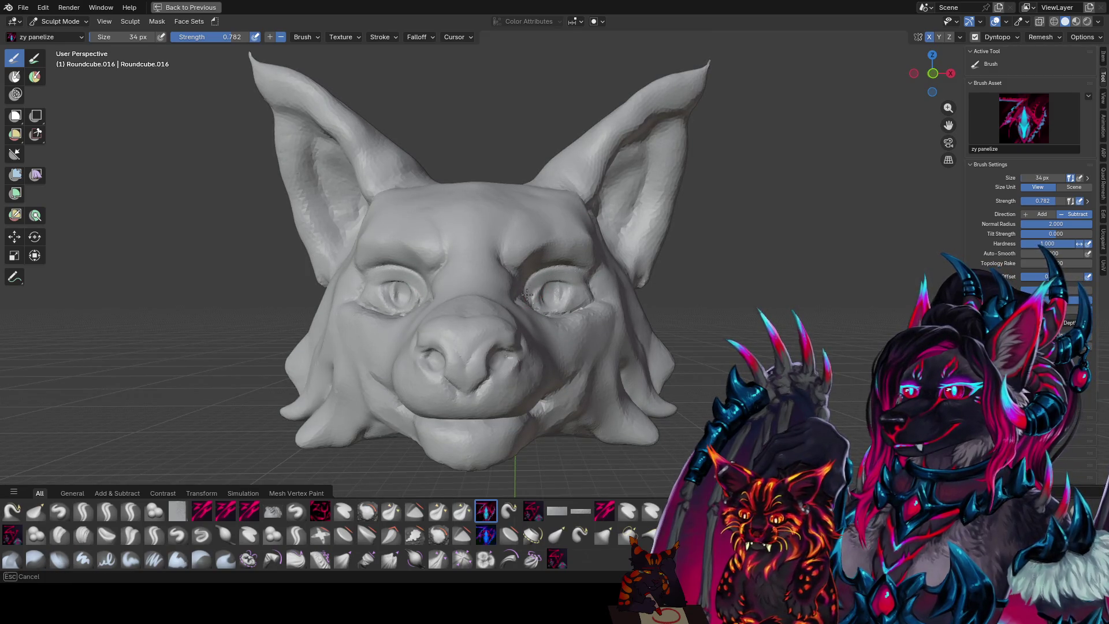
middle_drag(527, 293, 492, 291)
drag(478, 295, 479, 295)
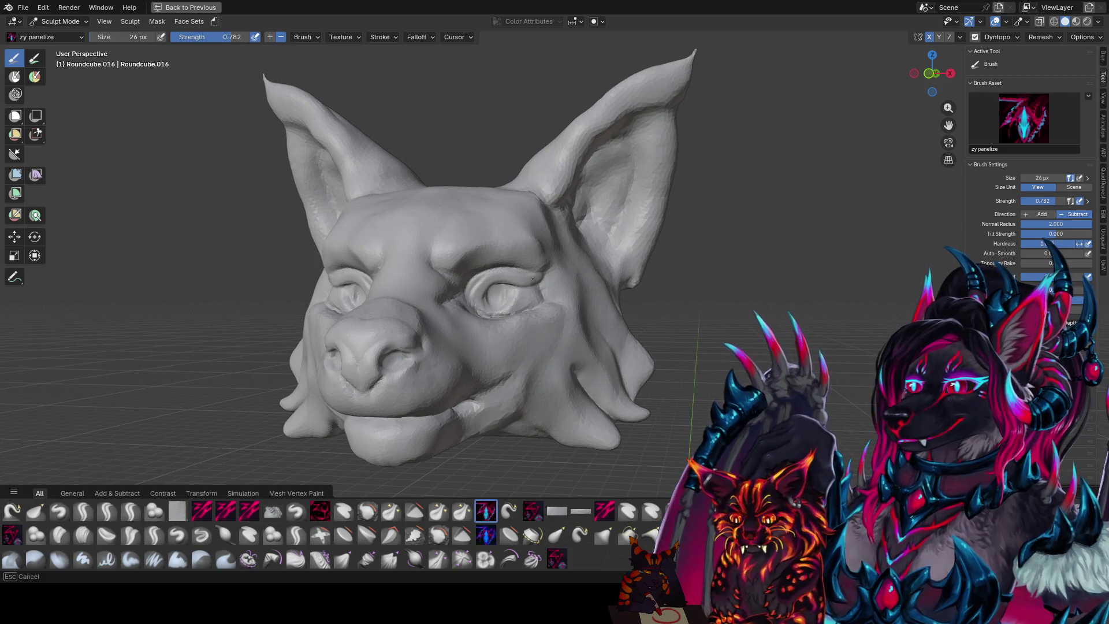
middle_drag(502, 279, 509, 294)
drag(555, 294, 582, 297)
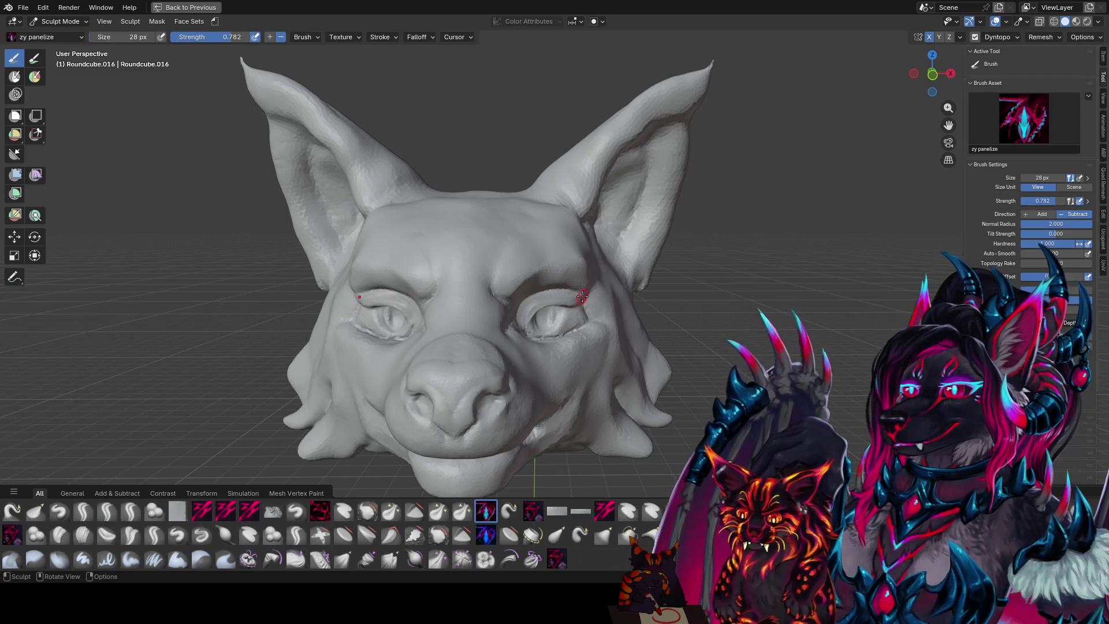
middle_drag(553, 293, 546, 268)
key(shift+space)
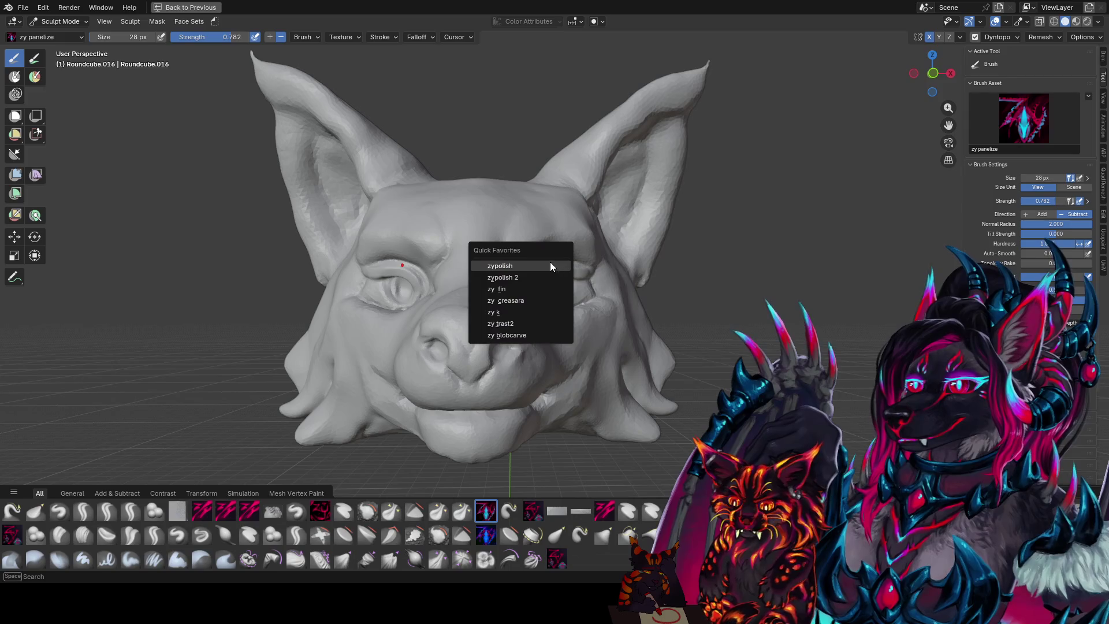
- Soften the carved lid creases above the eye with an enlarged zypolish brush
click(545, 265)
key(f)
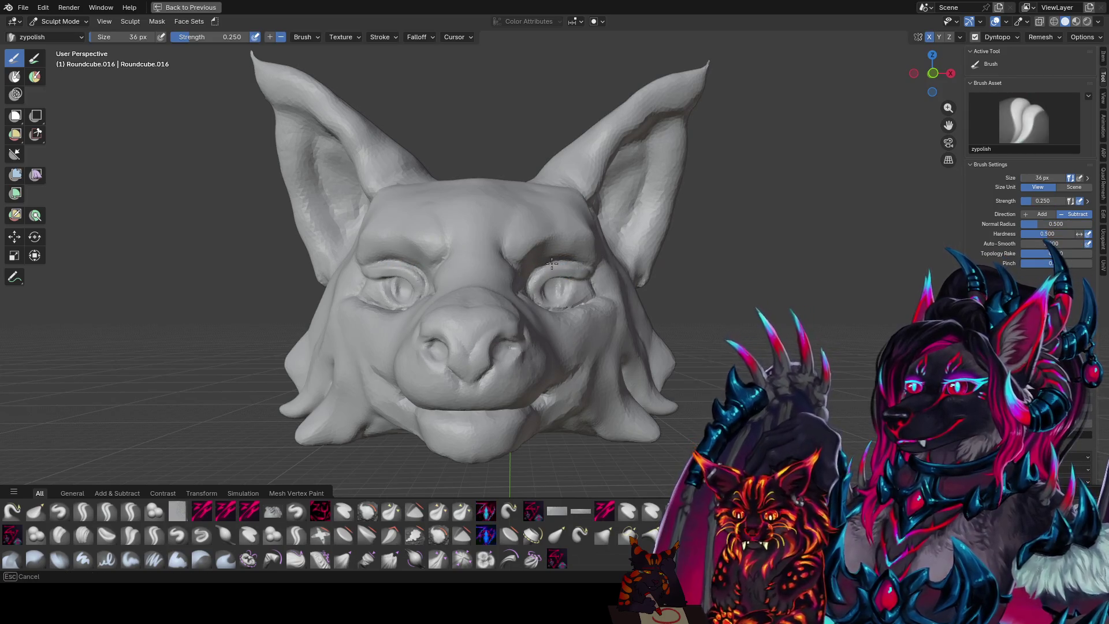
key(f)
mouse_move(568, 262)
middle_down()
mouse_move(503, 282)
mouse_move(555, 276)
mouse_move(537, 271)
middle_up()
click(518, 282)
drag(537, 271, 511, 275)
middle_drag(463, 275, 532, 290)
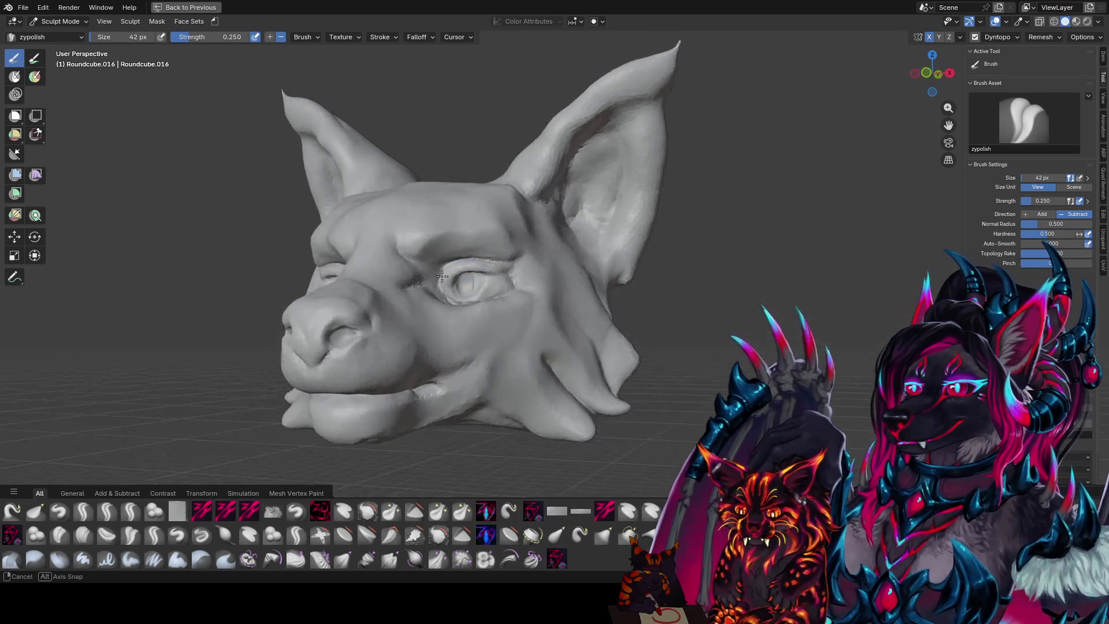
key(f)
click(531, 290)
key(g)
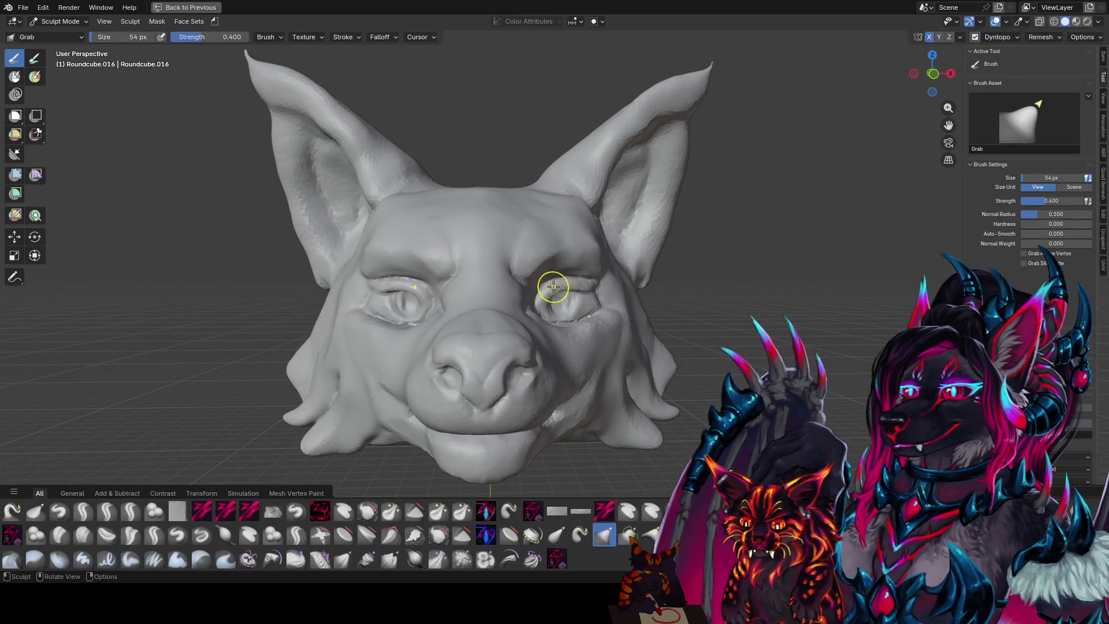
- Pull both eye openings into a new symmetrical shape with Elastic Grab
drag(557, 286, 574, 289)
key(shift+g)
key(f)
click(549, 292)
mouse_move(546, 295)
middle_down()
mouse_move(359, 296)
mouse_move(534, 305)
middle_up()
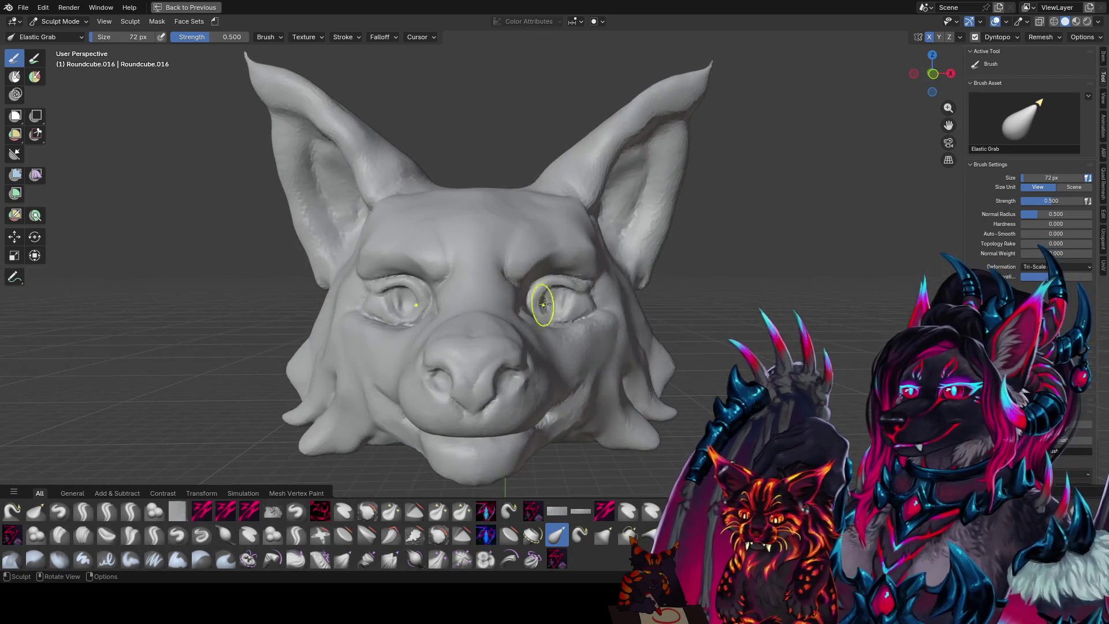
drag(596, 279, 602, 278)
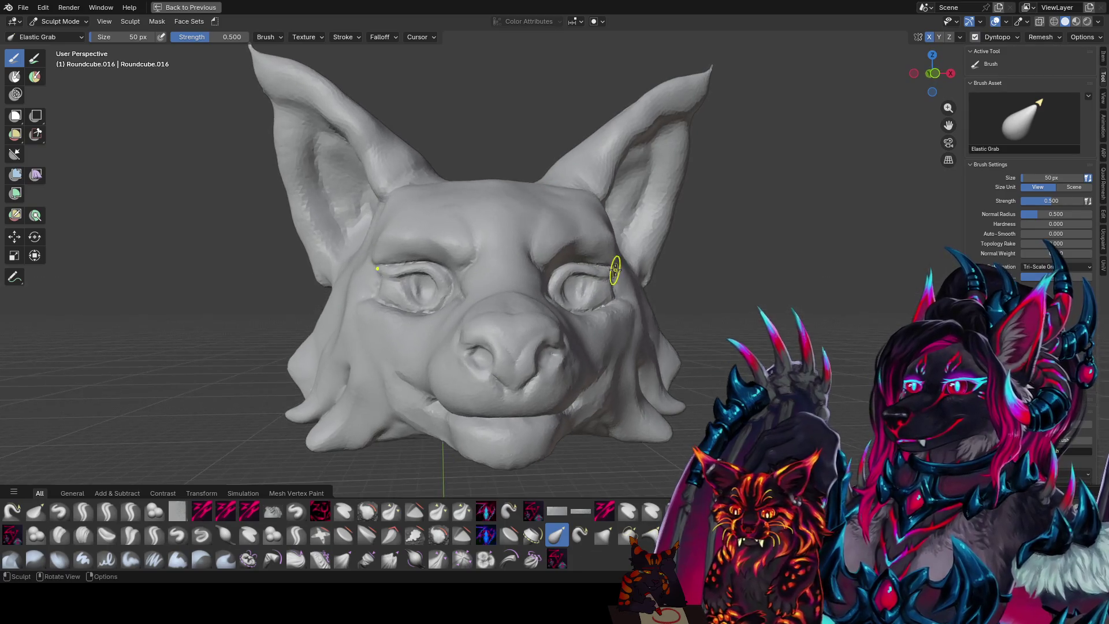
- Return to the zy panelize brush at a larger size and save the sculpt
key(f)
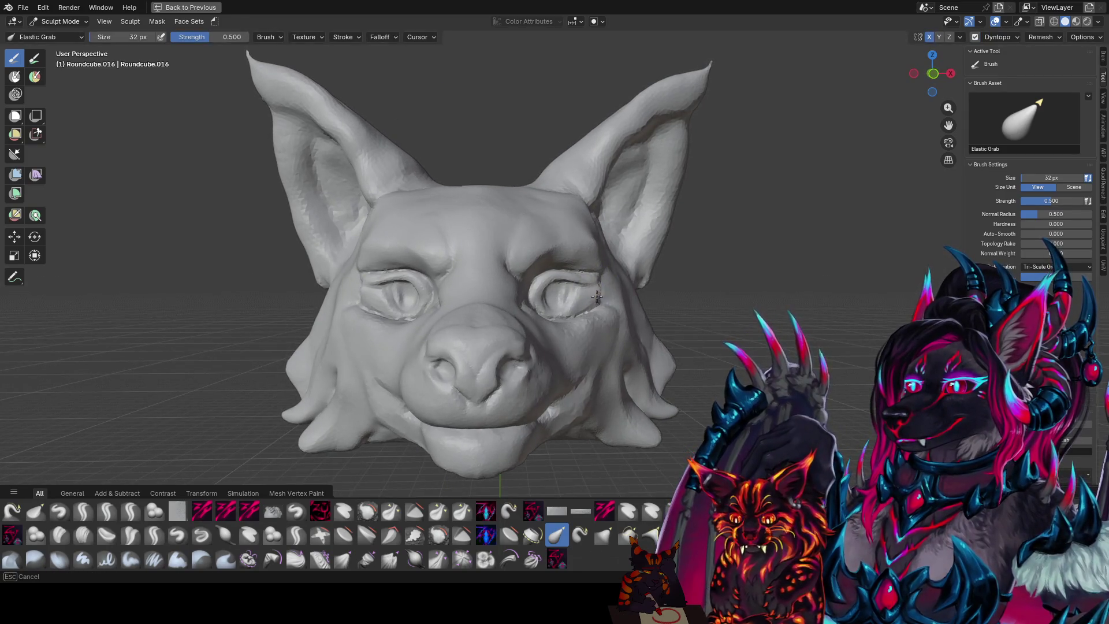
click(598, 295)
mouse_move(598, 294)
middle_down()
mouse_move(563, 290)
mouse_move(567, 305)
middle_up()
key(f)
click(563, 301)
key(ctrl+s)
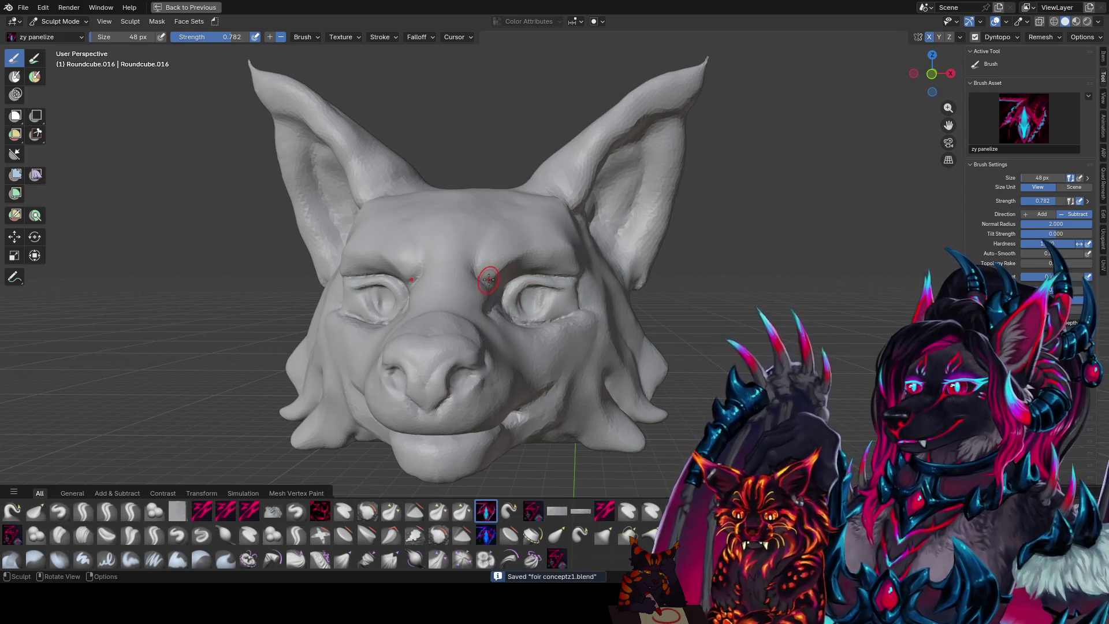
- Carve heavier upper lids over both eyes with the zy blobcarve brush from Quick Favorites
mouse_move(621, 194)
middle_down()
mouse_move(552, 240)
mouse_move(548, 230)
middle_up()
key(q)
click(512, 301)
mouse_move(515, 297)
middle_down()
mouse_move(555, 272)
mouse_move(516, 298)
mouse_move(531, 282)
mouse_move(546, 298)
mouse_move(566, 292)
mouse_move(507, 282)
mouse_move(546, 281)
middle_up()
key(f)
click(524, 298)
key(bracketleft)
key(bracketleft)
key(bracketleft)
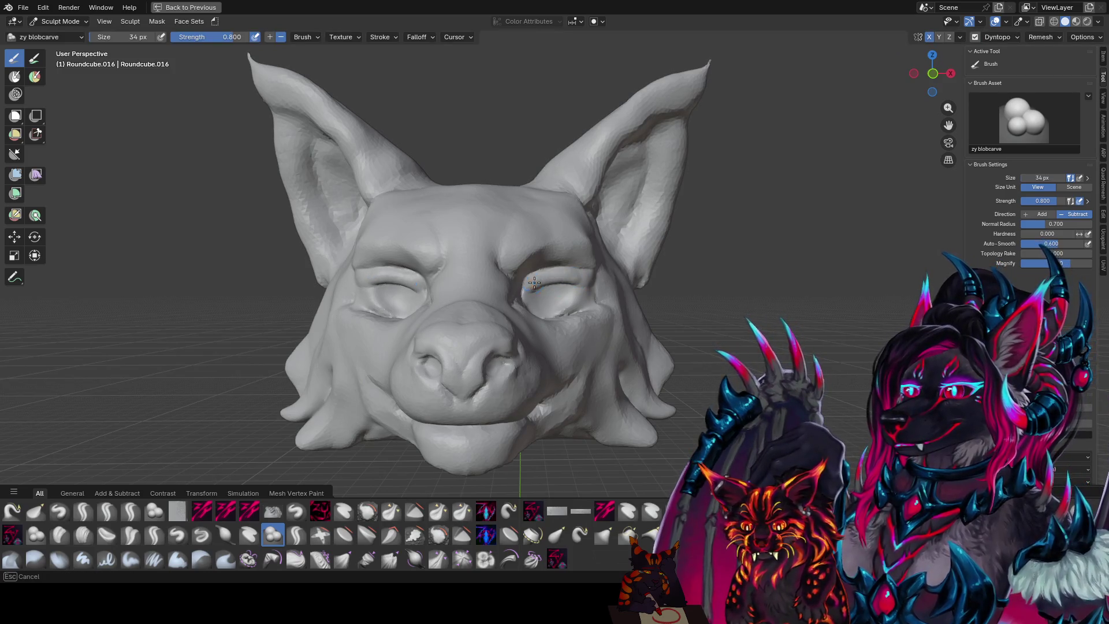
- Carve the eye sockets deeper, save, and bring the head to a frontal view
mouse_move(572, 275)
middle_down()
mouse_move(588, 277)
mouse_move(517, 195)
mouse_move(571, 310)
mouse_move(543, 309)
mouse_move(568, 299)
mouse_move(541, 200)
middle_up()
key(ctrl+s)
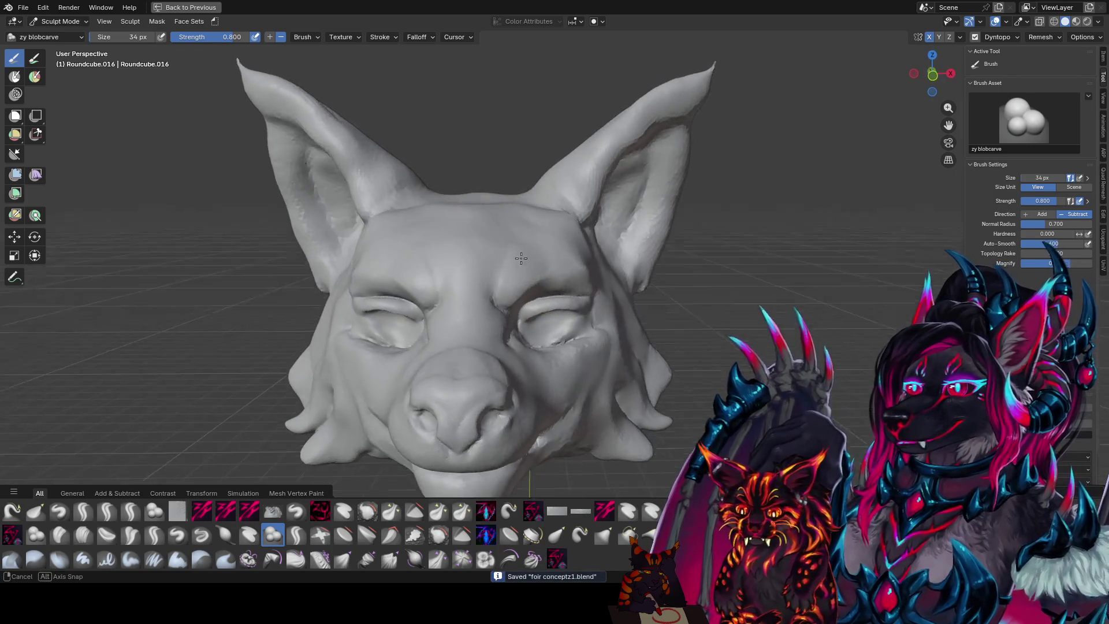
middle_drag(541, 201, 512, 228)
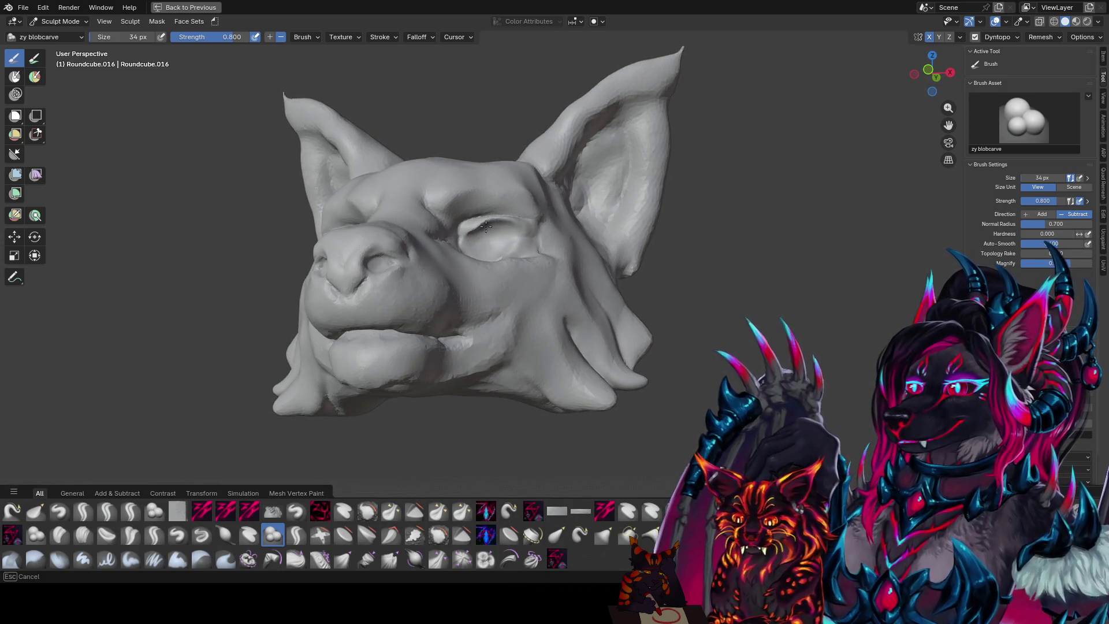
middle_drag(468, 236, 511, 245)
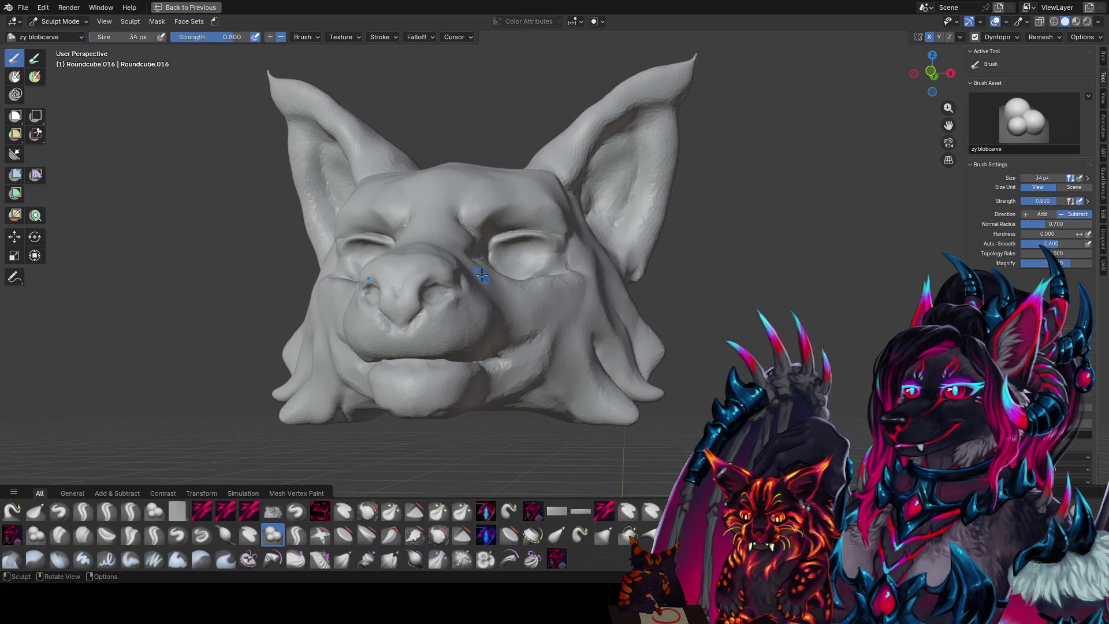
middle_drag(692, 233, 549, 292)
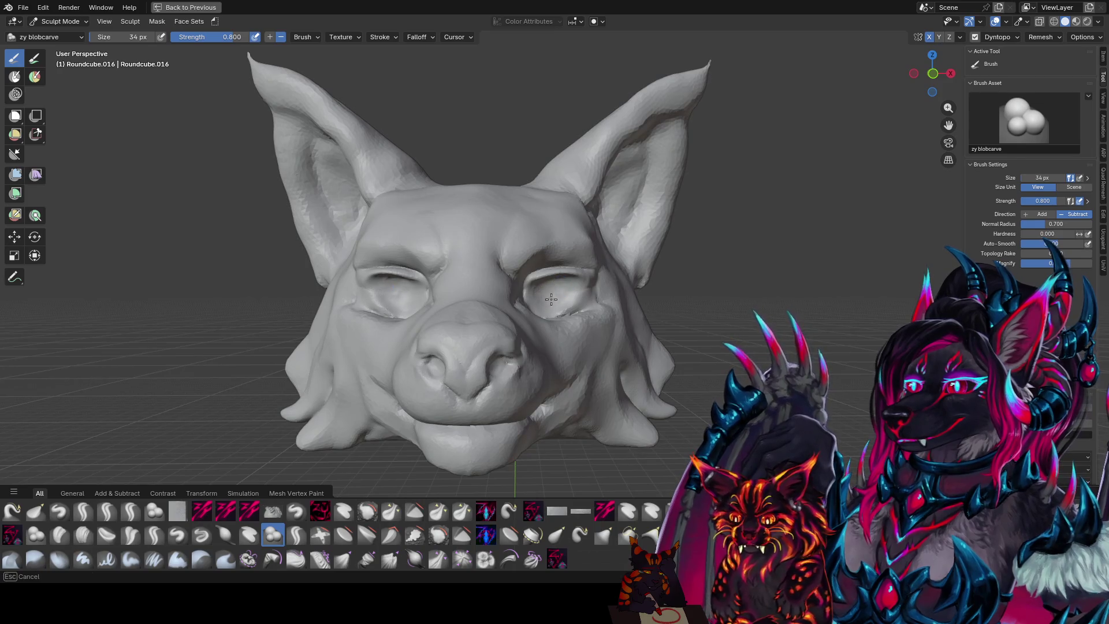
mouse_move(561, 286)
middle_down()
mouse_move(571, 310)
mouse_move(486, 313)
mouse_move(506, 292)
mouse_move(520, 301)
mouse_move(562, 276)
mouse_move(545, 296)
mouse_move(574, 317)
mouse_move(508, 303)
mouse_move(571, 297)
mouse_move(564, 293)
mouse_move(548, 333)
mouse_move(571, 333)
middle_up()
- Refine the upper and lower lid rims on both eyes with a resized blobcarve brush
key(bracketleft)
key(bracketleft)
key(bracketleft)
key(bracketright)
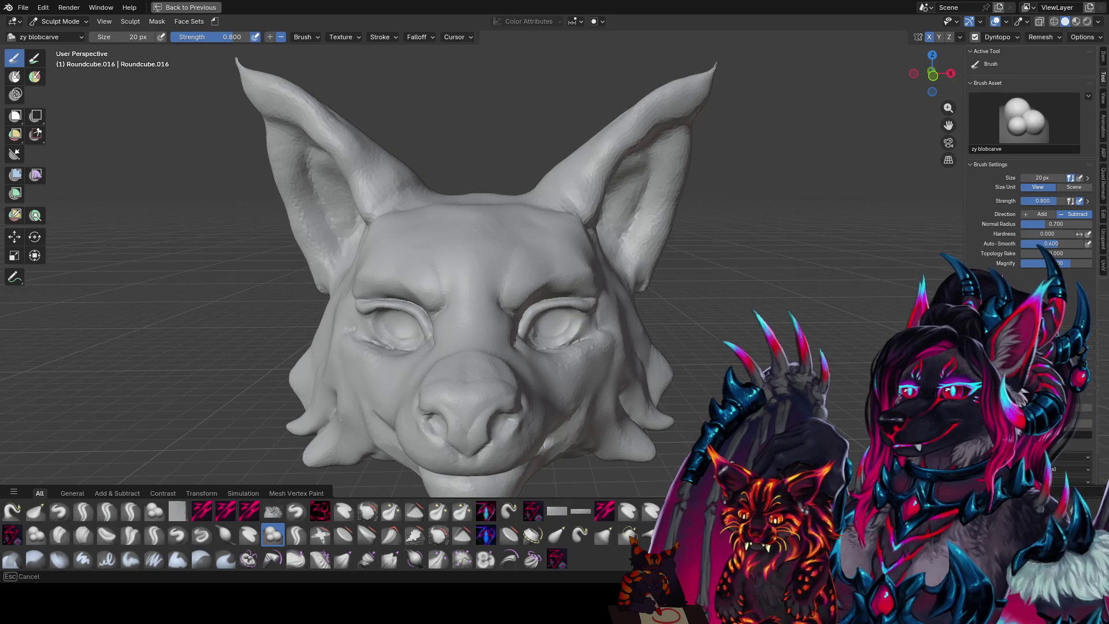
key(f)
click(557, 324)
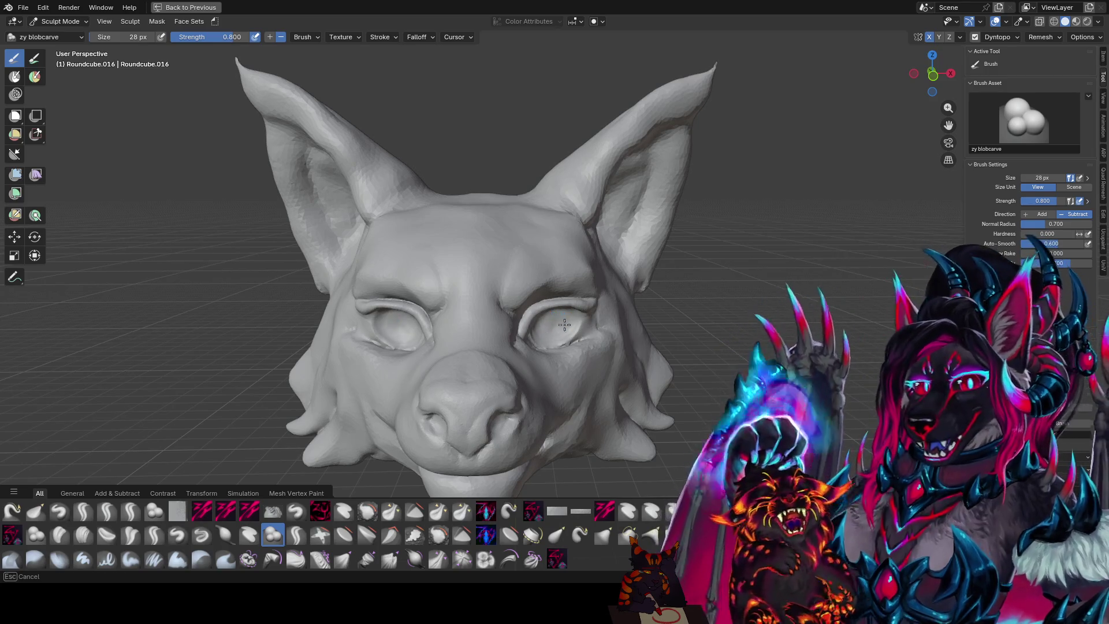
- Save the sculpt and enlarge the blobcarve brush for the eyeballs
mouse_move(557, 319)
middle_down()
mouse_move(561, 304)
mouse_move(539, 322)
mouse_move(594, 313)
mouse_move(554, 308)
mouse_move(553, 318)
middle_up()
key(ctrl+s)
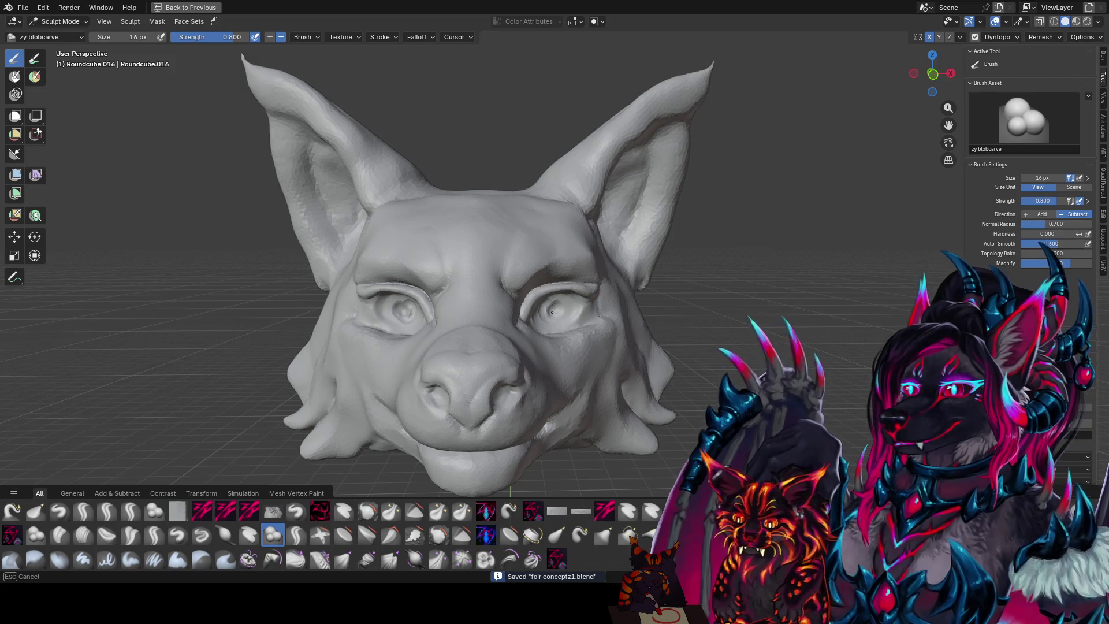
mouse_move(550, 307)
middle_down()
mouse_move(537, 313)
mouse_move(560, 317)
mouse_move(566, 293)
mouse_move(543, 294)
middle_up()
key(bracketright)
key(bracketright)
key(bracketright)
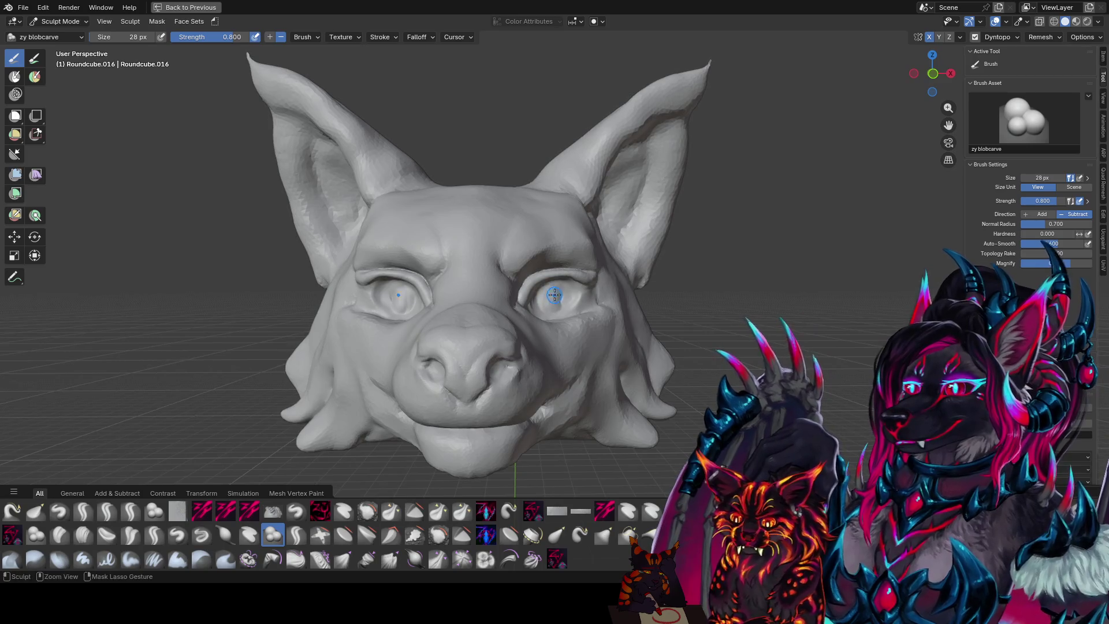
- Sculpt rounded eyeballs into both sockets and deepen the brow ridge above them
drag(553, 296, 551, 294)
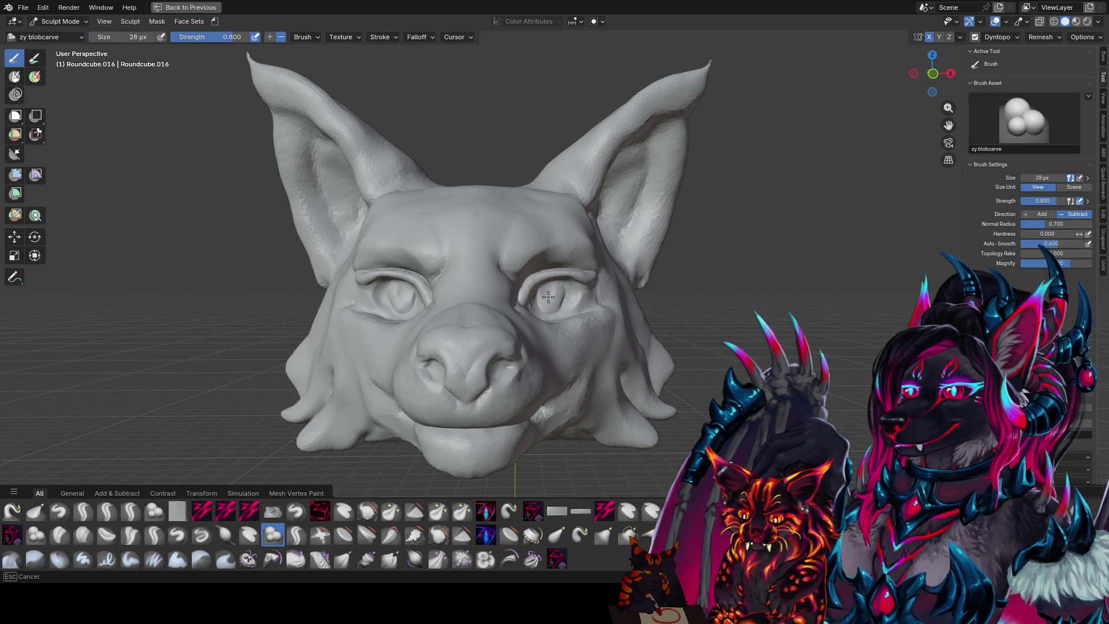
drag(546, 296, 549, 293)
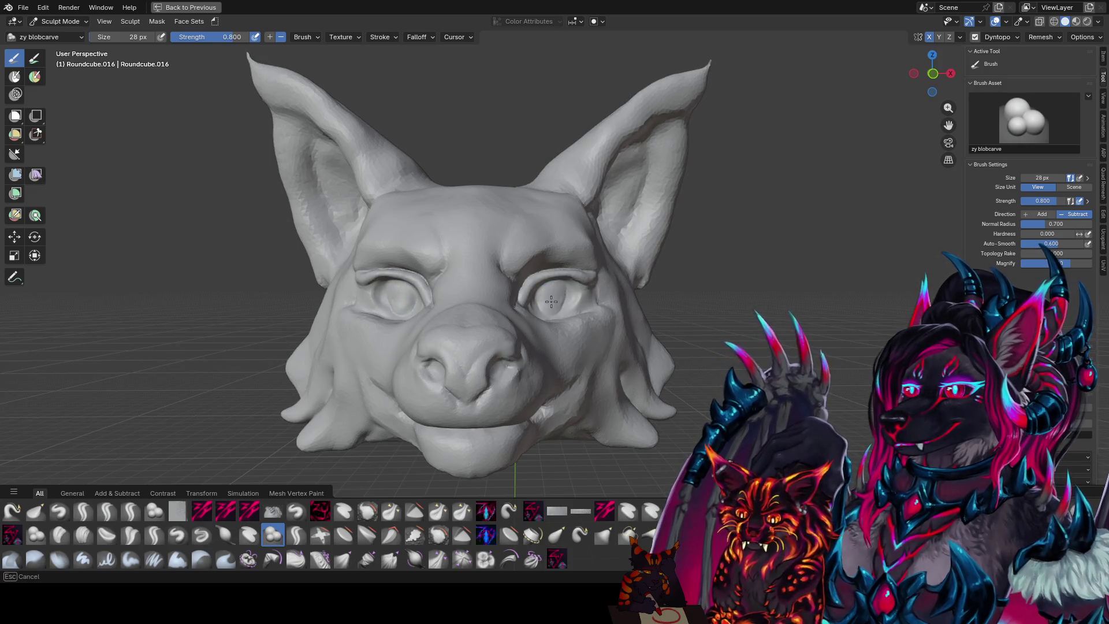
drag(552, 305, 551, 306)
middle_drag(550, 306, 555, 299)
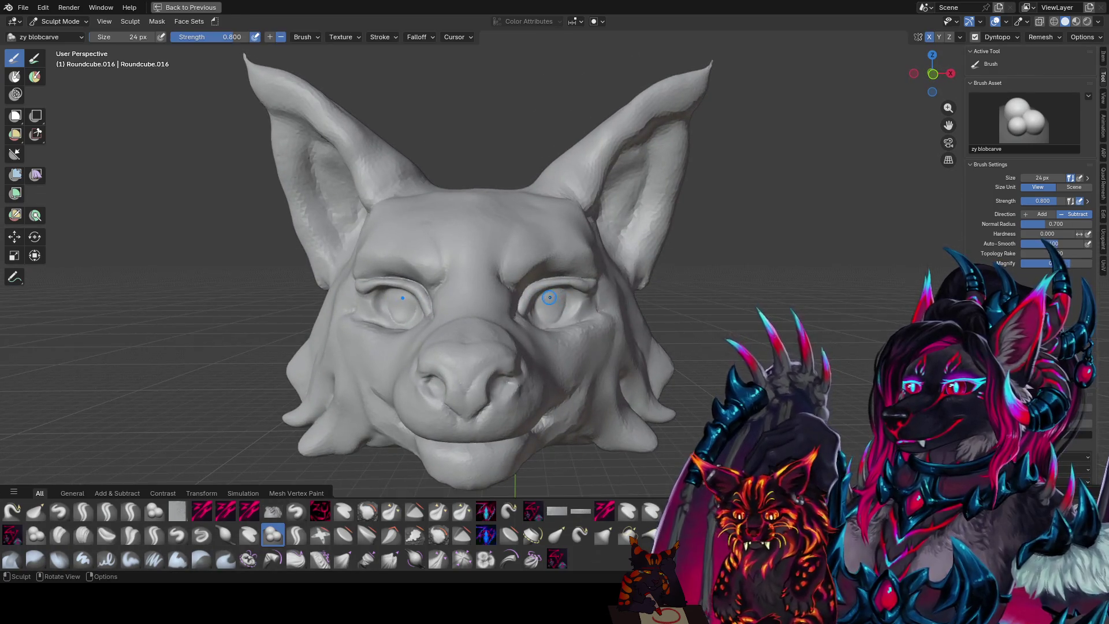
key(1)
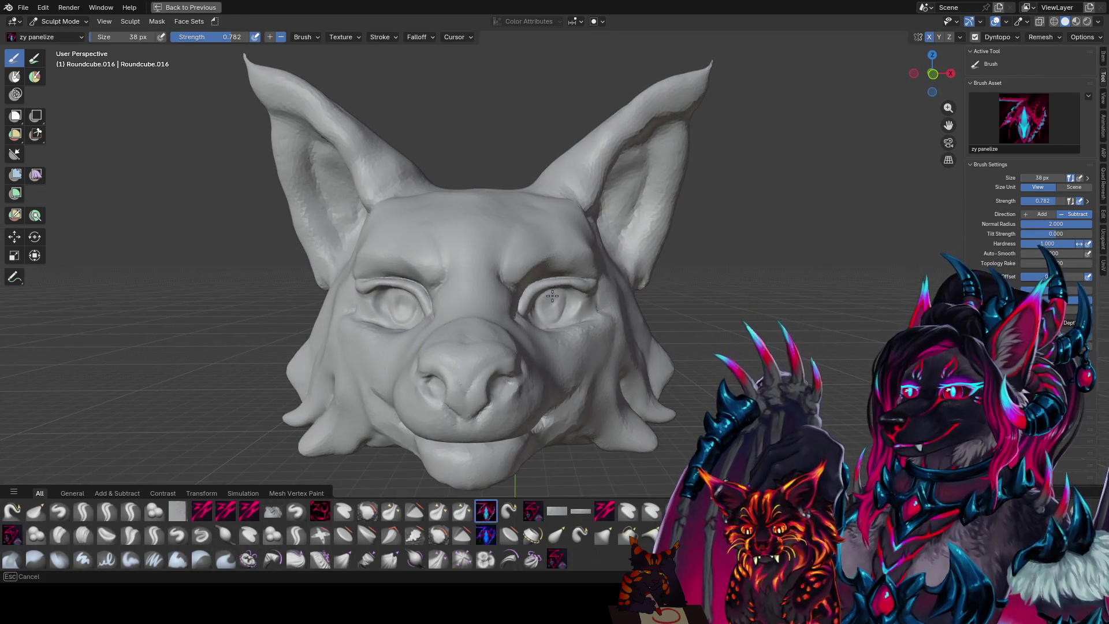
- Carve a pupil into each eye with mirrored panelize strokes, save, and pick Flatten/Contrast
drag(540, 303, 551, 309)
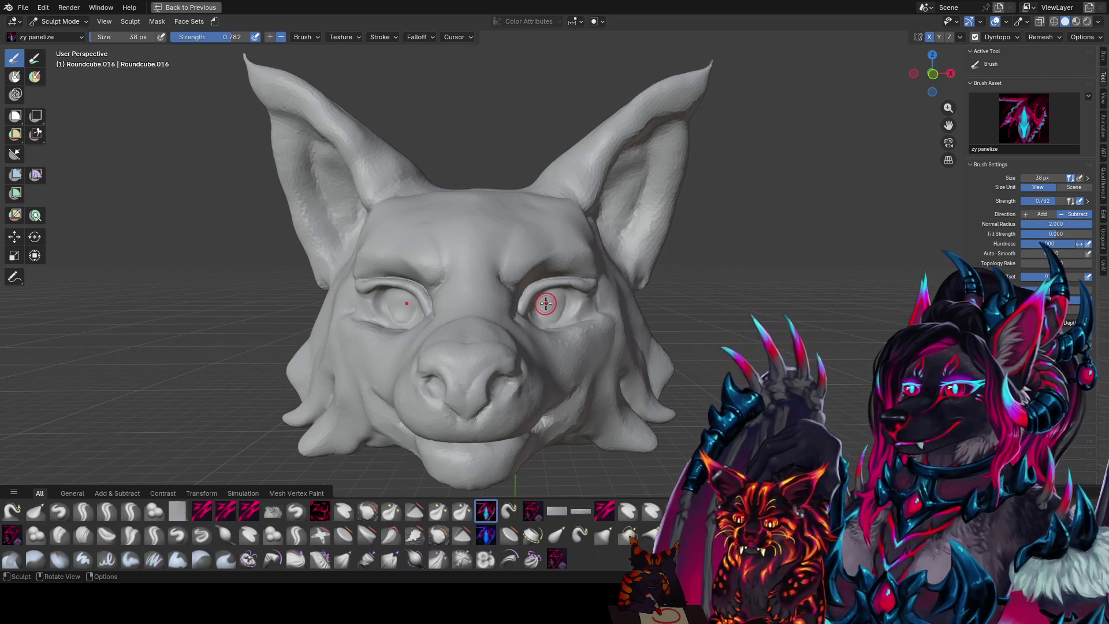
key(ctrl+s)
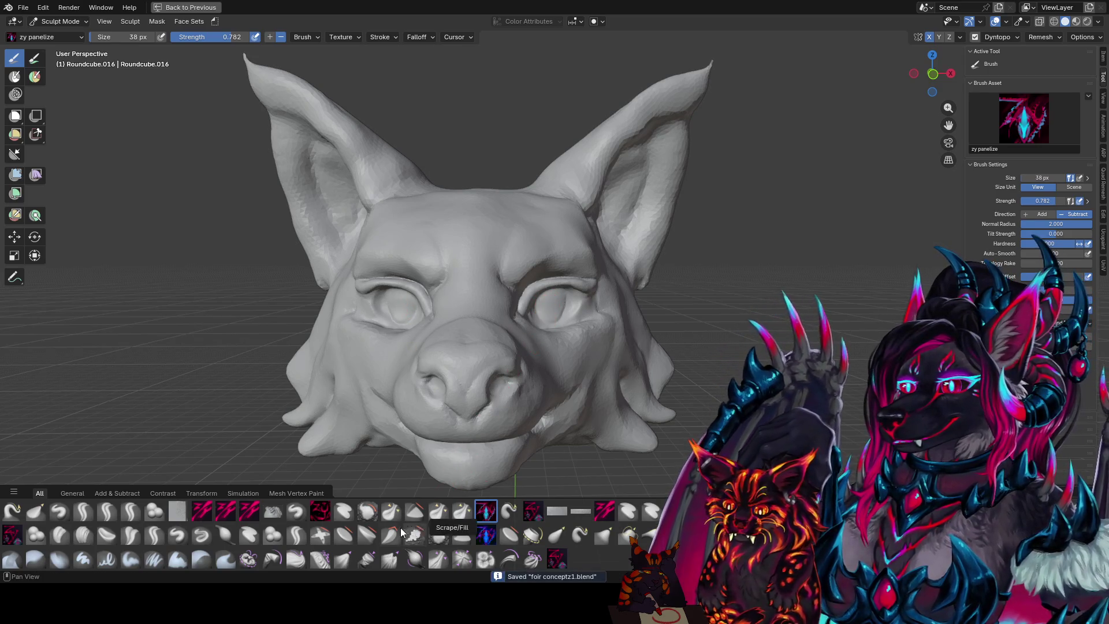
click(344, 534)
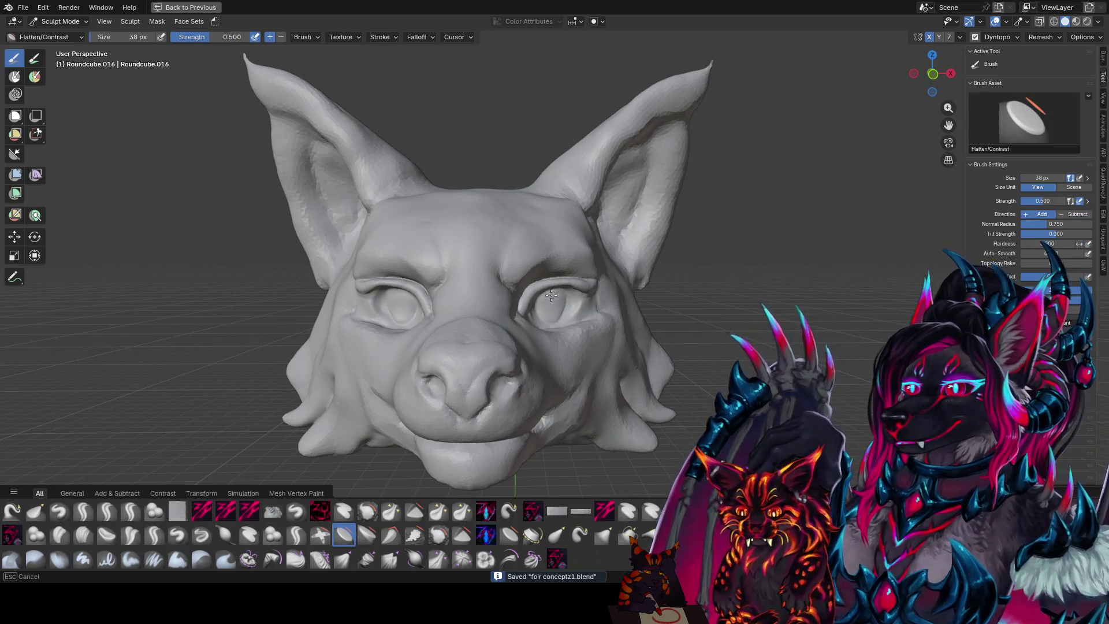
mouse_move(552, 315)
middle_down()
mouse_move(510, 294)
mouse_move(542, 313)
middle_up()
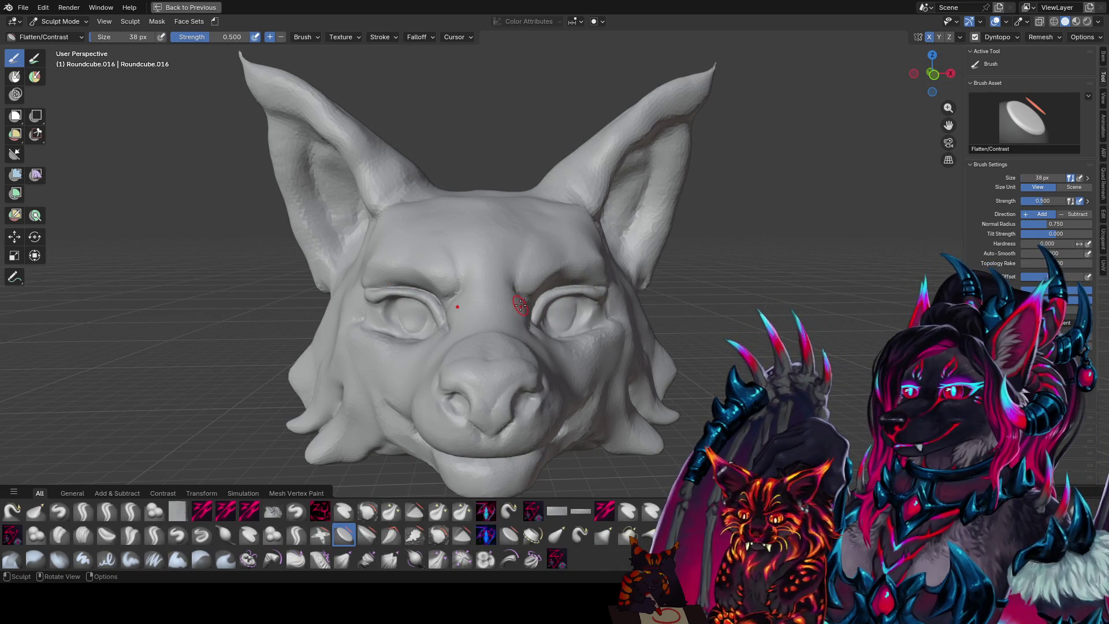
scroll(519, 303, down, 2)
scroll(519, 303, down, 4)
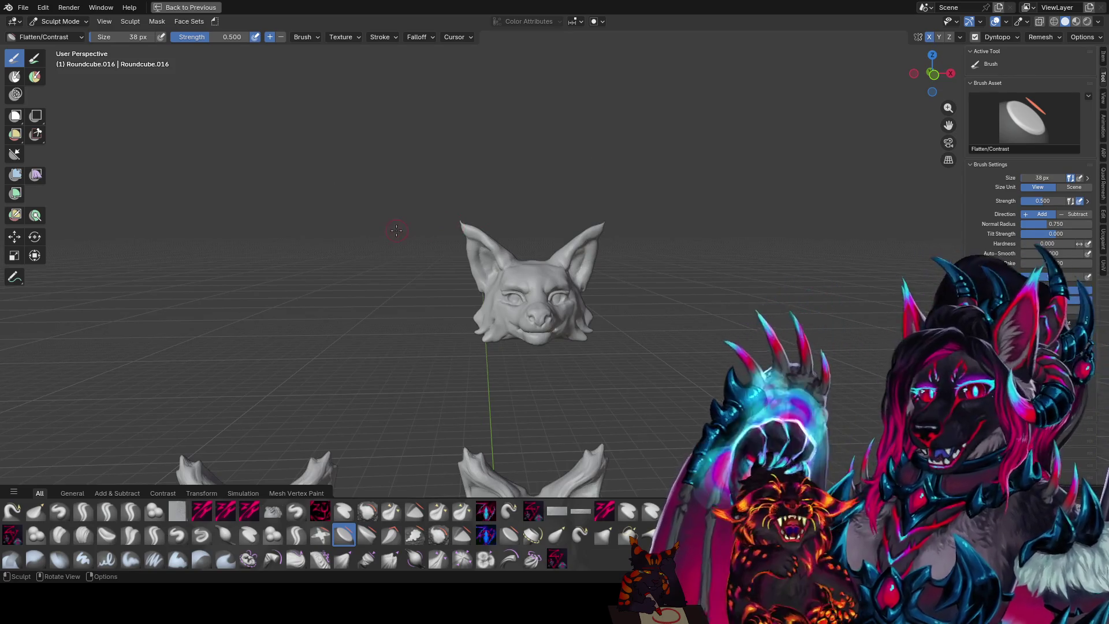
mouse_move(396, 230)
middle_down()
mouse_move(532, 307)
mouse_move(600, 147)
mouse_move(540, 304)
middle_up()
key(ctrl+s)
key(KP_1)
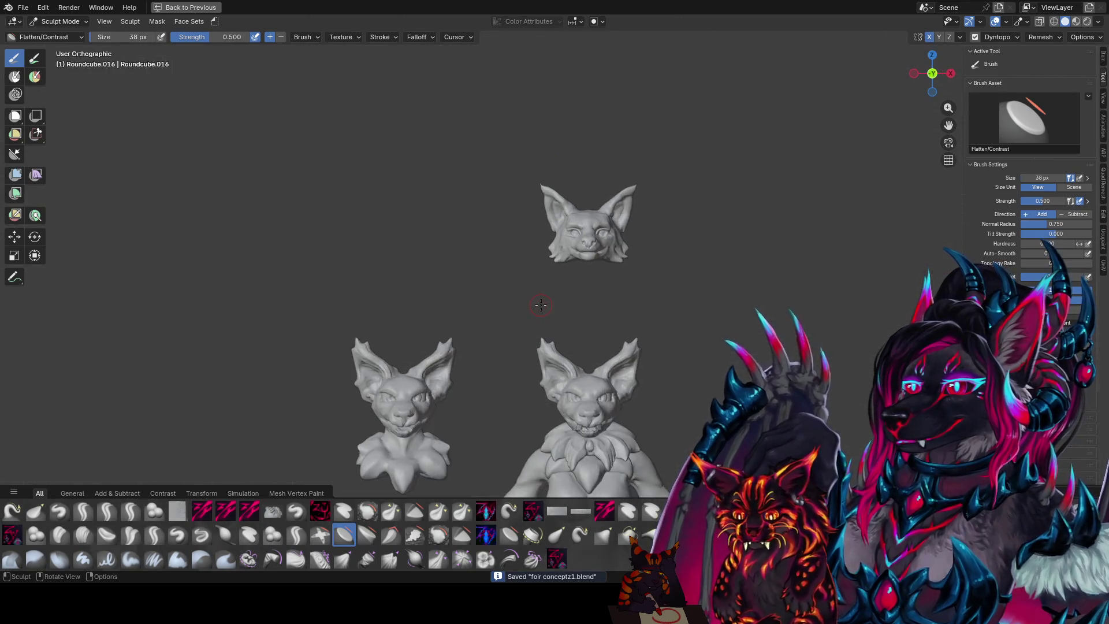
mouse_move(540, 304)
middle_down()
mouse_move(579, 225)
mouse_move(641, 210)
middle_up()
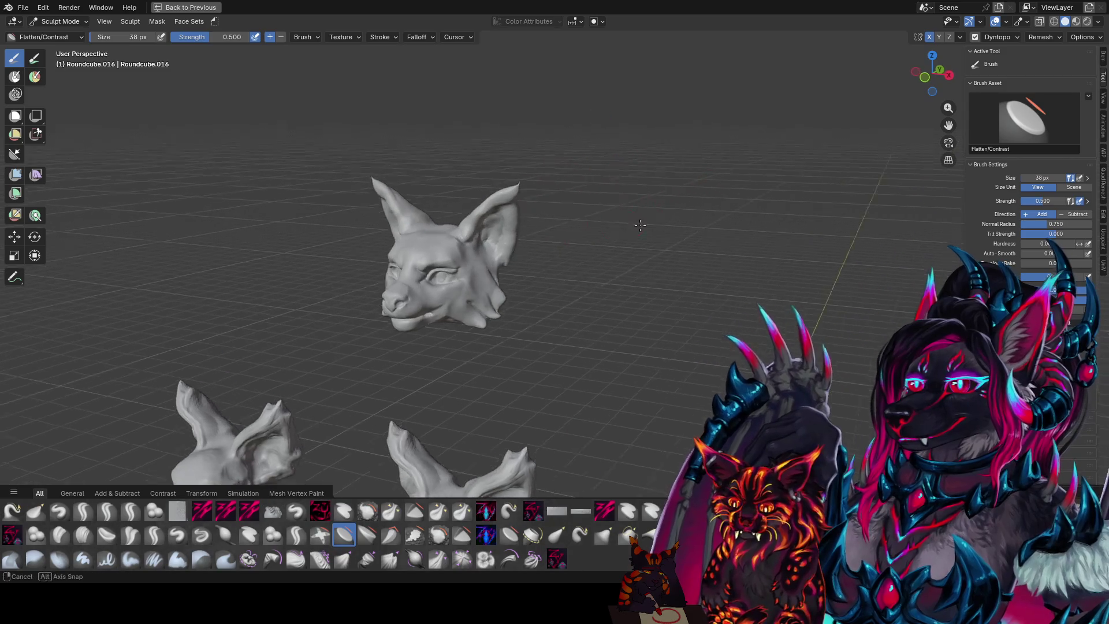
key(ctrl+s)
mouse_move(620, 146)
middle_down()
mouse_move(553, 227)
mouse_move(651, 231)
mouse_move(663, 254)
mouse_move(489, 300)
mouse_move(667, 225)
mouse_move(664, 218)
mouse_move(683, 241)
mouse_move(585, 273)
middle_up()
key(f)
click(651, 231)
key(q)
click(633, 231)
- Cut a crease line into the back of the head with the zy creasara brush
key(bracketleft)
key(bracketleft)
key(bracketleft)
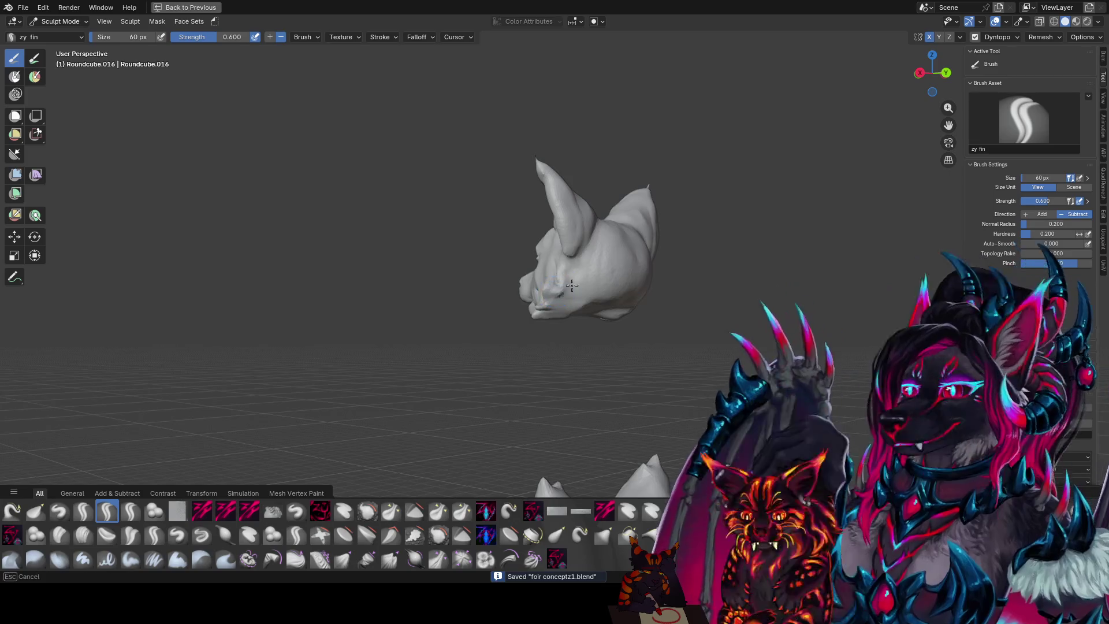
middle_drag(604, 235, 607, 242)
mouse_move(576, 283)
middle_down()
mouse_move(557, 299)
mouse_move(574, 246)
mouse_move(639, 217)
mouse_move(626, 265)
mouse_move(644, 274)
mouse_move(631, 247)
mouse_move(627, 294)
middle_up()
key(2)
key(q)
click(632, 250)
drag(628, 292, 633, 265)
- Carve panel lines along the rear skull and cheek with zy panelize
key(2)
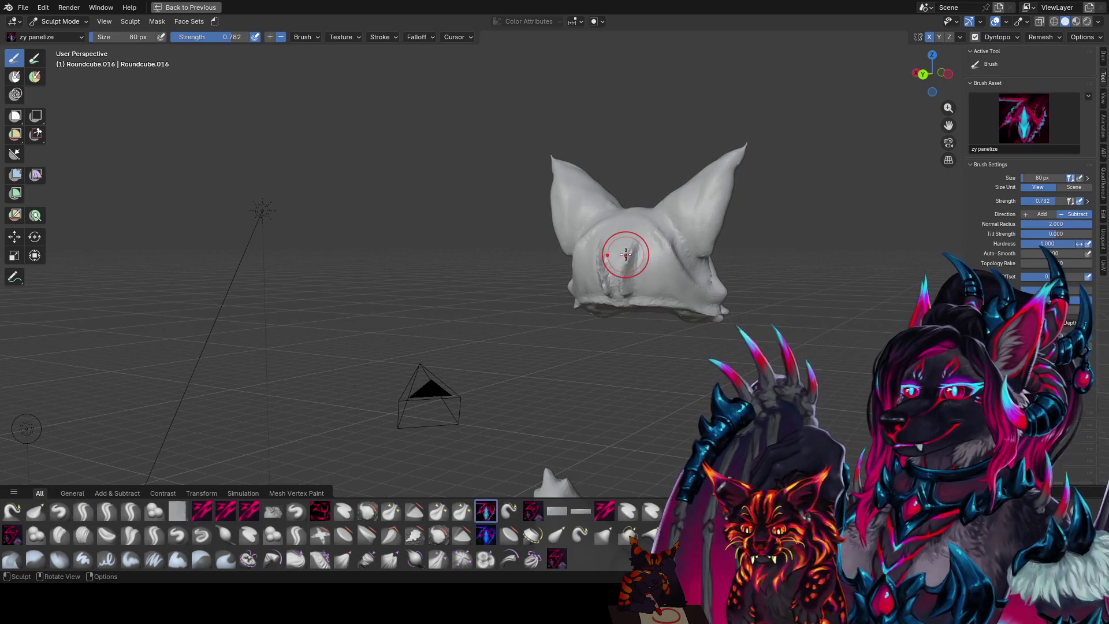
mouse_move(649, 255)
middle_down()
mouse_move(688, 230)
mouse_move(640, 245)
mouse_move(667, 250)
mouse_move(651, 267)
mouse_move(673, 206)
mouse_move(623, 234)
middle_up()
key(f)
click(610, 242)
mouse_move(606, 279)
middle_down()
mouse_move(514, 284)
mouse_move(477, 261)
mouse_move(674, 225)
mouse_move(698, 239)
middle_up()
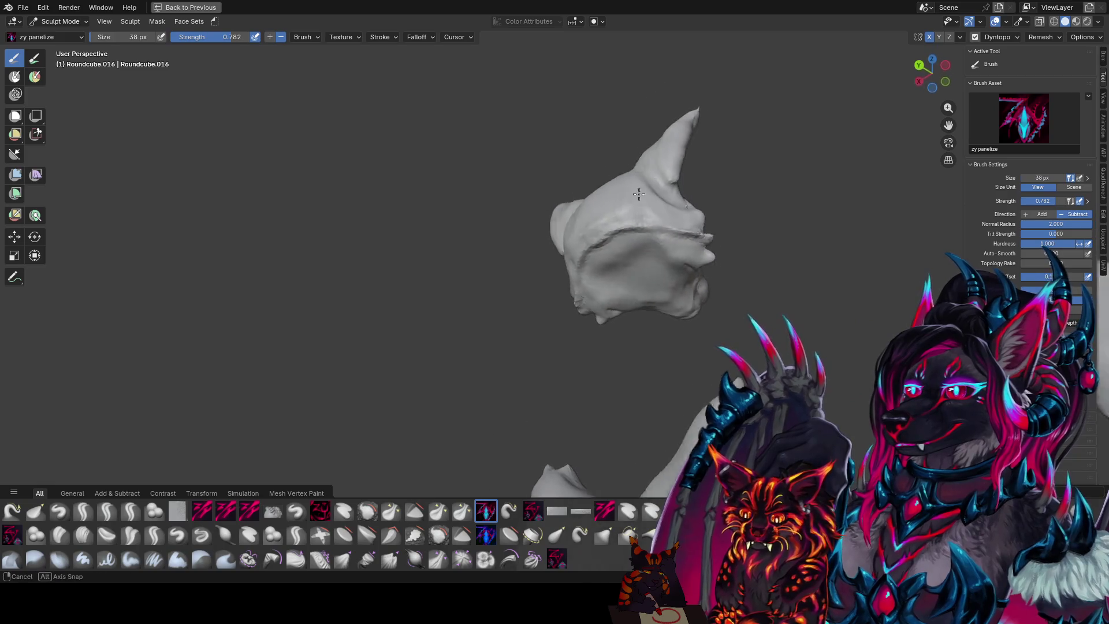
click(609, 244)
mouse_move(618, 240)
middle_down()
mouse_move(652, 323)
mouse_move(586, 298)
mouse_move(516, 314)
middle_up()
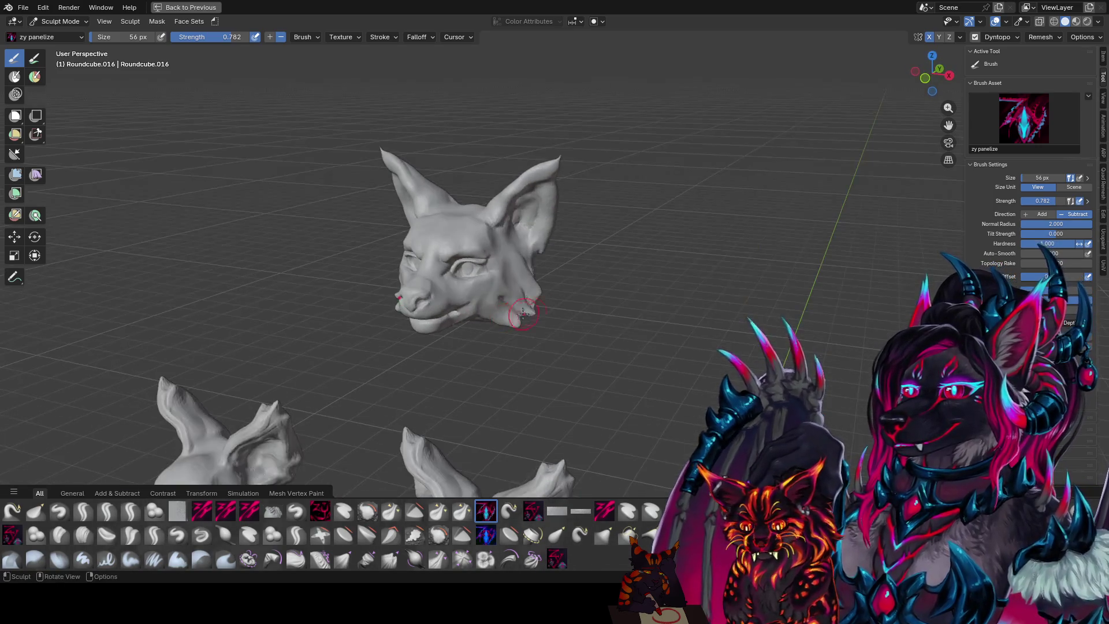
scroll(563, 241, down, 4)
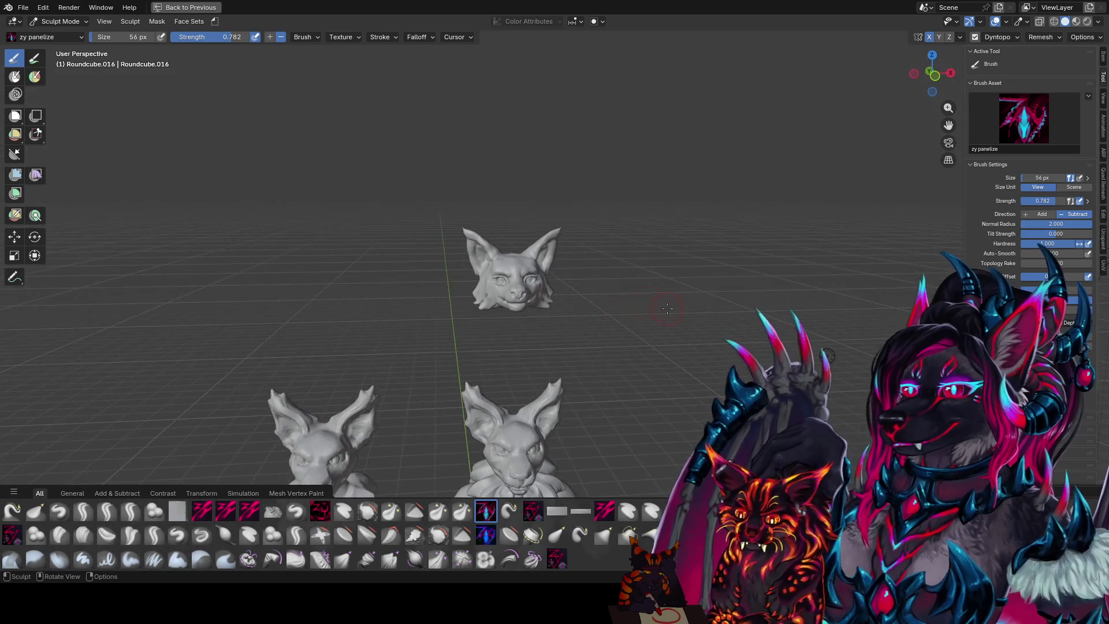
- Save the sculpt and ready a smaller Elastic Grab brush for the ear tips
middle_drag(562, 242, 799, 279)
key(ctrl+s)
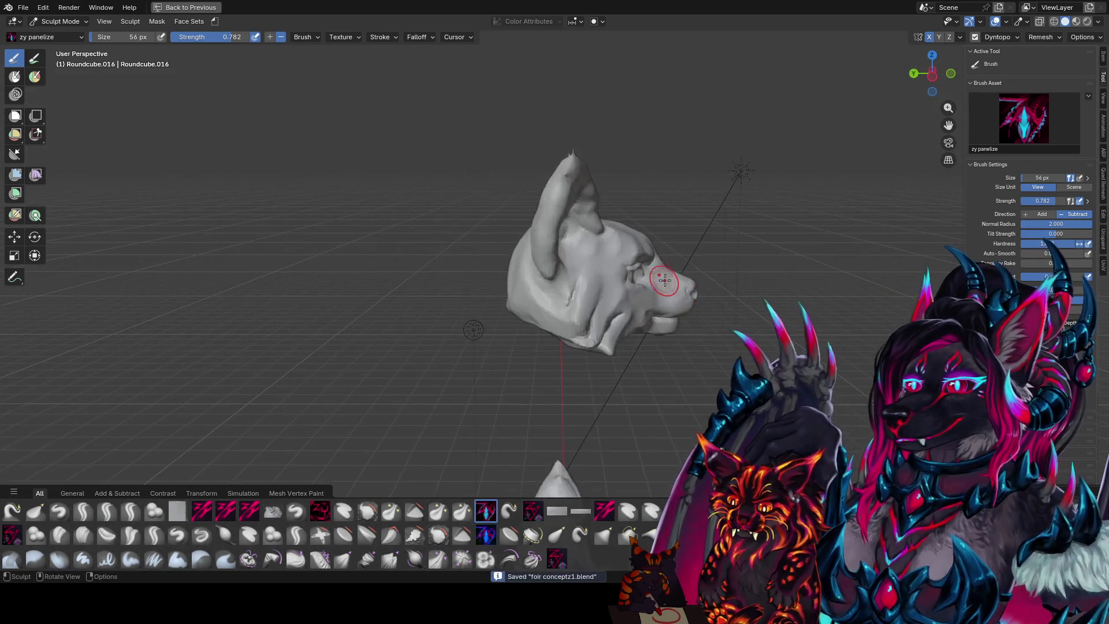
mouse_move(655, 298)
middle_down()
mouse_move(419, 261)
mouse_move(446, 213)
mouse_move(465, 283)
mouse_move(494, 178)
mouse_move(471, 306)
mouse_move(555, 325)
mouse_move(549, 283)
middle_up()
scroll(419, 260, up, 2)
key(shift+g)
key(ctrl+s)
key(bracketleft)
key(bracketleft)
key(bracketleft)
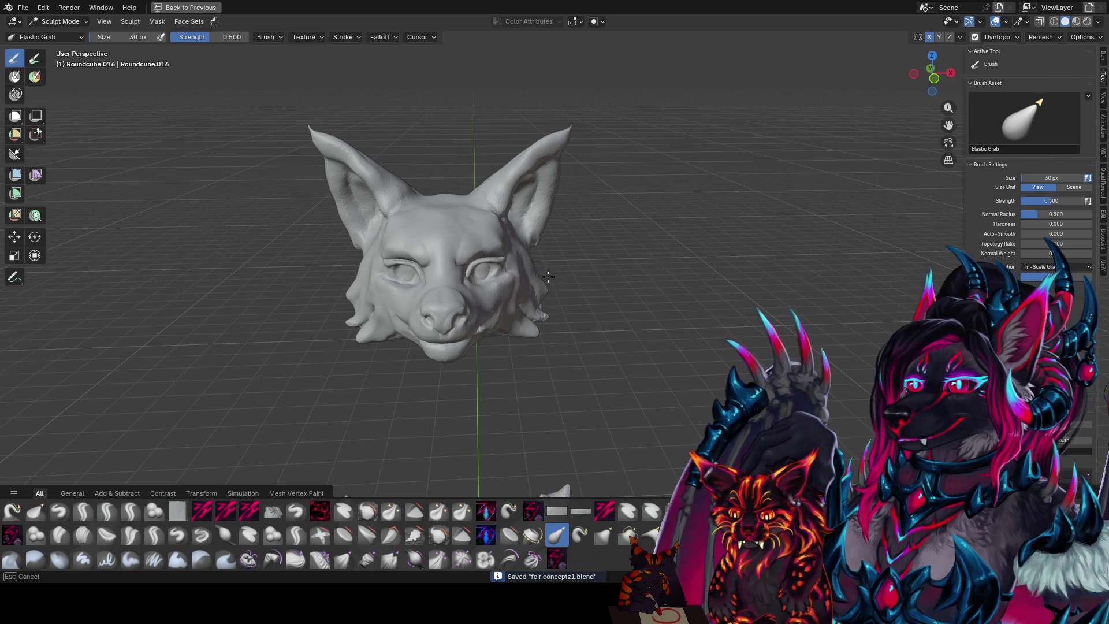
- Flare both ear tips outward, checking from several angles, and save
middle_drag(533, 277, 497, 246)
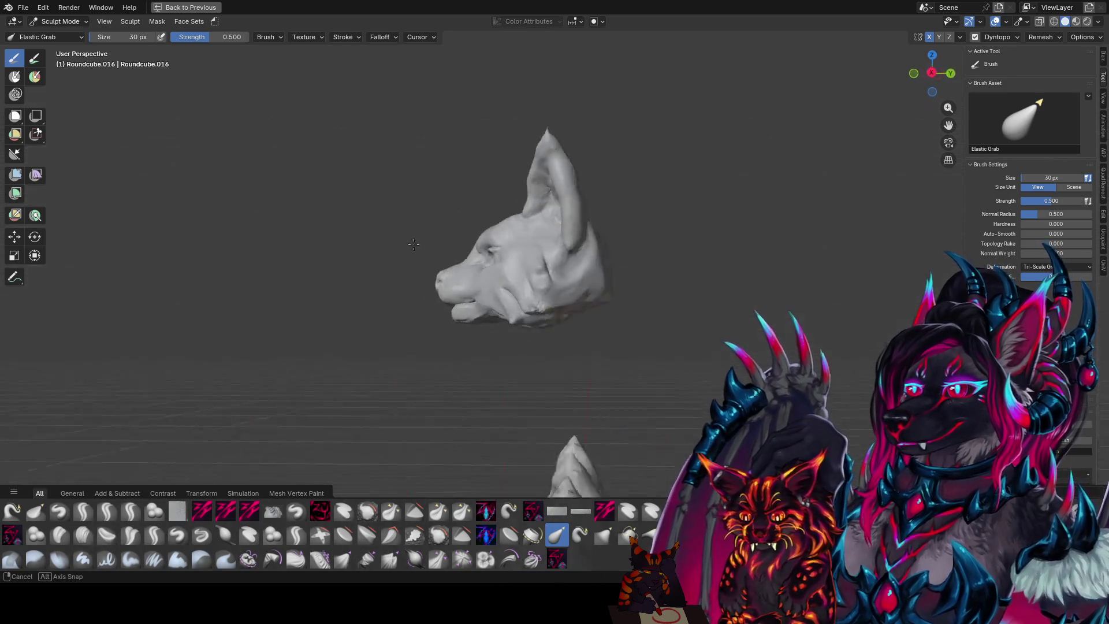
middle_drag(566, 262, 571, 197)
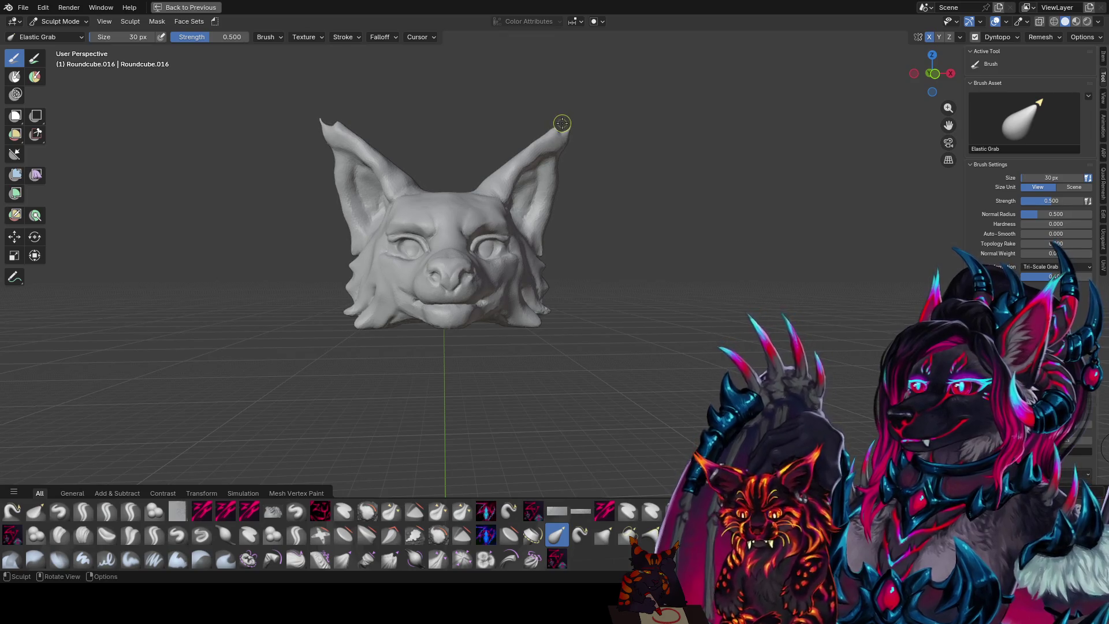
middle_drag(558, 133, 562, 138)
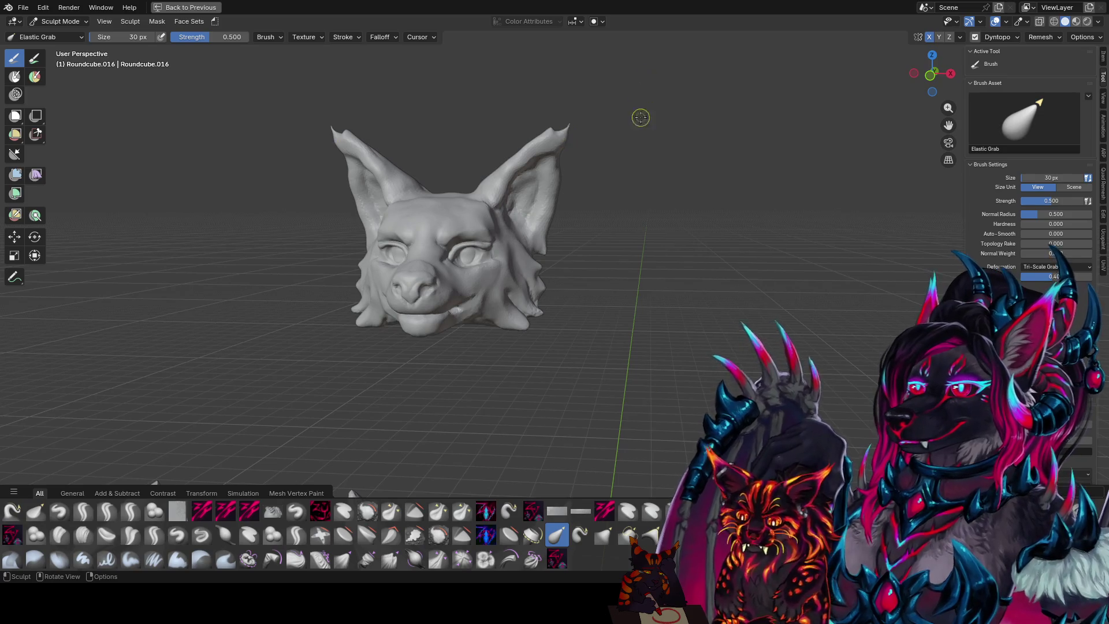
middle_drag(643, 108, 640, 190)
key(ctrl+s)
scroll(615, 181, up, 3)
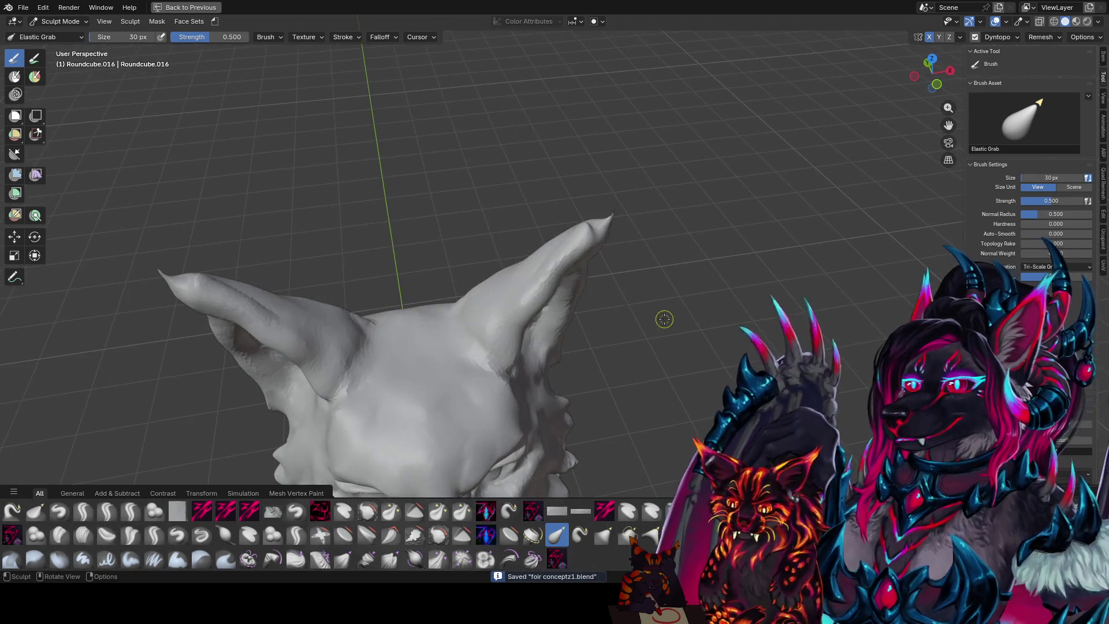
mouse_move(677, 215)
middle_down()
mouse_move(545, 193)
mouse_move(528, 169)
mouse_move(557, 152)
mouse_move(520, 153)
mouse_move(614, 159)
mouse_move(584, 153)
mouse_move(489, 187)
mouse_move(508, 181)
middle_up()
- Switch to zy blobcarve from Quick Favorites, size it for the ears, and save
key(q)
click(511, 169)
key(f)
click(547, 153)
key(f)
click(518, 165)
key(ctrl+s)
key(ctrl+s)
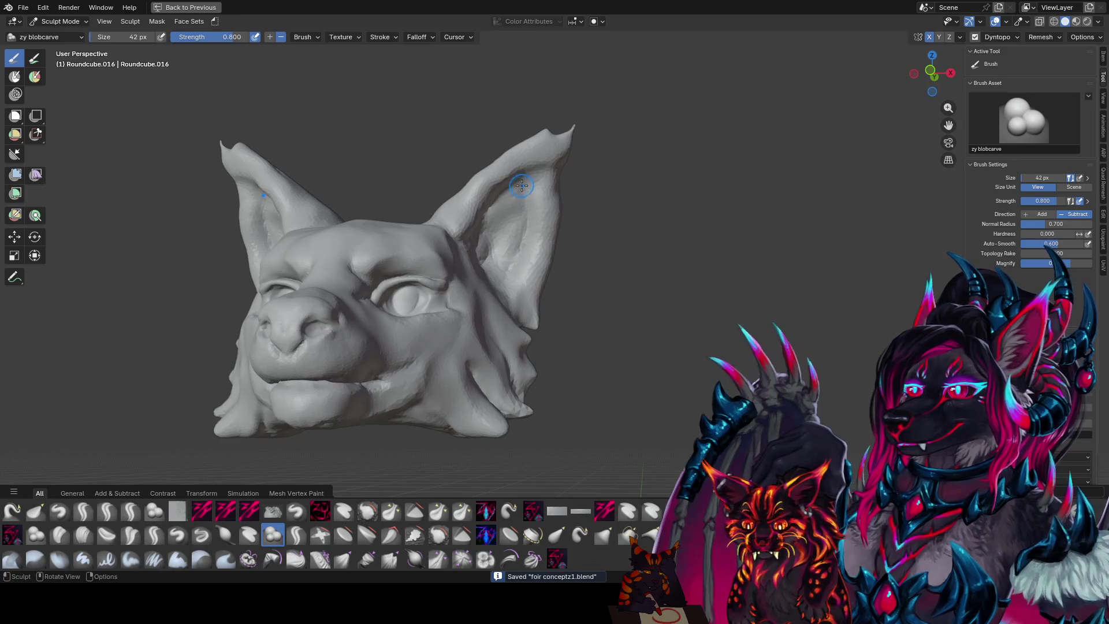
- Hollow and sharpen detail inside the right ear with blobcarve strokes
key(f)
click(508, 222)
mouse_move(508, 221)
middle_down()
mouse_move(489, 199)
mouse_move(499, 251)
middle_up()
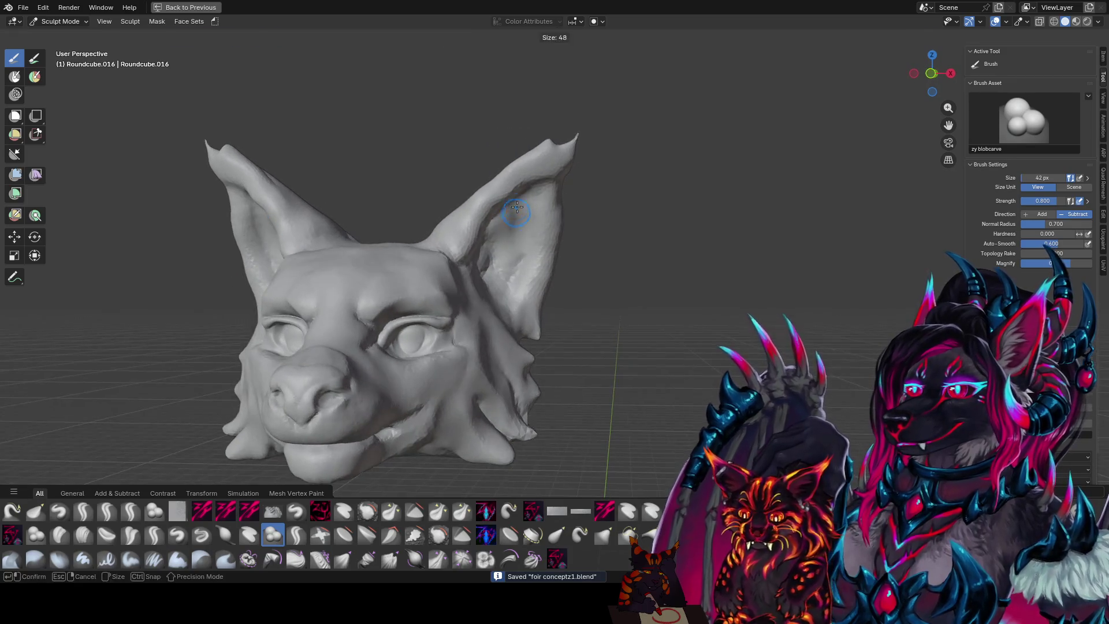
key(f)
click(494, 260)
drag(503, 268, 525, 225)
mouse_move(525, 225)
middle_down()
mouse_move(519, 196)
mouse_move(609, 168)
mouse_move(593, 174)
middle_up()
scroll(609, 168, up, 2)
key(2)
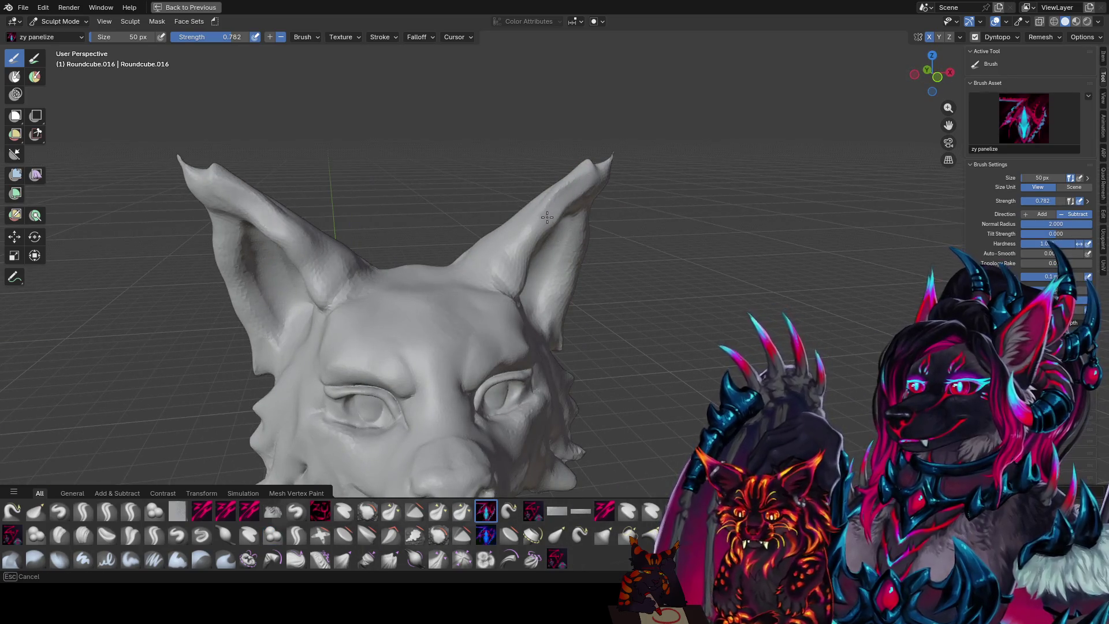
- Orbit all around the head to review the ears from front, above and behind
middle_drag(520, 261, 434, 220)
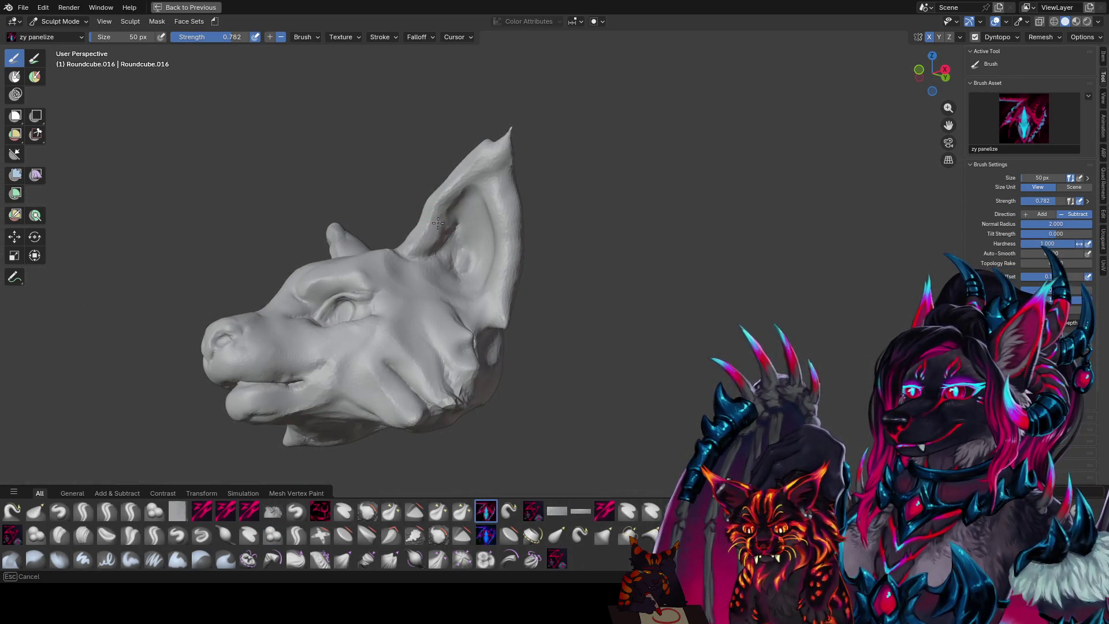
middle_drag(507, 154, 518, 151)
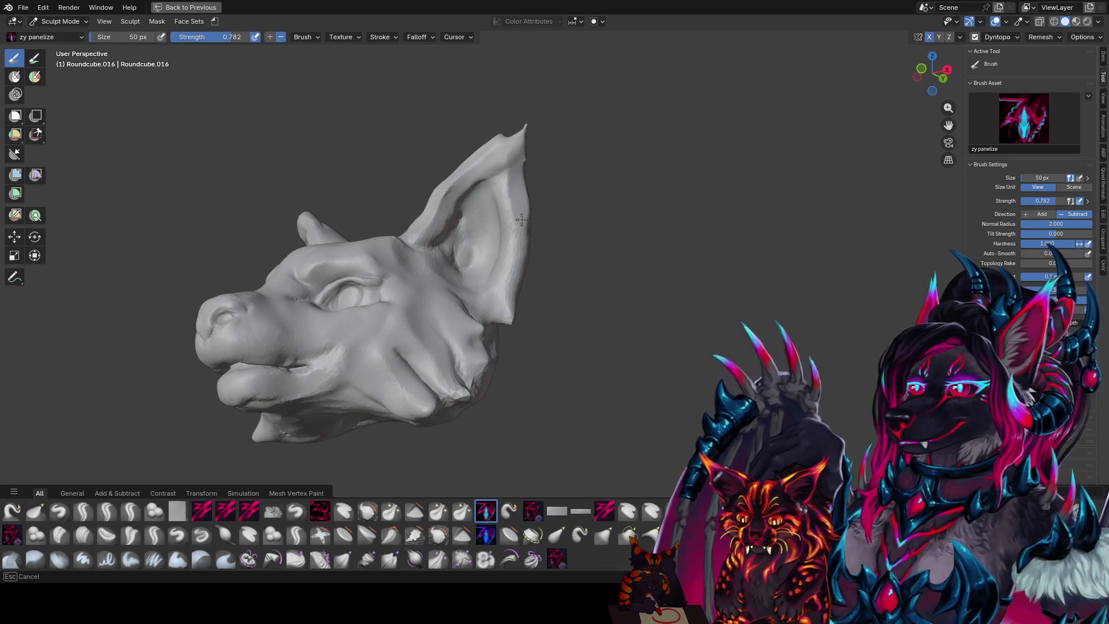
middle_drag(513, 296, 527, 297)
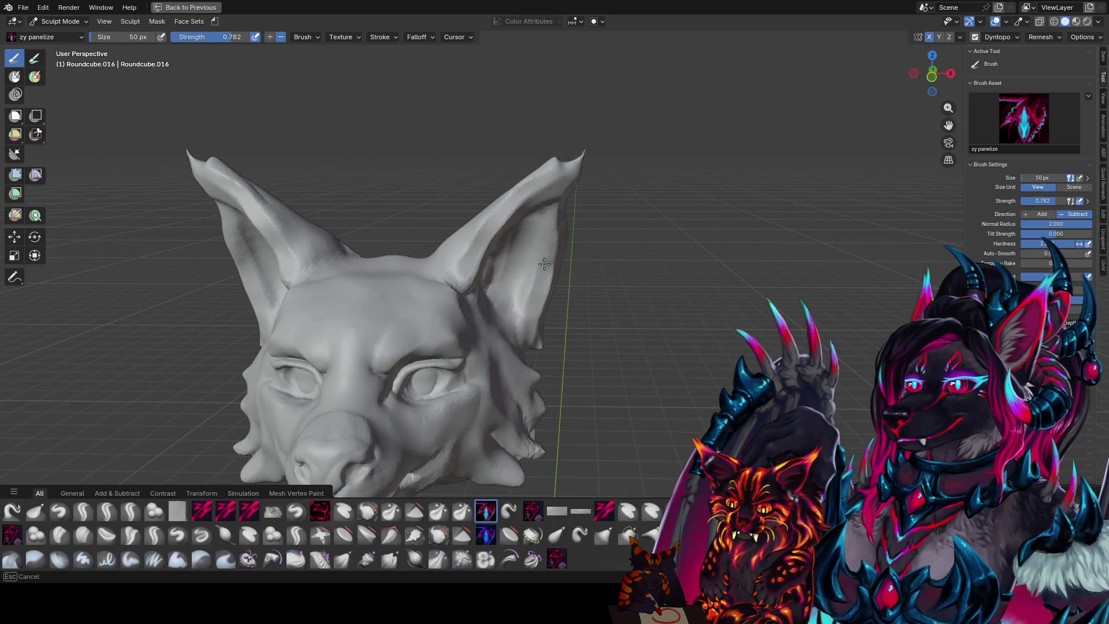
middle_drag(541, 217, 560, 199)
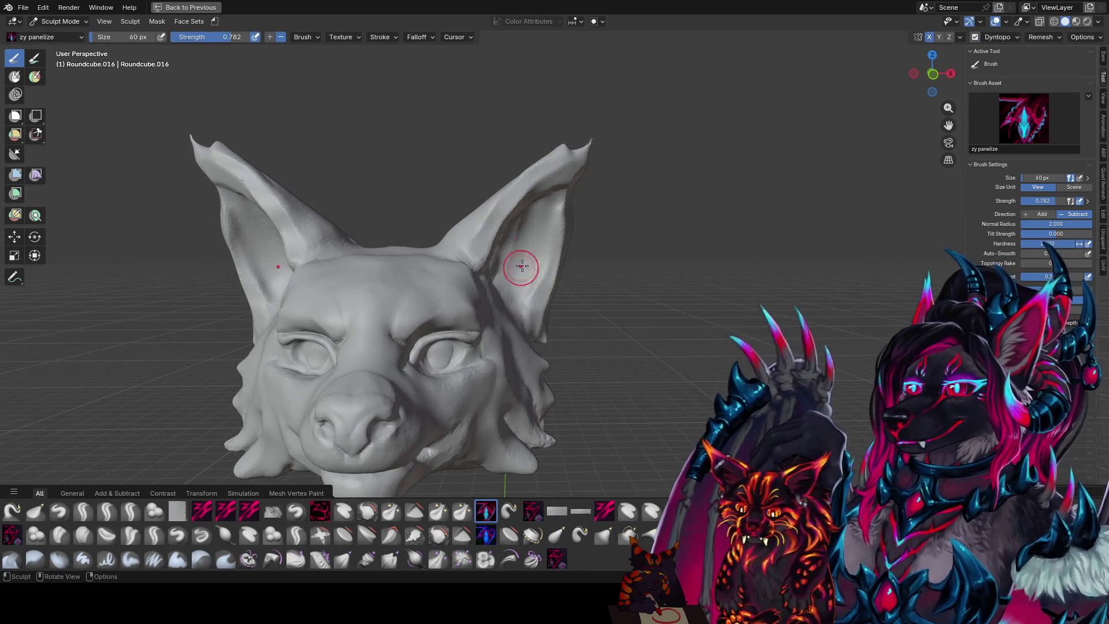
middle_drag(520, 272, 519, 202)
mouse_move(493, 262)
middle_down()
mouse_move(535, 295)
mouse_move(523, 227)
mouse_move(500, 202)
mouse_move(554, 228)
middle_up()
mouse_move(521, 275)
middle_down()
mouse_move(481, 299)
mouse_move(586, 337)
mouse_move(679, 295)
middle_up()
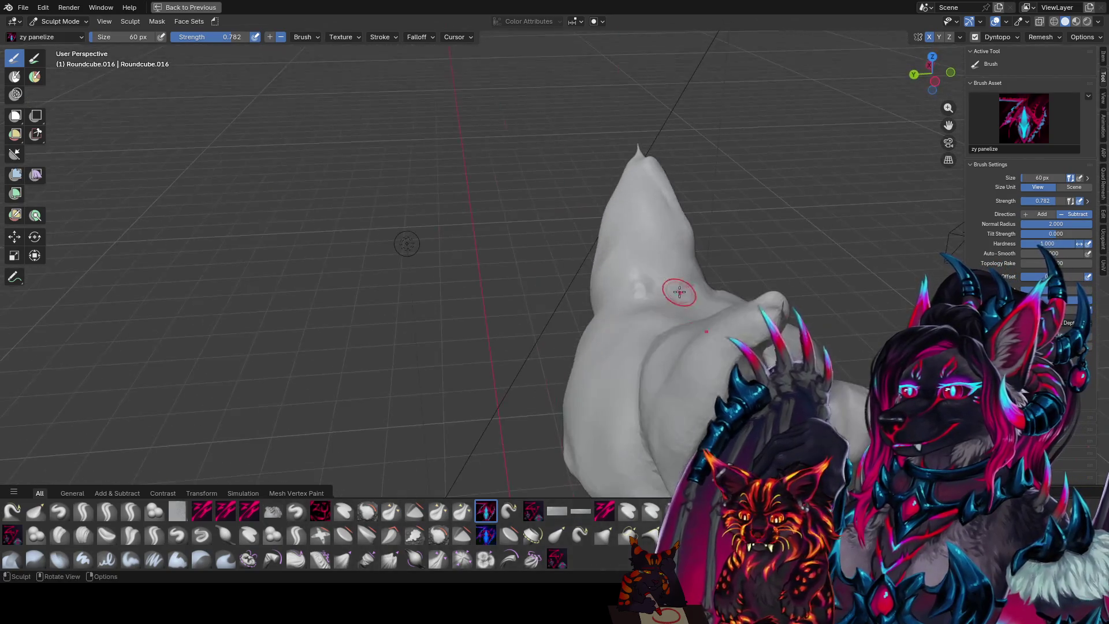
mouse_move(598, 292)
middle_down()
mouse_move(631, 222)
mouse_move(611, 229)
mouse_move(641, 237)
middle_up()
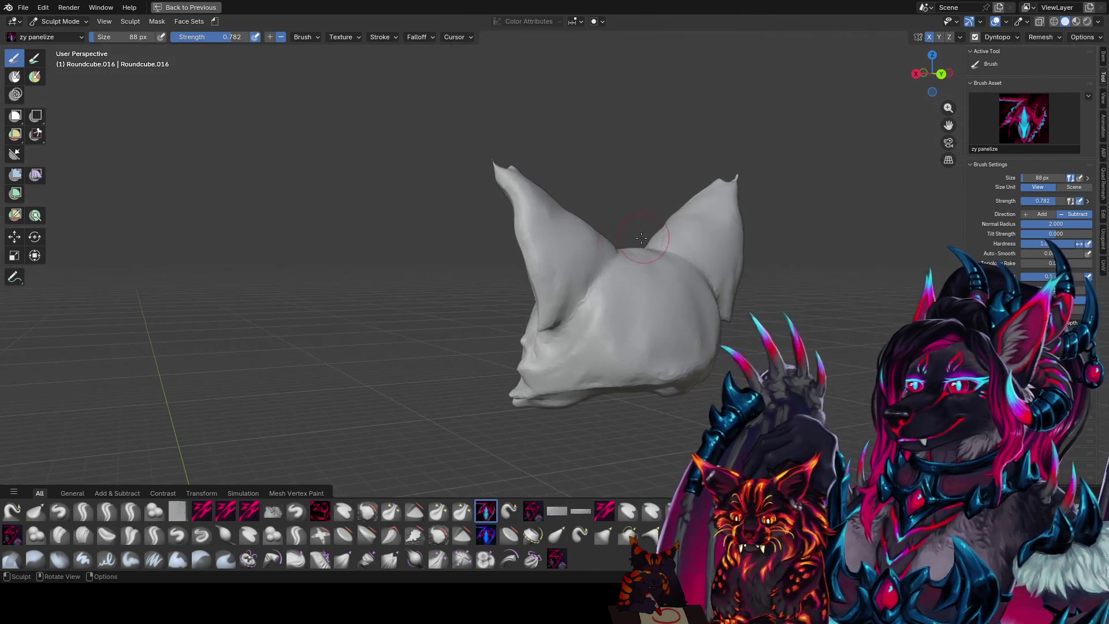
middle_drag(562, 238, 586, 260)
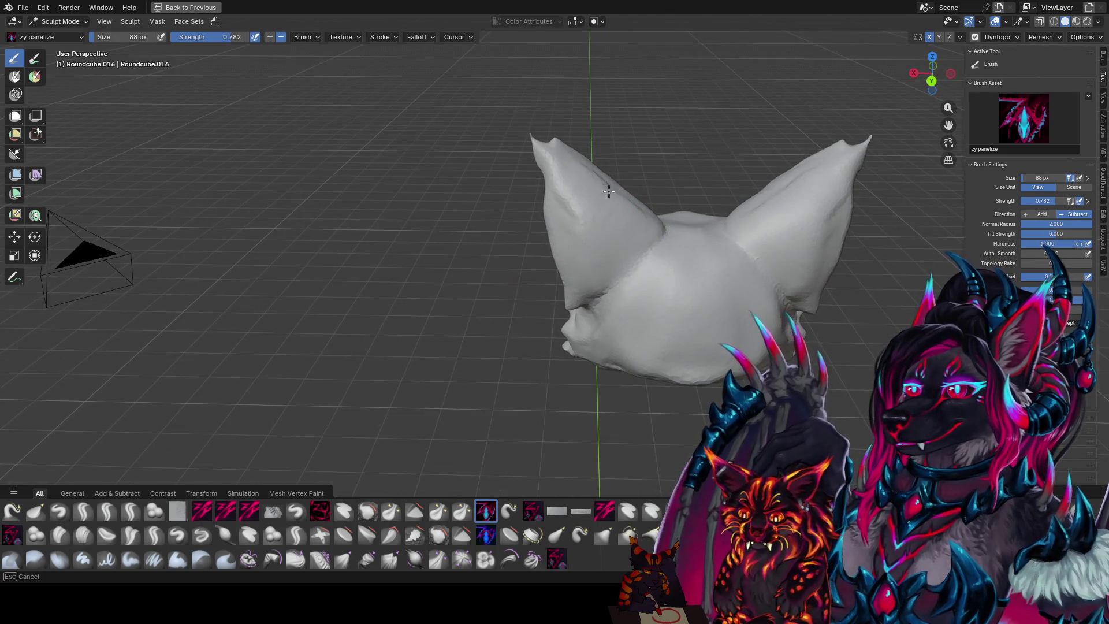
middle_drag(656, 227, 549, 234)
scroll(550, 234, up, 4)
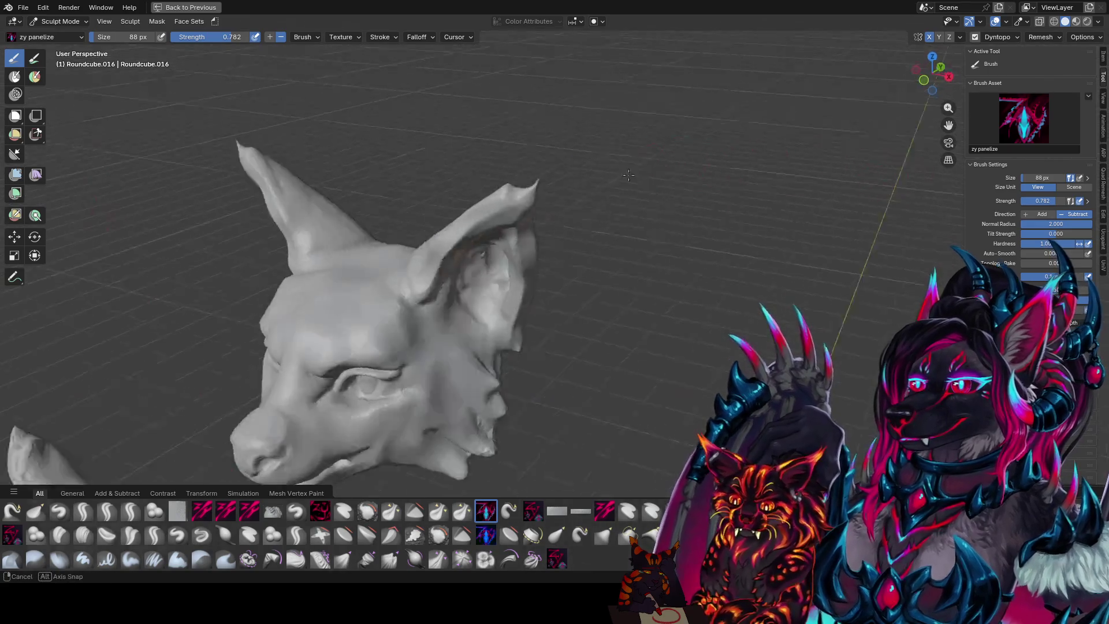
- Save, deepen the inside of both ears with a mirrored stroke, and switch to Inflate/Deflate
key(ctrl+s)
scroll(549, 235, down, 3)
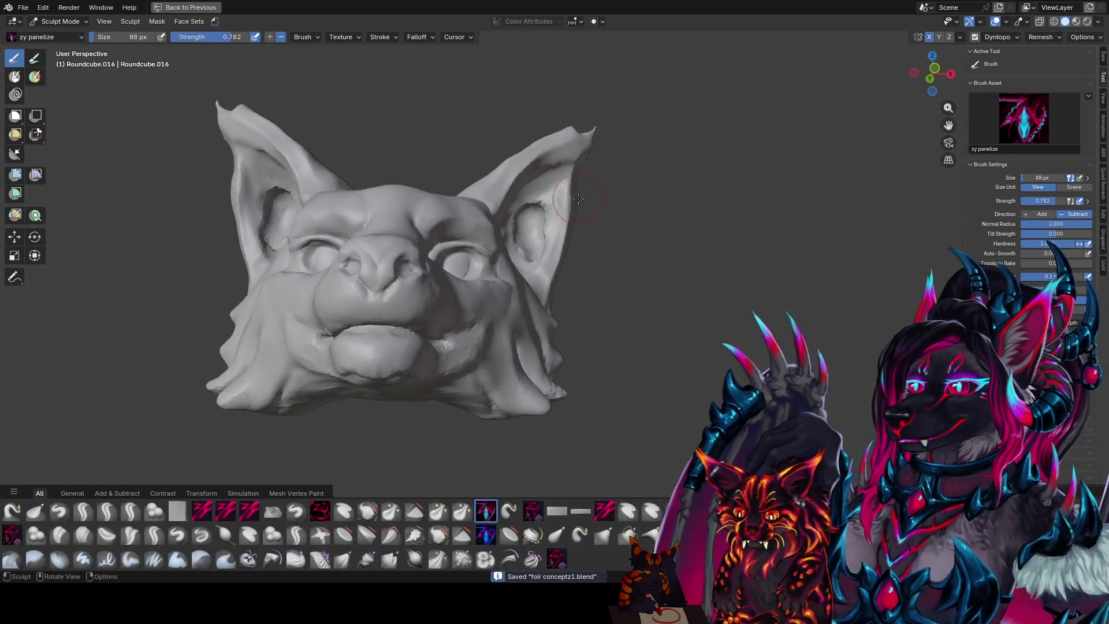
mouse_move(550, 235)
middle_down()
mouse_move(522, 222)
mouse_move(570, 227)
middle_up()
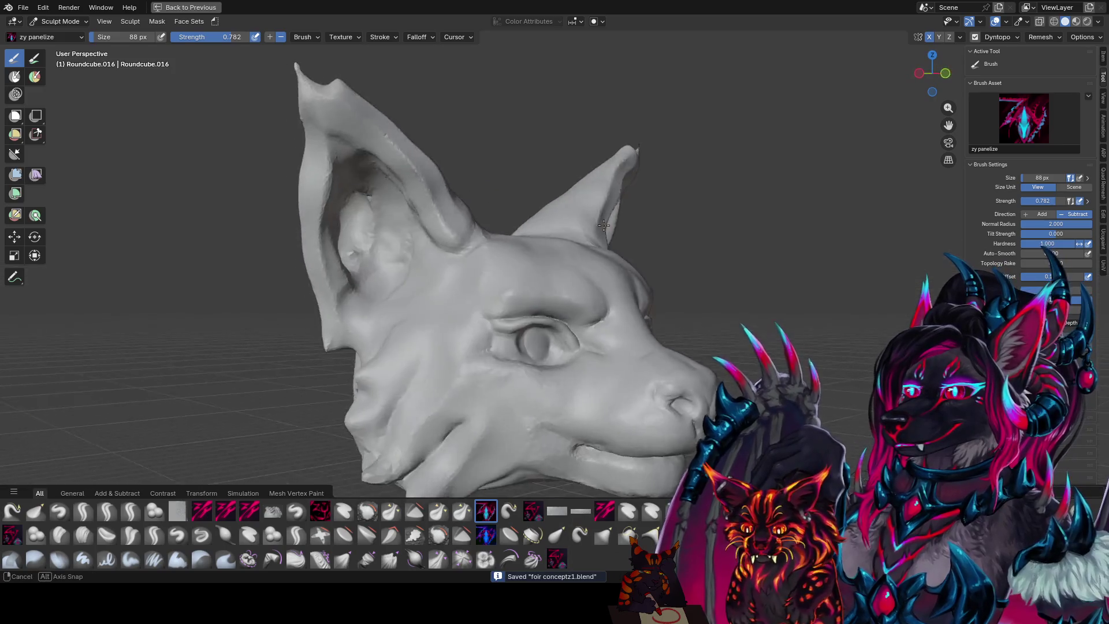
drag(568, 227, 568, 227)
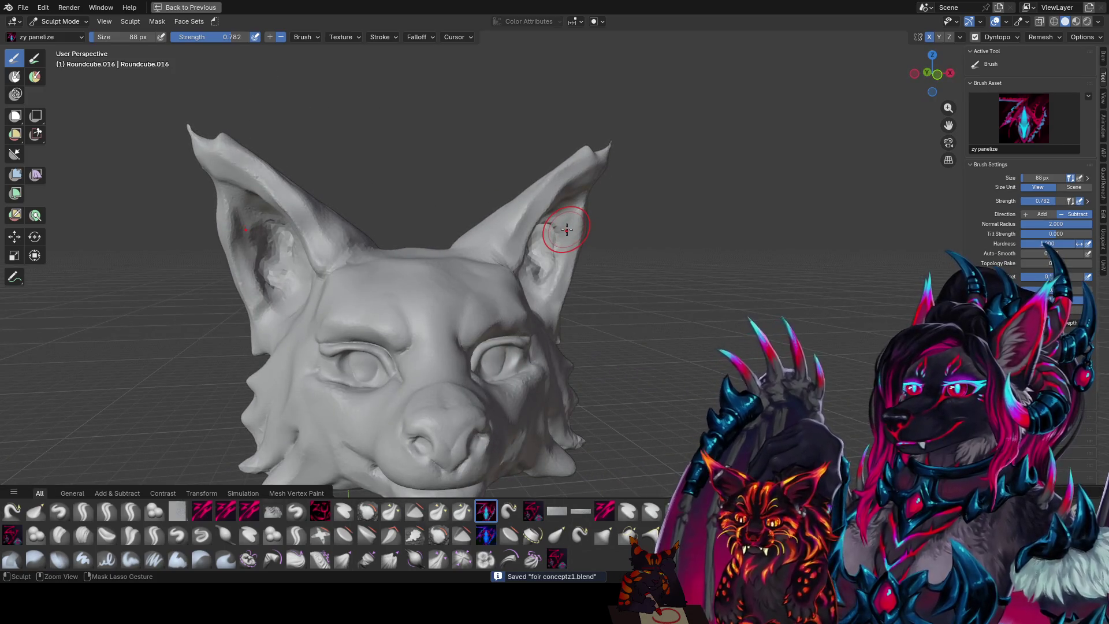
mouse_move(565, 228)
middle_down()
mouse_move(739, 234)
mouse_move(582, 217)
mouse_move(727, 220)
mouse_move(808, 236)
middle_up()
key(i)
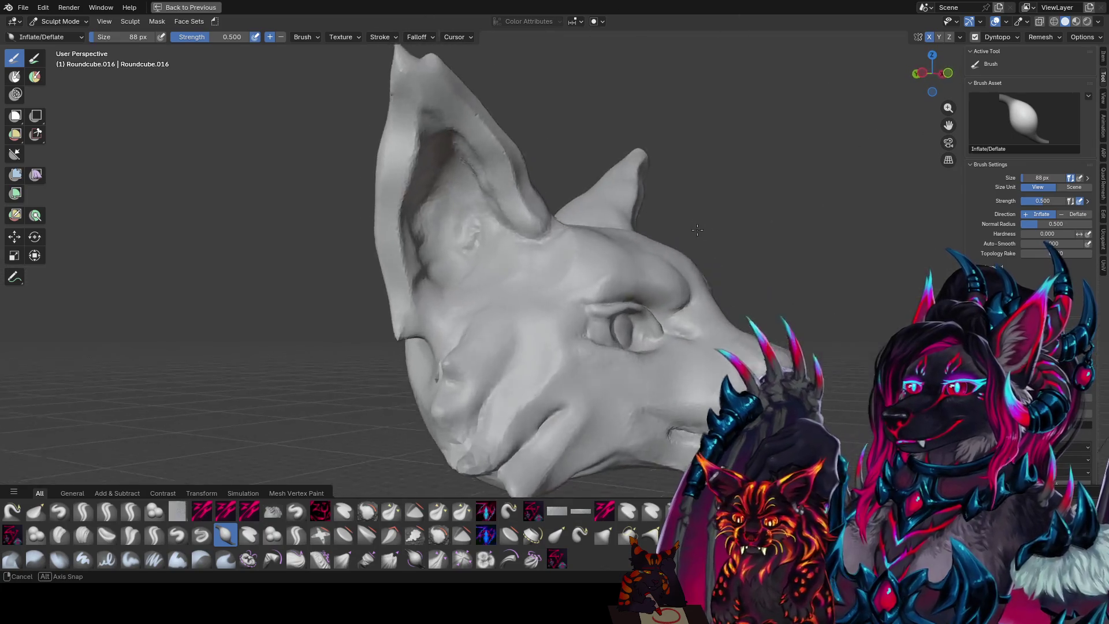
- Resize the Inflate/Deflate brush while checking the ears from behind, then save
middle_drag(820, 277, 840, 266)
key(f)
click(794, 287)
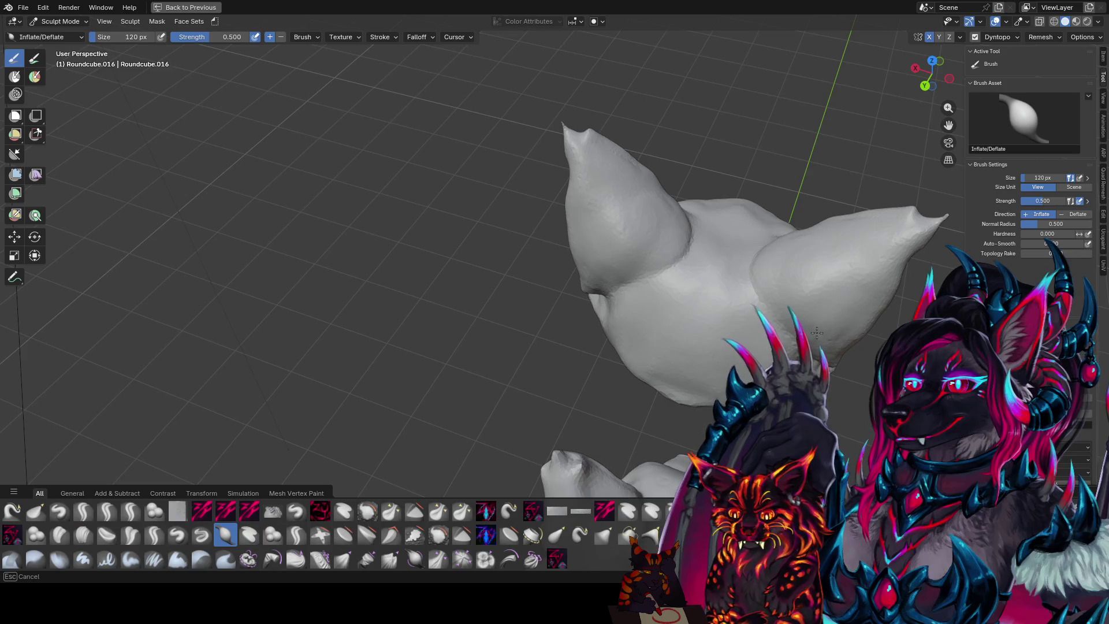
middle_drag(819, 330, 801, 250)
middle_drag(819, 287, 776, 191)
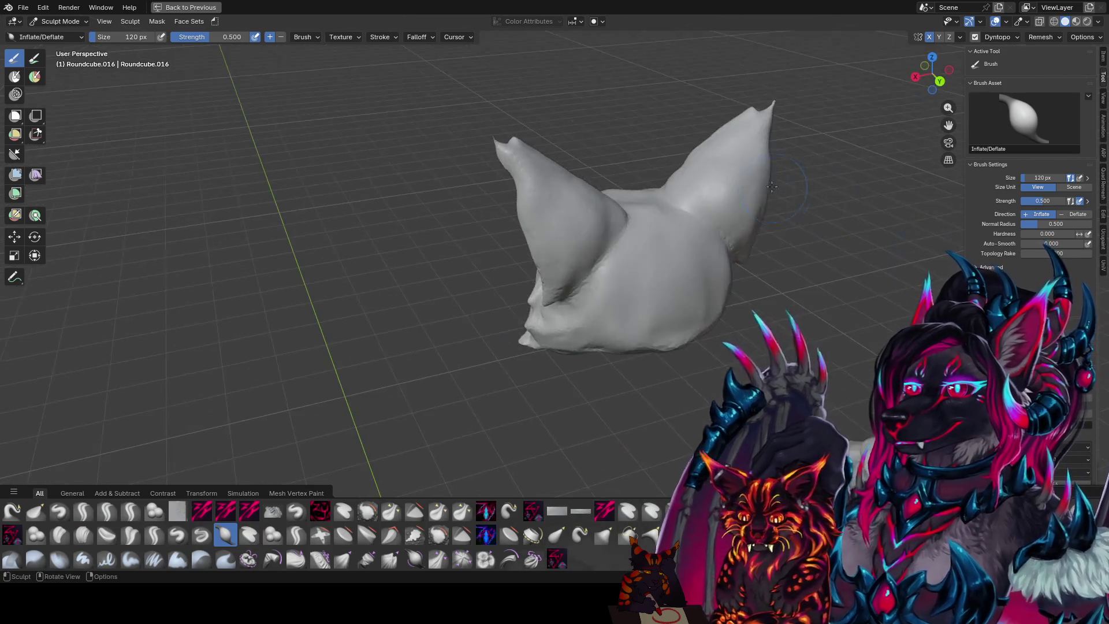
middle_drag(708, 171, 673, 168)
key(f)
click(836, 262)
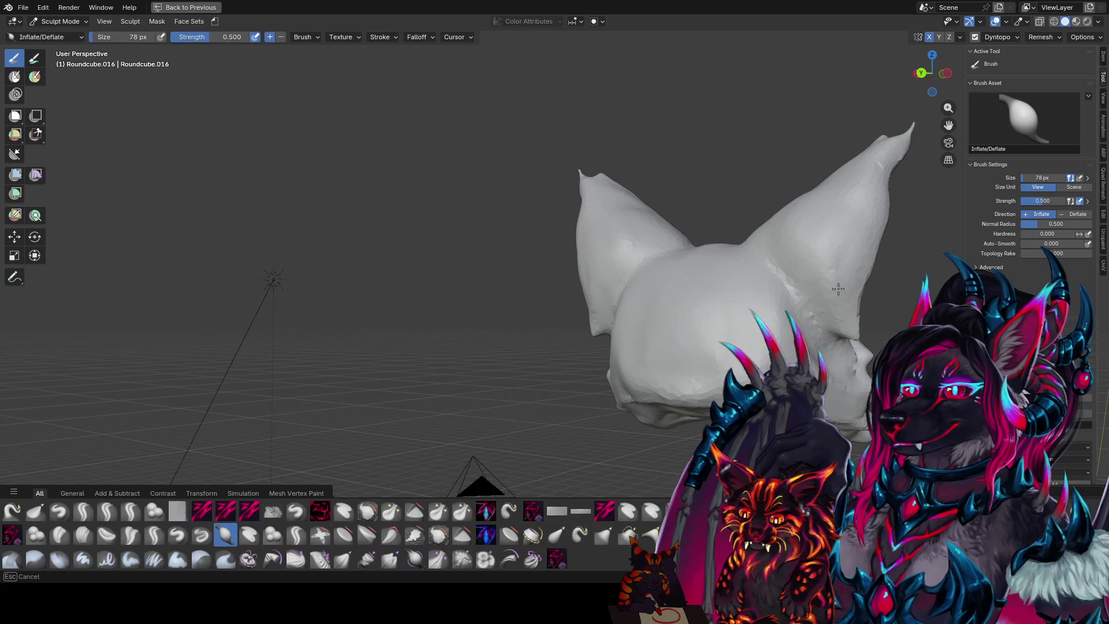
middle_drag(874, 166, 654, 187)
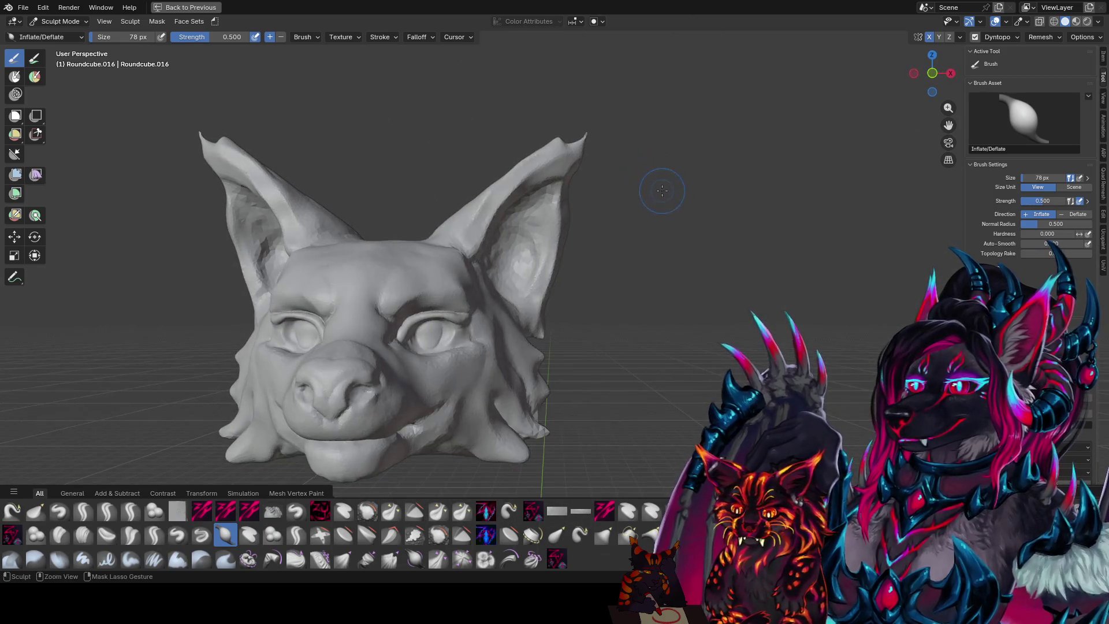
key(ctrl+s)
- Review the head from side and front, saving repeatedly, and go to front orthographic view
mouse_move(709, 222)
middle_down()
mouse_move(594, 255)
mouse_move(538, 221)
middle_up()
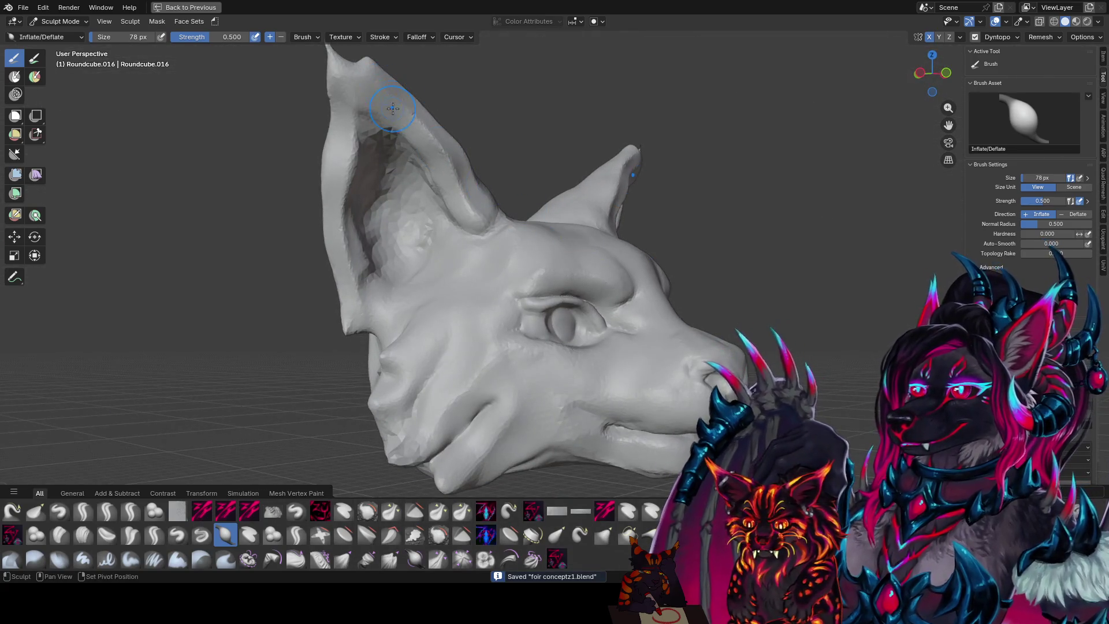
key(ctrl+s)
mouse_move(965, 73)
middle_down()
mouse_move(830, 200)
mouse_move(889, 102)
mouse_move(877, 86)
mouse_move(864, 108)
middle_up()
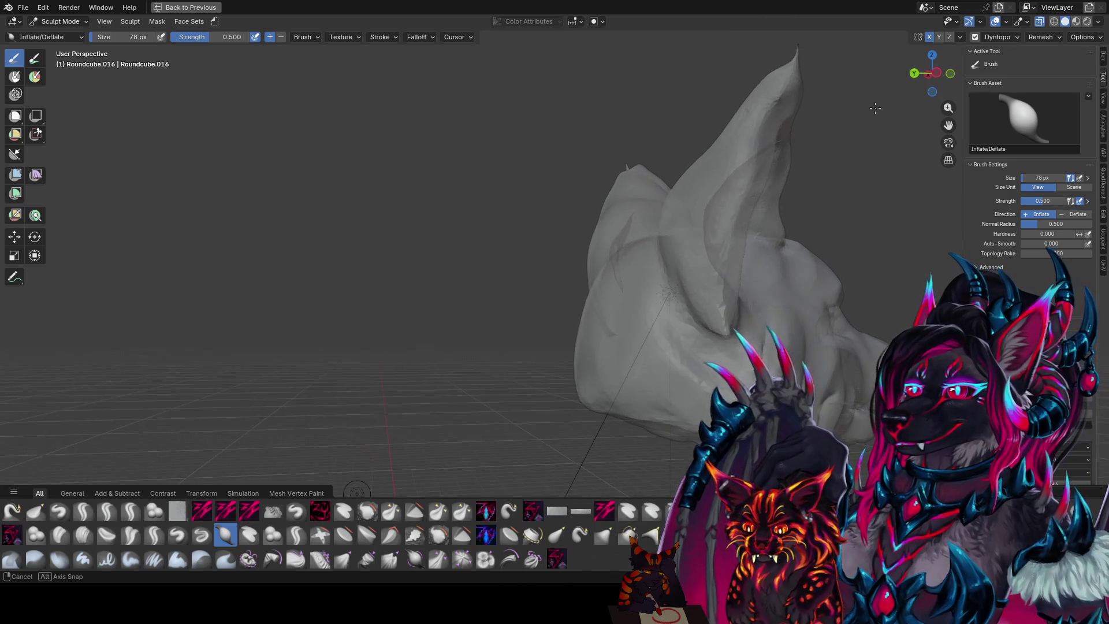
mouse_move(865, 109)
middle_down()
mouse_move(42, 95)
mouse_move(235, 206)
mouse_move(449, 105)
mouse_move(676, 96)
middle_up()
key(ctrl+s)
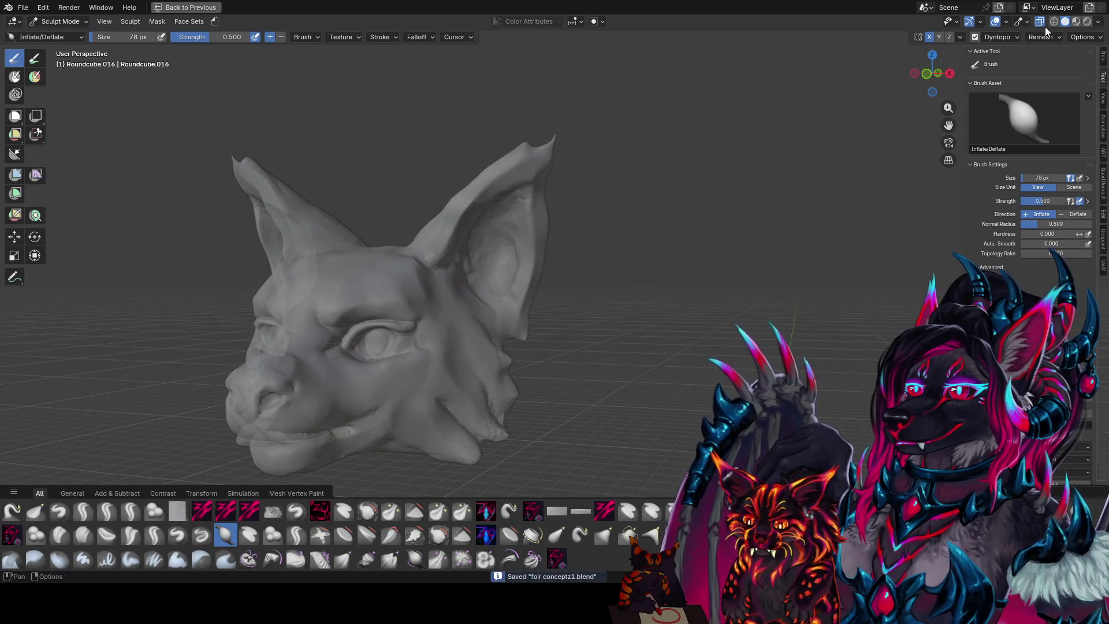
middle_drag(606, 218, 673, 168)
scroll(674, 167, down, 3)
scroll(673, 168, up, 2)
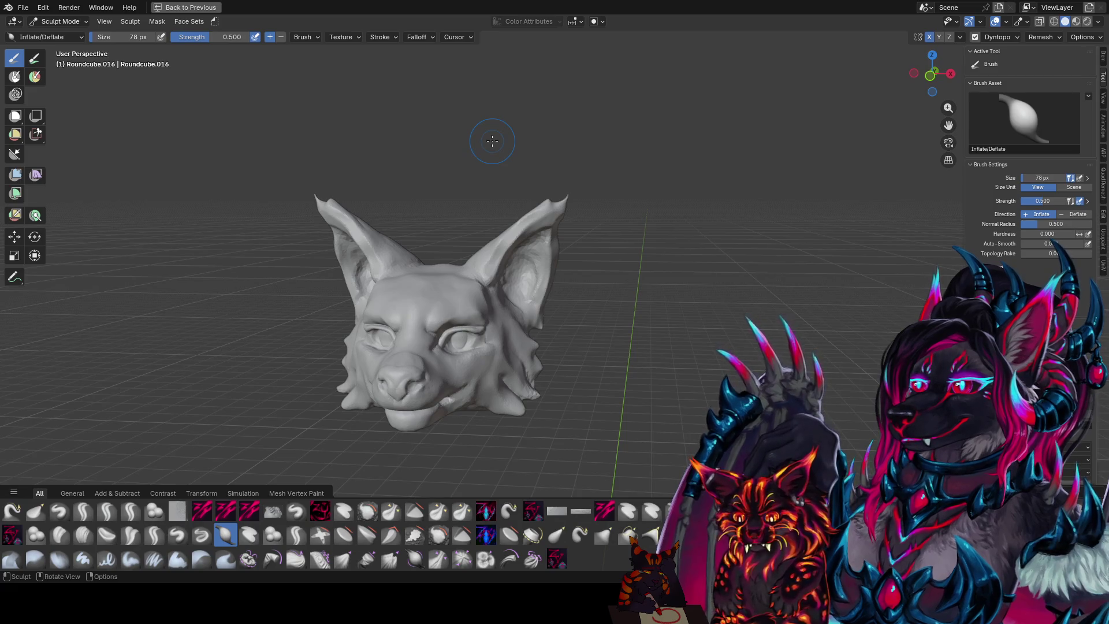
mouse_move(578, 210)
middle_down()
mouse_move(416, 199)
mouse_move(528, 174)
mouse_move(609, 183)
mouse_move(605, 170)
middle_up()
key(ctrl+s)
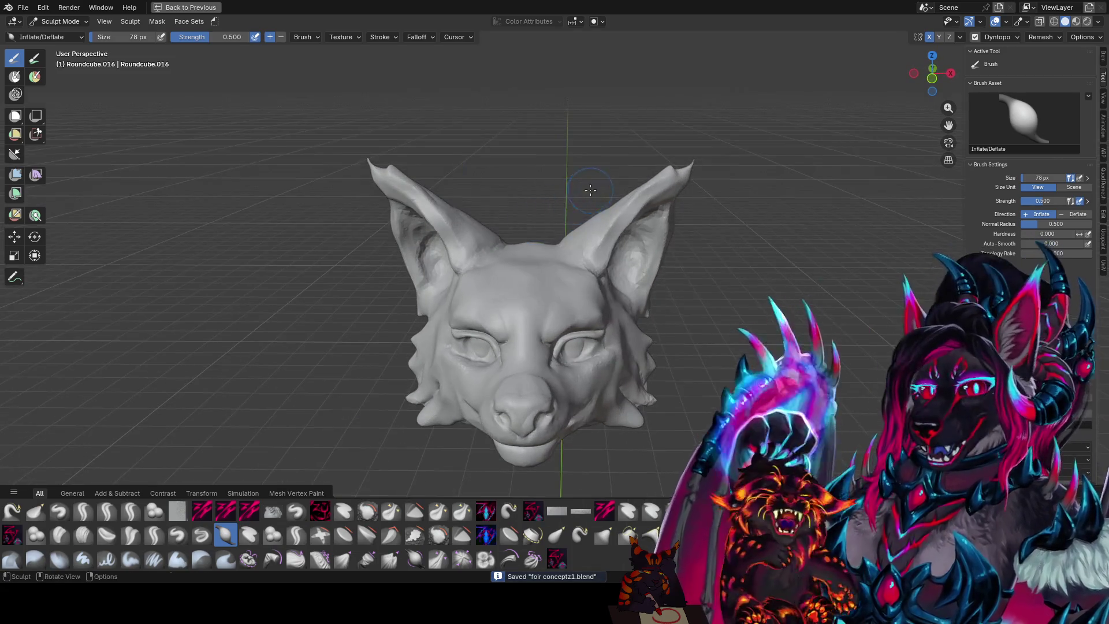
key(KP_1)
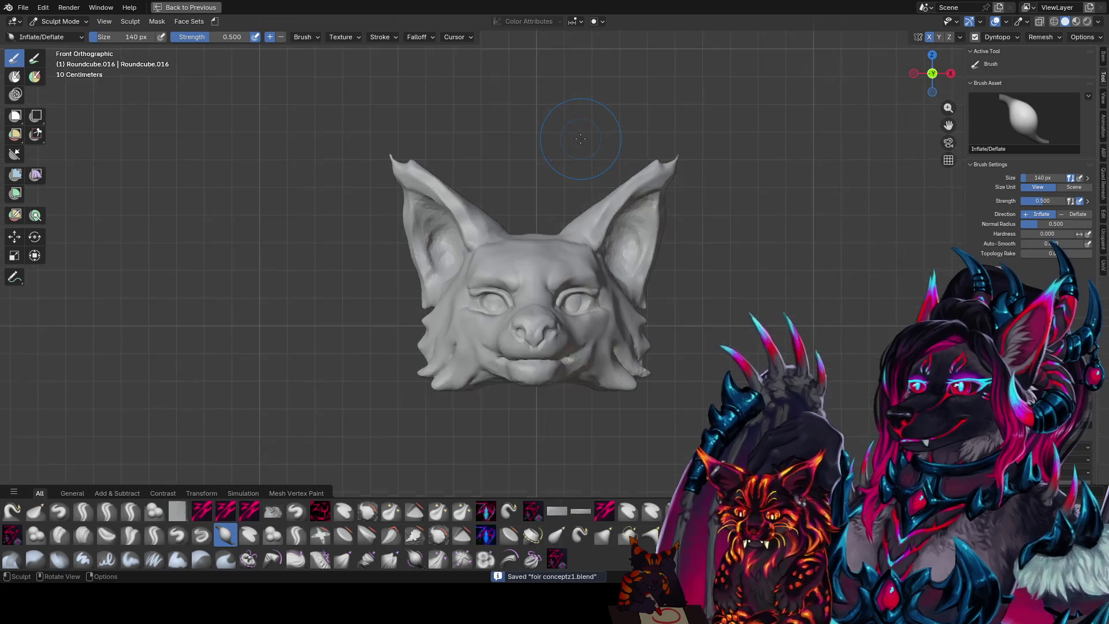
- Shrink the inflate brush to about 80 px for the cheeks and muzzle and save
mouse_move(579, 139)
middle_down()
mouse_move(743, 167)
mouse_move(619, 163)
mouse_move(799, 196)
mouse_move(659, 196)
mouse_move(728, 206)
mouse_move(293, 201)
mouse_move(329, 185)
mouse_move(301, 213)
mouse_move(554, 143)
middle_up()
key(f)
click(798, 196)
key(ctrl+s)
key(f)
click(322, 198)
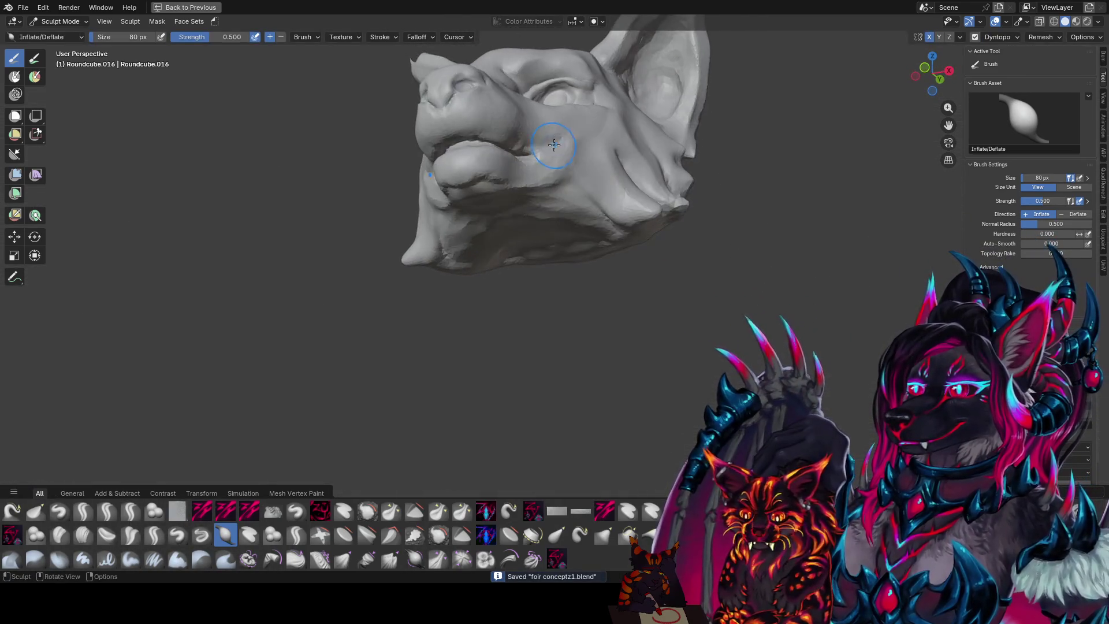
- Switch to the zy blobcarve brush in subtract mode from the brush popup
key(q)
click(515, 151)
key(f)
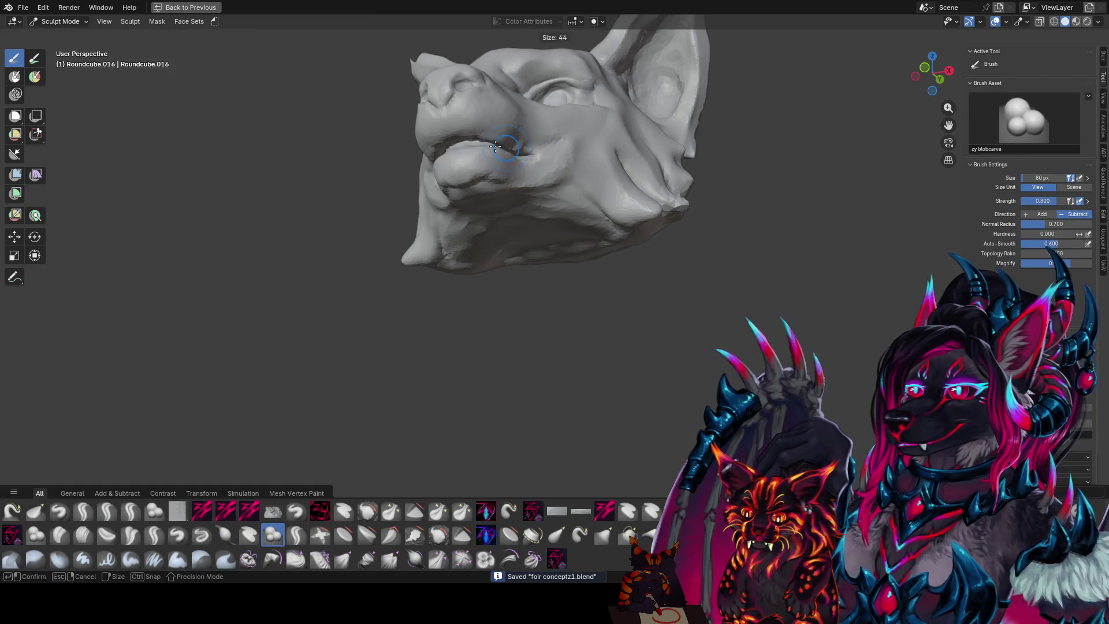
- Shrink the blob-carving brush to about 34 px and save the head sculpt
middle_drag(496, 145, 565, 103)
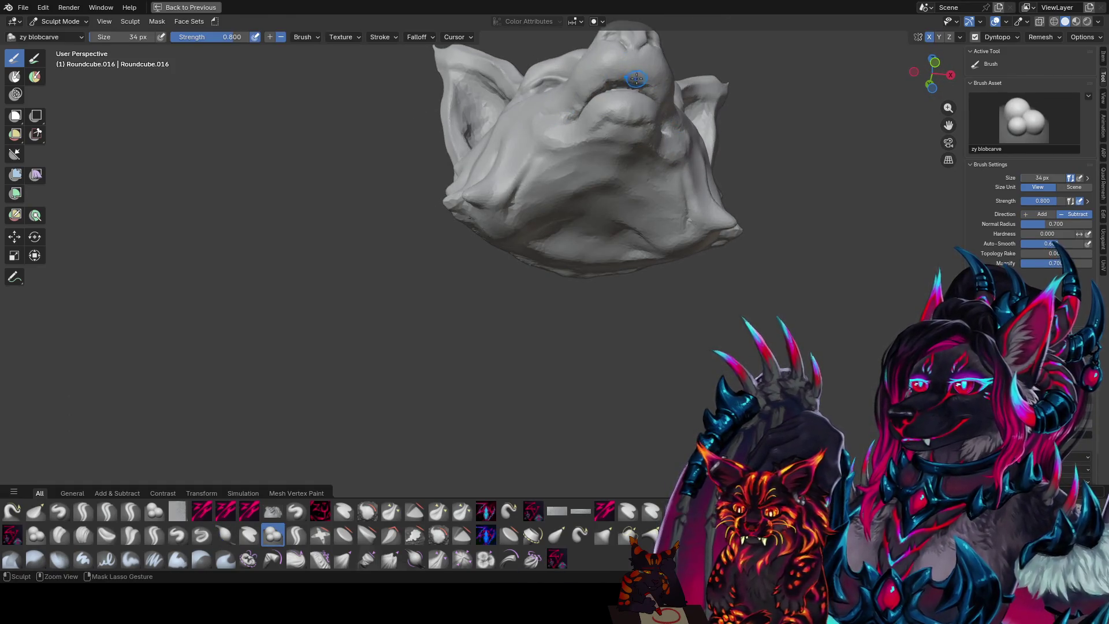
mouse_move(574, 111)
middle_down()
mouse_move(474, 212)
mouse_move(517, 201)
mouse_move(507, 193)
mouse_move(539, 193)
mouse_move(566, 219)
mouse_move(503, 243)
mouse_move(458, 231)
middle_up()
key(ctrl+s)
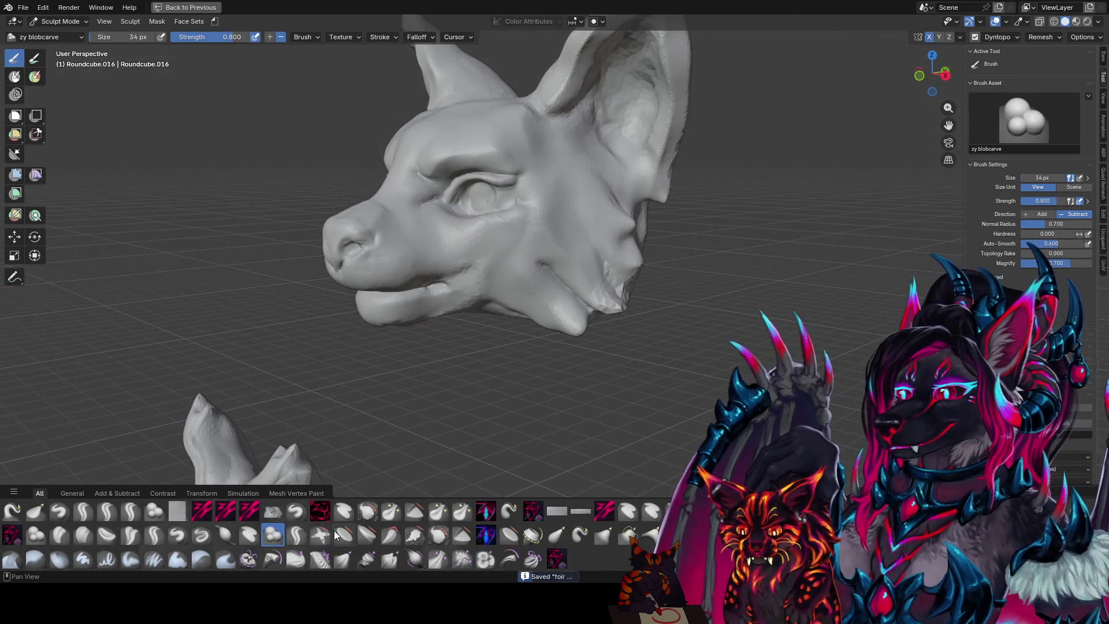
- Switch to the Flatten/Contrast brush for smoothing the surface and save again
click(338, 532)
mouse_move(425, 332)
middle_down()
mouse_move(503, 228)
mouse_move(433, 185)
middle_up()
key(ctrl+s)
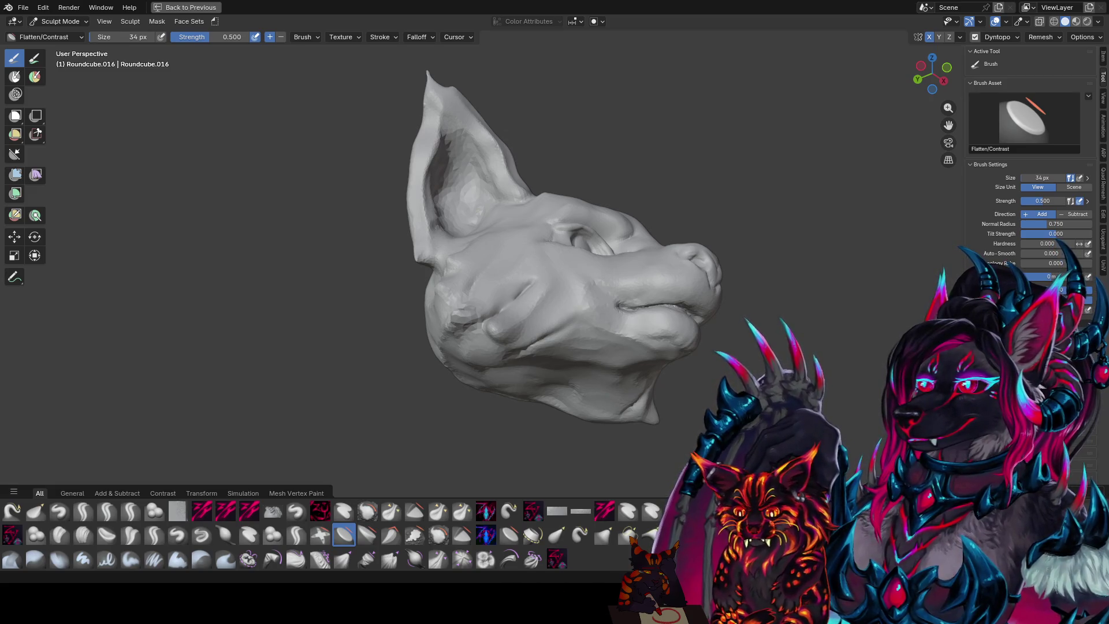
- Inspect the head from several angles and enlarge the flattening brush to about 50 px
middle_drag(485, 121, 284, 119)
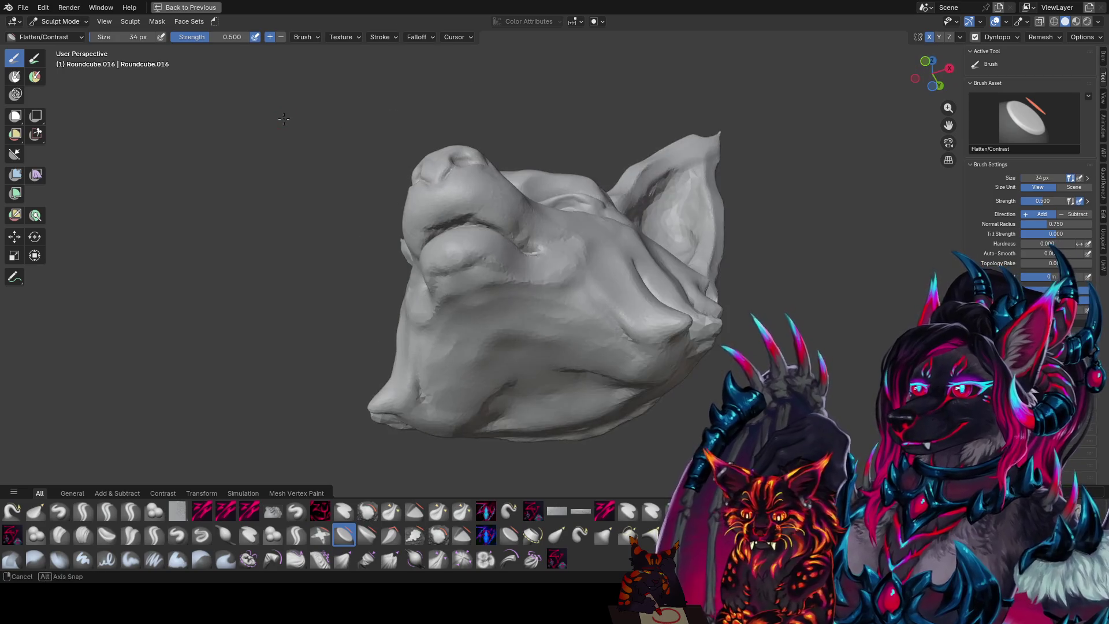
mouse_move(664, 115)
middle_down()
mouse_move(501, 182)
mouse_move(515, 179)
mouse_move(503, 188)
mouse_move(689, 287)
middle_up()
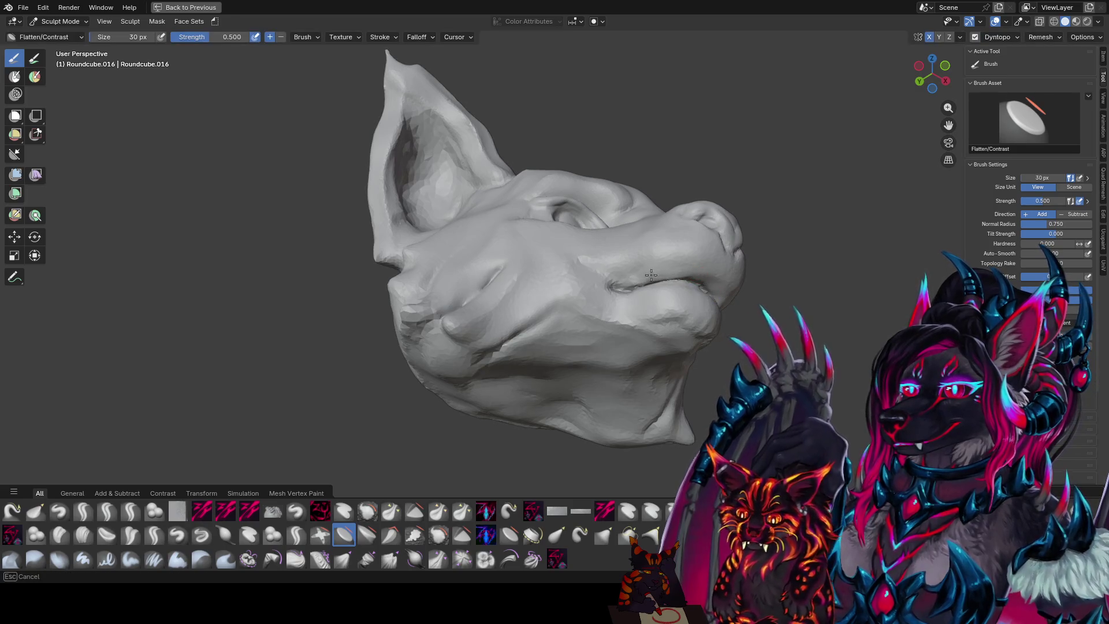
mouse_move(718, 277)
middle_down()
mouse_move(492, 355)
mouse_move(520, 359)
mouse_move(486, 299)
mouse_move(633, 356)
mouse_move(601, 322)
middle_up()
key(f)
click(563, 353)
key(f)
click(609, 354)
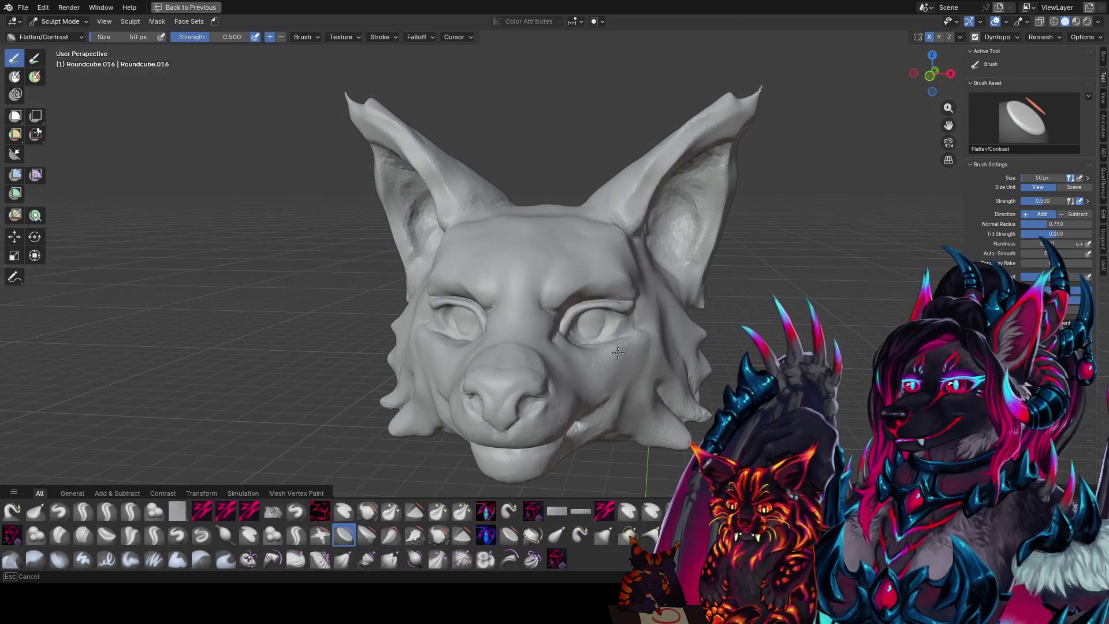
mouse_move(625, 352)
middle_down()
mouse_move(583, 373)
mouse_move(503, 354)
mouse_move(631, 338)
mouse_move(600, 356)
mouse_move(488, 349)
mouse_move(590, 358)
mouse_move(607, 377)
mouse_move(601, 389)
mouse_move(586, 367)
mouse_move(531, 352)
mouse_move(633, 353)
middle_up()
- Return to the zy blobcarve brush for the cheeks and save the sculpt
key(q)
click(492, 360)
key(ctrl+s)
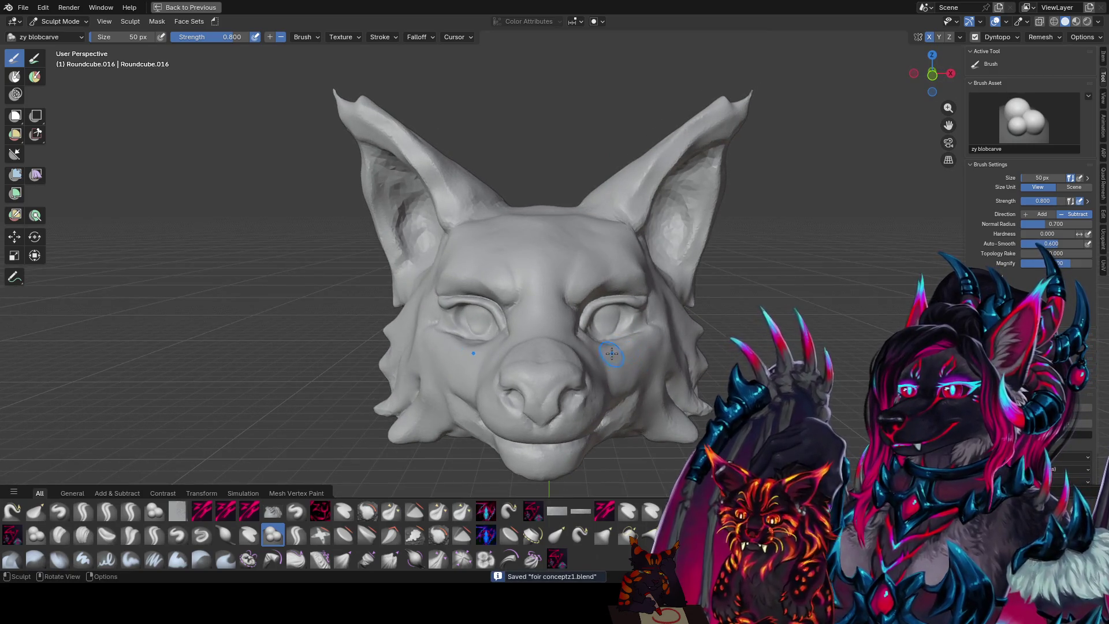
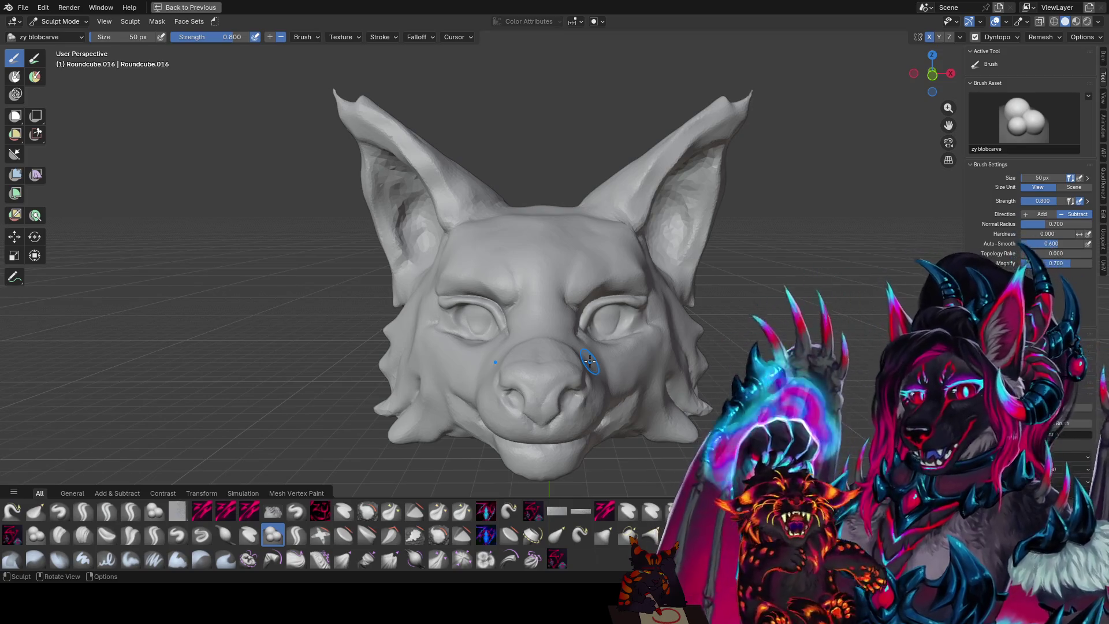
- Save the sculpt file and inspect the back of the fox head
mouse_move(588, 361)
middle_down()
mouse_move(701, 195)
mouse_move(585, 145)
mouse_move(578, 176)
middle_up()
key(ctrl+s)
mouse_move(544, 222)
middle_down()
mouse_move(571, 221)
mouse_move(569, 266)
mouse_move(483, 258)
middle_up()
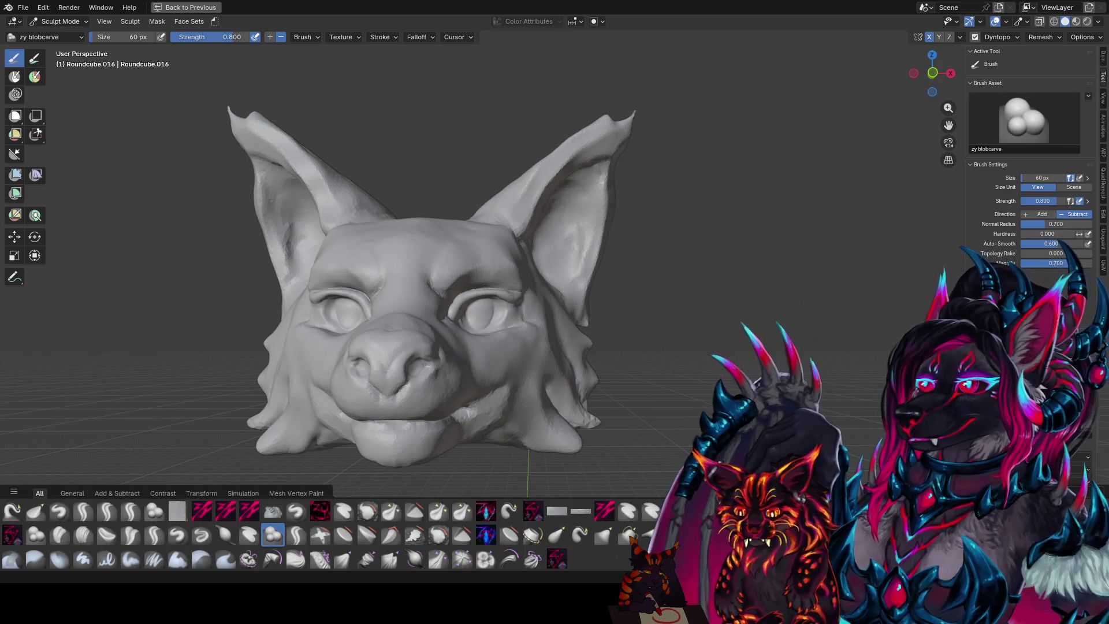
scroll(642, 316, down, 2)
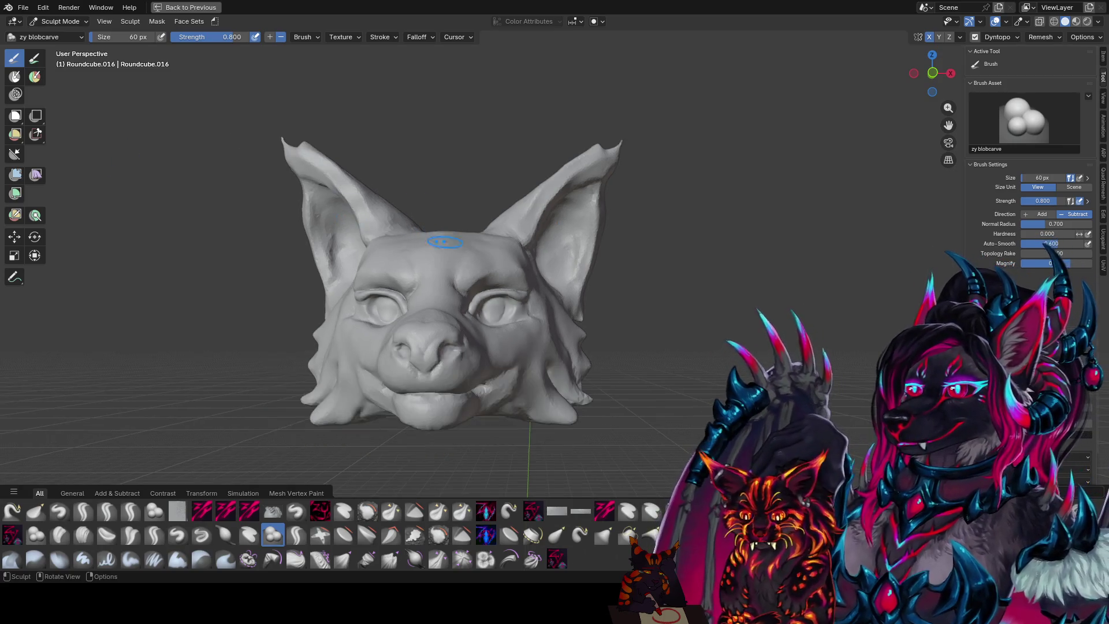
scroll(641, 316, down, 3)
middle_drag(641, 316, 655, 337)
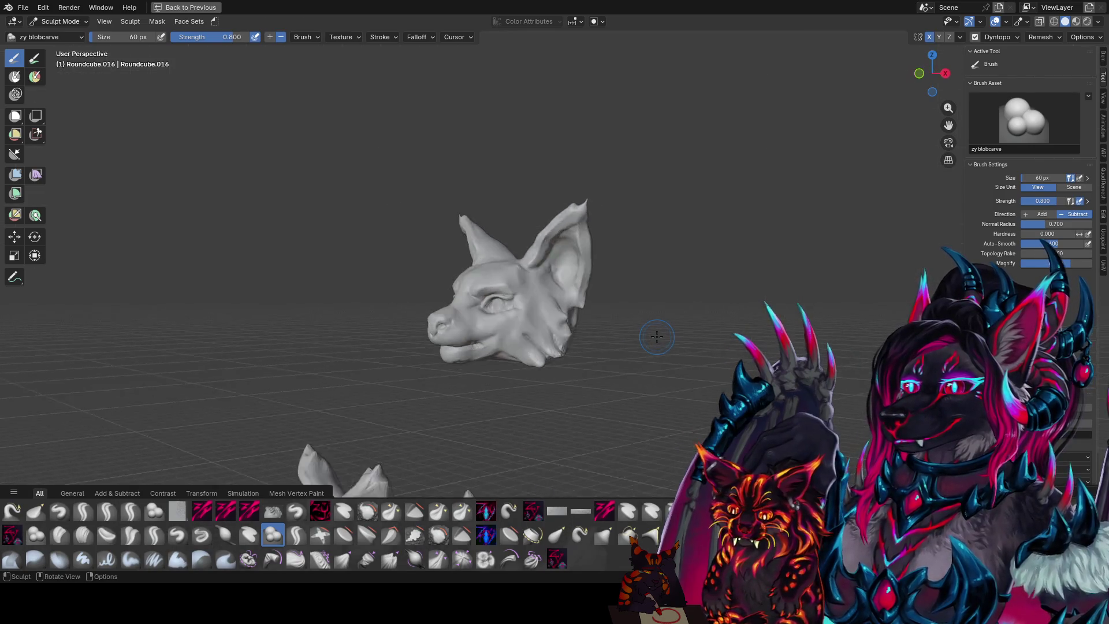
middle_drag(496, 299, 587, 330)
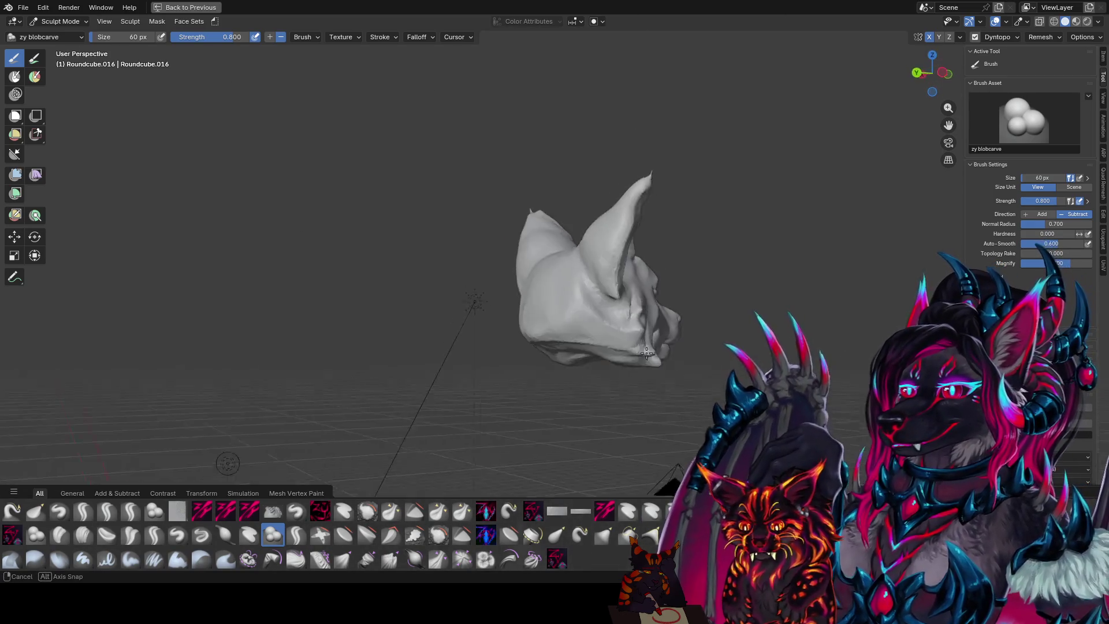
mouse_move(586, 330)
middle_down()
mouse_move(626, 329)
mouse_move(606, 337)
mouse_move(581, 323)
mouse_move(684, 367)
mouse_move(624, 304)
middle_up()
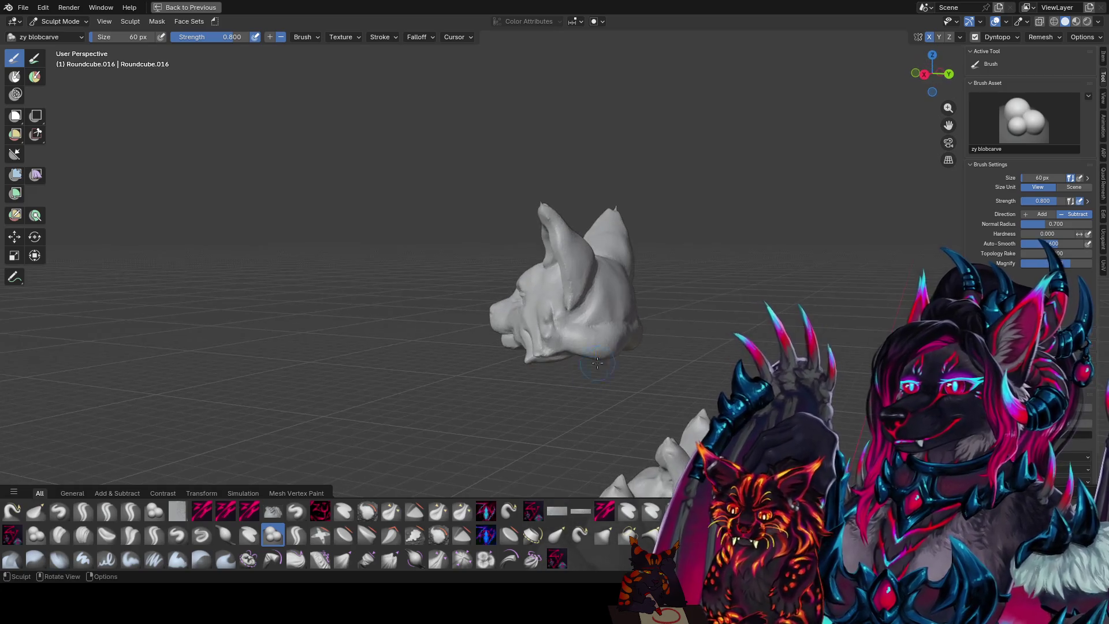
mouse_move(607, 333)
middle_down()
mouse_move(625, 318)
mouse_move(599, 309)
mouse_move(603, 297)
mouse_move(617, 313)
mouse_move(605, 298)
middle_up()
- Carve fin grooves into the back of the head with the zy fin brush at 54 px
key(q)
click(618, 313)
key(f)
click(606, 299)
drag(606, 298, 582, 334)
middle_drag(583, 334, 609, 305)
middle_drag(604, 338, 641, 298)
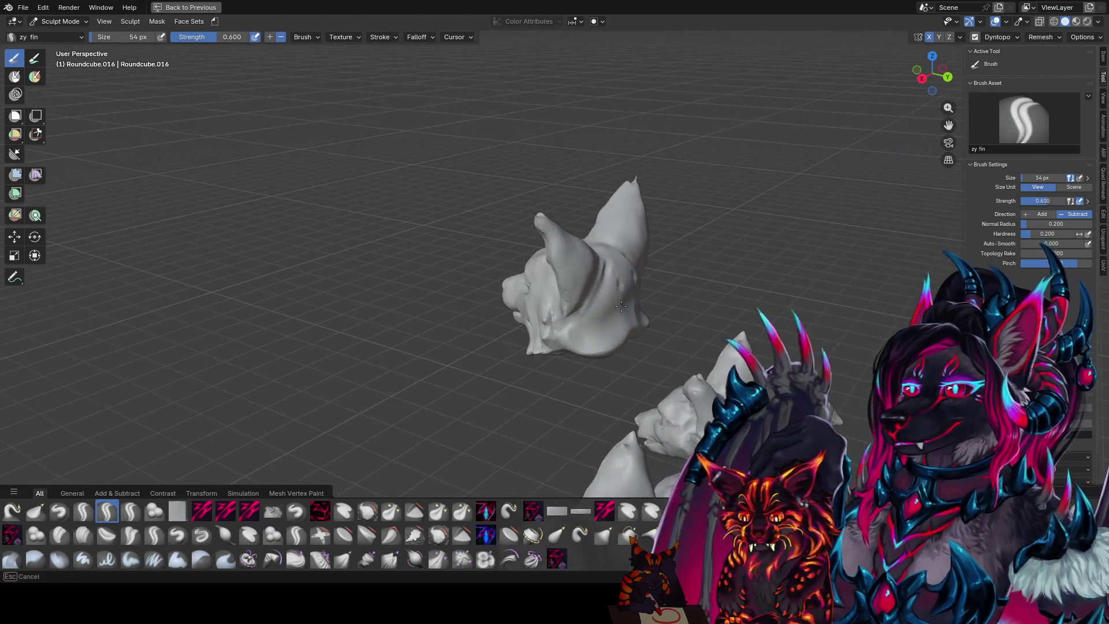
mouse_move(625, 336)
middle_down()
mouse_move(604, 350)
mouse_move(602, 336)
middle_up()
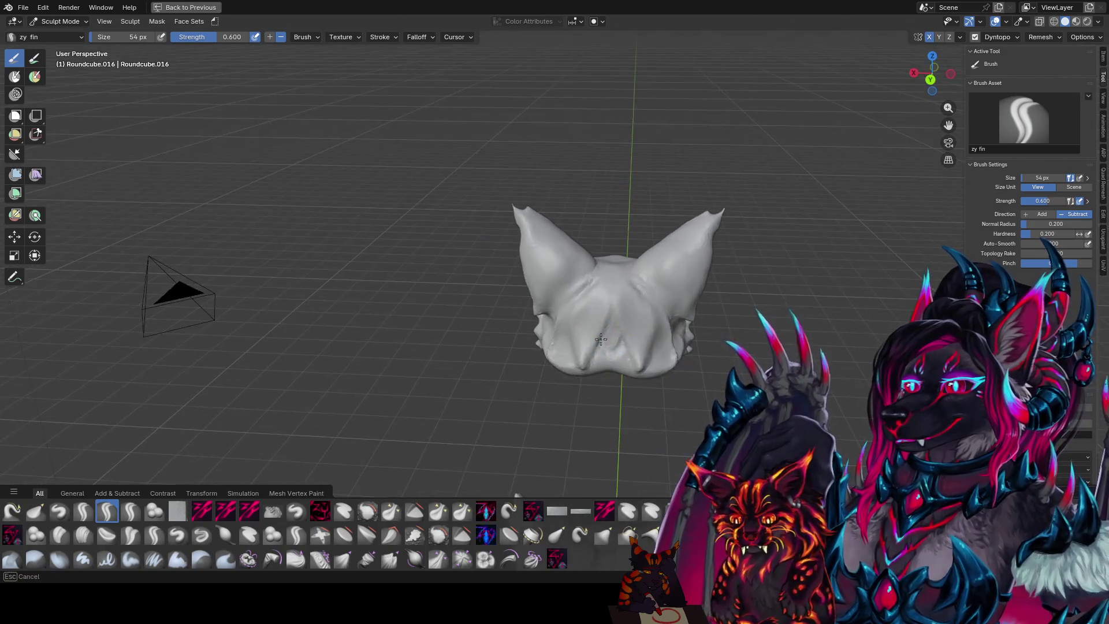
mouse_move(618, 300)
middle_down()
mouse_move(557, 338)
mouse_move(688, 355)
mouse_move(617, 284)
mouse_move(601, 309)
mouse_move(621, 271)
middle_up()
- Switch to the zy panelize brush and check the back of the head
key(p)
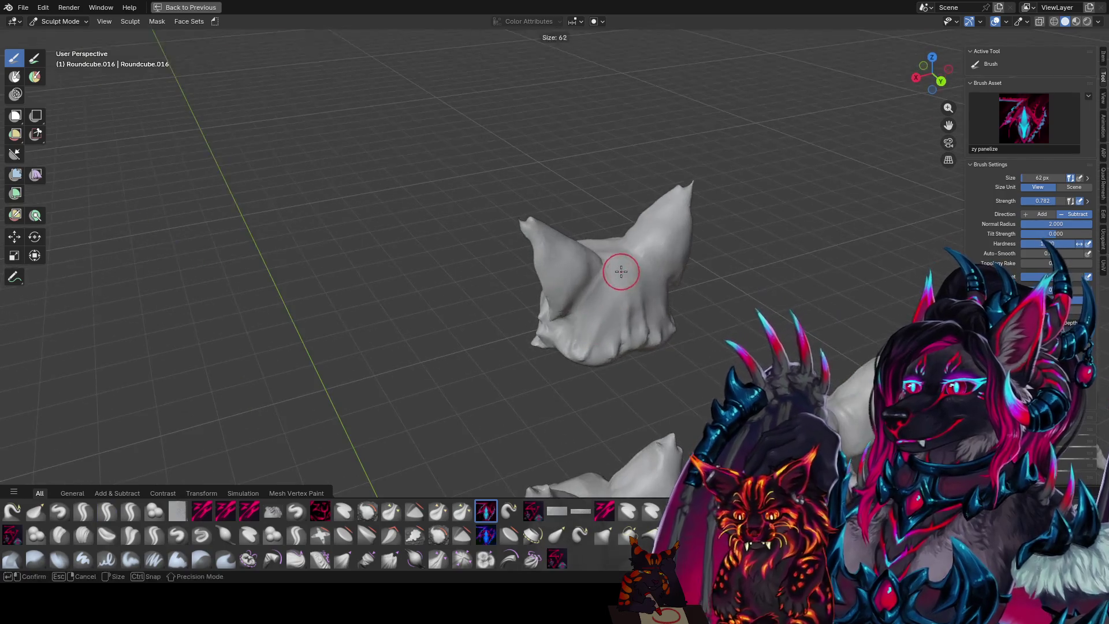
mouse_move(605, 318)
middle_down()
mouse_move(619, 277)
mouse_move(689, 295)
middle_up()
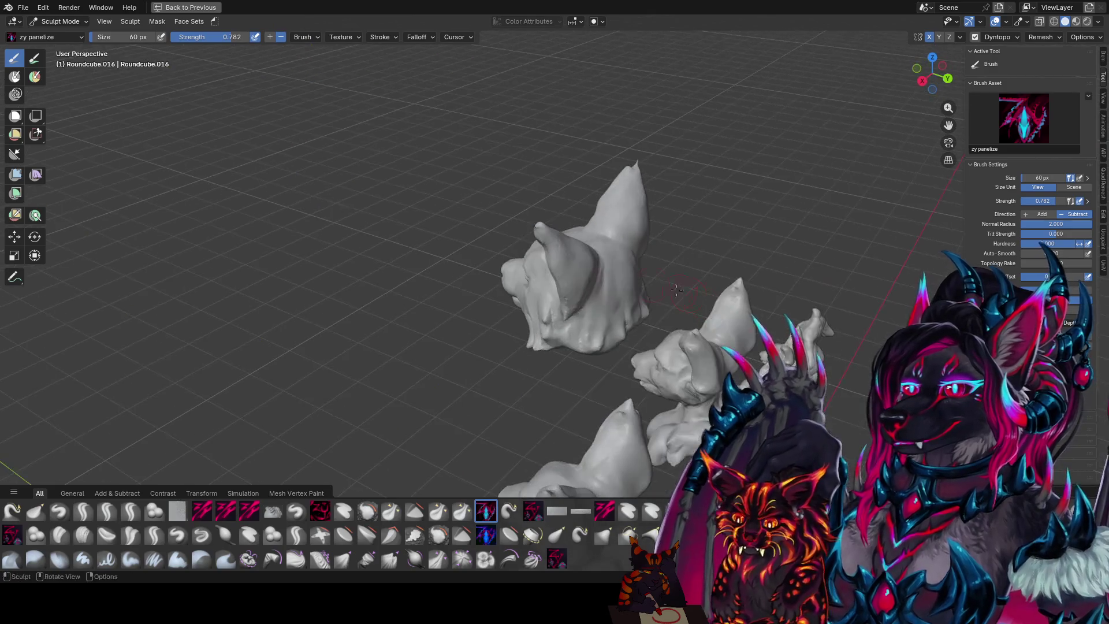
middle_drag(612, 286, 618, 235)
scroll(619, 235, down, 3)
middle_drag(606, 309, 614, 332)
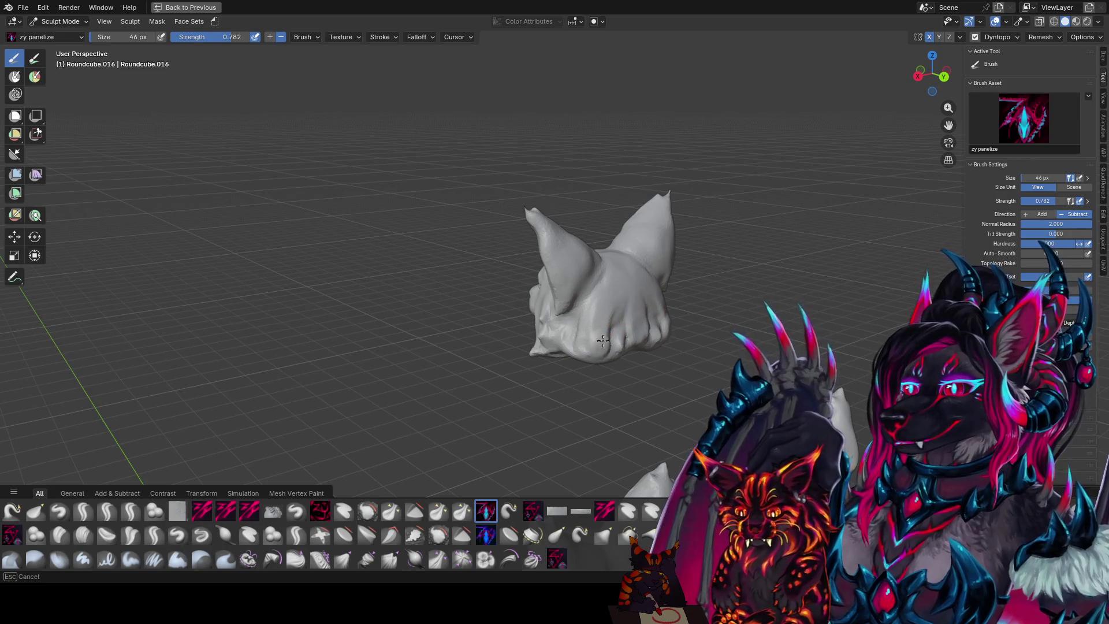
mouse_move(615, 289)
middle_down()
mouse_move(589, 318)
mouse_move(594, 341)
mouse_move(593, 328)
mouse_move(564, 317)
mouse_move(623, 284)
mouse_move(599, 308)
middle_up()
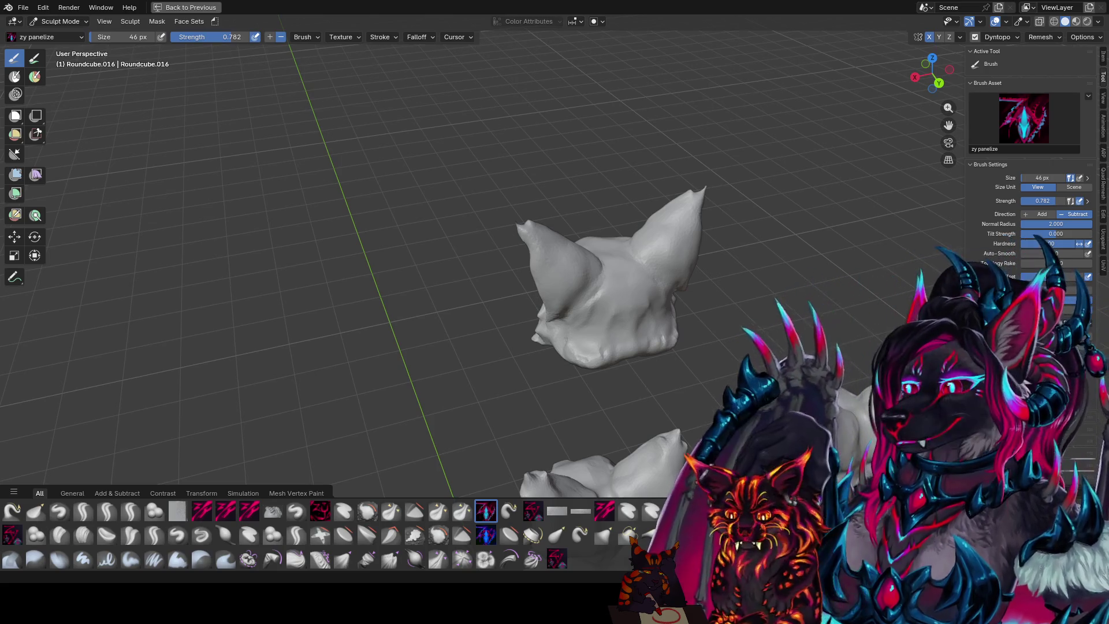
- Save the sculpt and check the head from front and right views, zoomed in
middle_drag(659, 252, 607, 236)
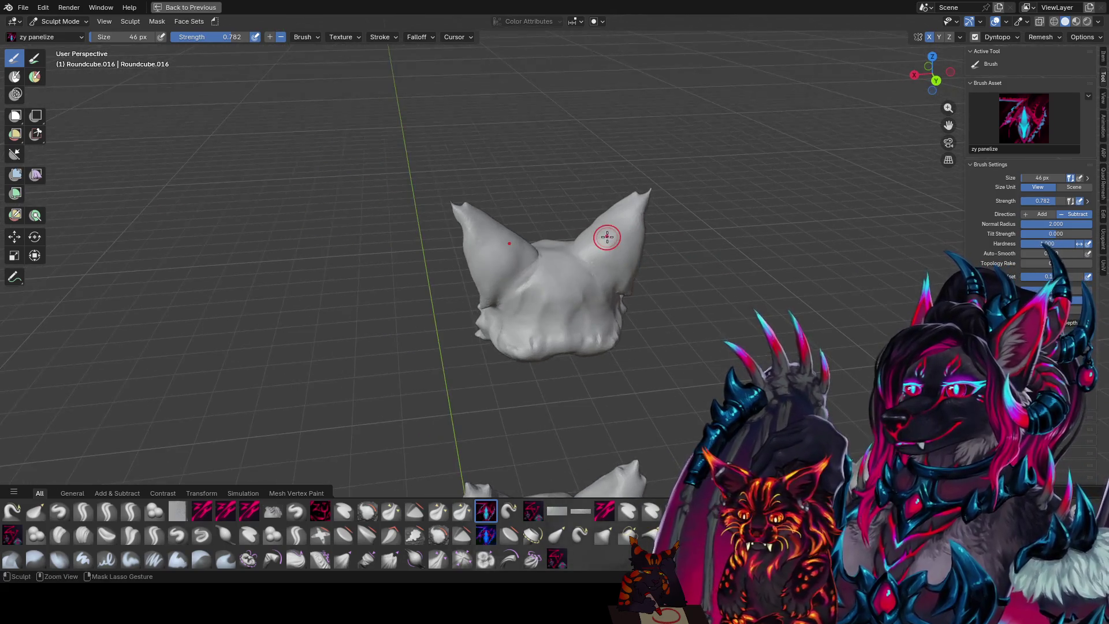
key(ctrl+s)
key(KP_1)
key(KP_3)
mouse_move(606, 236)
ctrl+middle_down()
mouse_move(695, 256)
mouse_move(631, 211)
mouse_move(527, 210)
ctrl+middle_up()
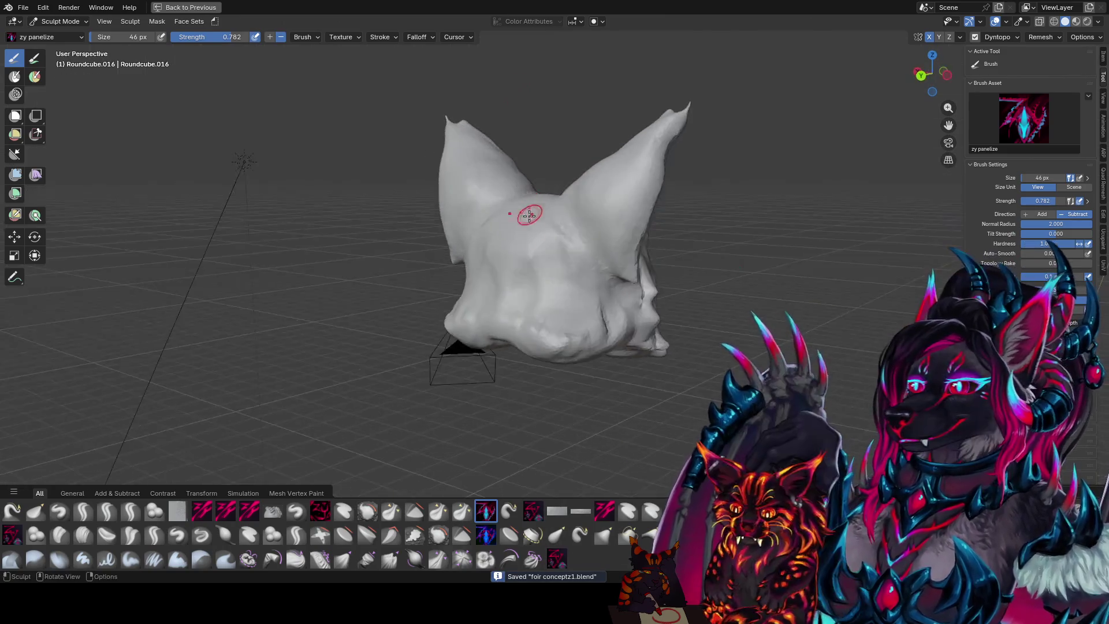
- Switch to the zy blobcarve brush and shrink it near the eye area
key(q)
click(482, 262)
mouse_move(482, 261)
middle_down()
mouse_move(645, 307)
mouse_move(552, 311)
middle_up()
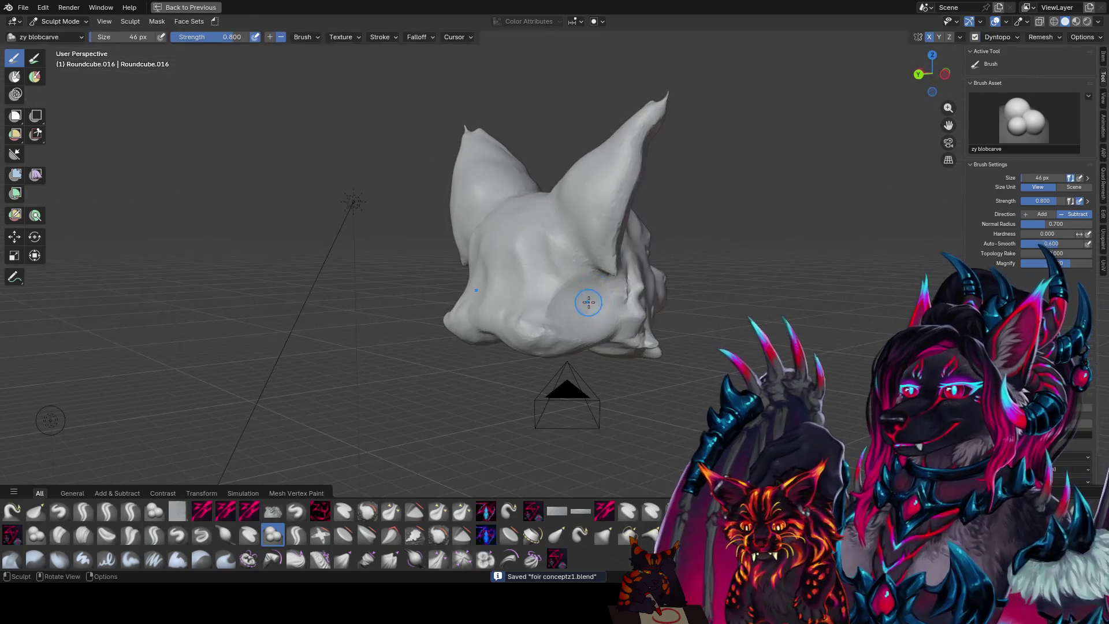
mouse_move(511, 300)
middle_down()
mouse_move(468, 281)
mouse_move(512, 302)
mouse_move(569, 292)
mouse_move(539, 300)
mouse_move(540, 267)
middle_up()
mouse_move(508, 309)
middle_down()
mouse_move(491, 299)
mouse_move(627, 256)
mouse_move(653, 296)
mouse_move(603, 272)
mouse_move(594, 251)
mouse_move(501, 301)
mouse_move(527, 242)
mouse_move(601, 244)
mouse_move(545, 248)
mouse_move(627, 283)
mouse_move(569, 260)
mouse_move(549, 309)
mouse_move(582, 268)
middle_up()
key(f)
click(598, 246)
- Save again, enlarge the brush slightly and switch to zy panelize
key(ctrl+s)
key(f)
click(570, 260)
key(1)
key(ctrl+s)
key(f)
click(596, 248)
- Adjust the panelize brush size while working the back and left side of the head
mouse_move(605, 247)
middle_down()
mouse_move(569, 257)
mouse_move(578, 295)
mouse_move(561, 262)
middle_up()
middle_drag(587, 299, 598, 257)
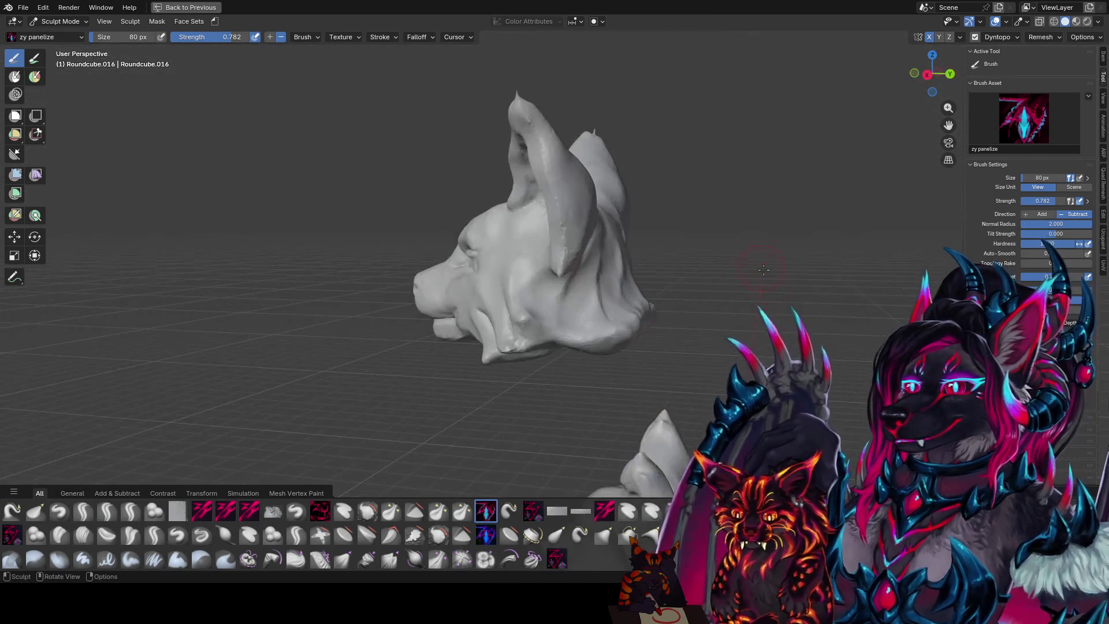
mouse_move(597, 307)
middle_down()
mouse_move(629, 279)
mouse_move(658, 305)
mouse_move(542, 289)
mouse_move(475, 314)
mouse_move(518, 301)
mouse_move(532, 283)
mouse_move(511, 276)
mouse_move(621, 320)
middle_up()
key(f)
click(476, 314)
key(f)
click(521, 301)
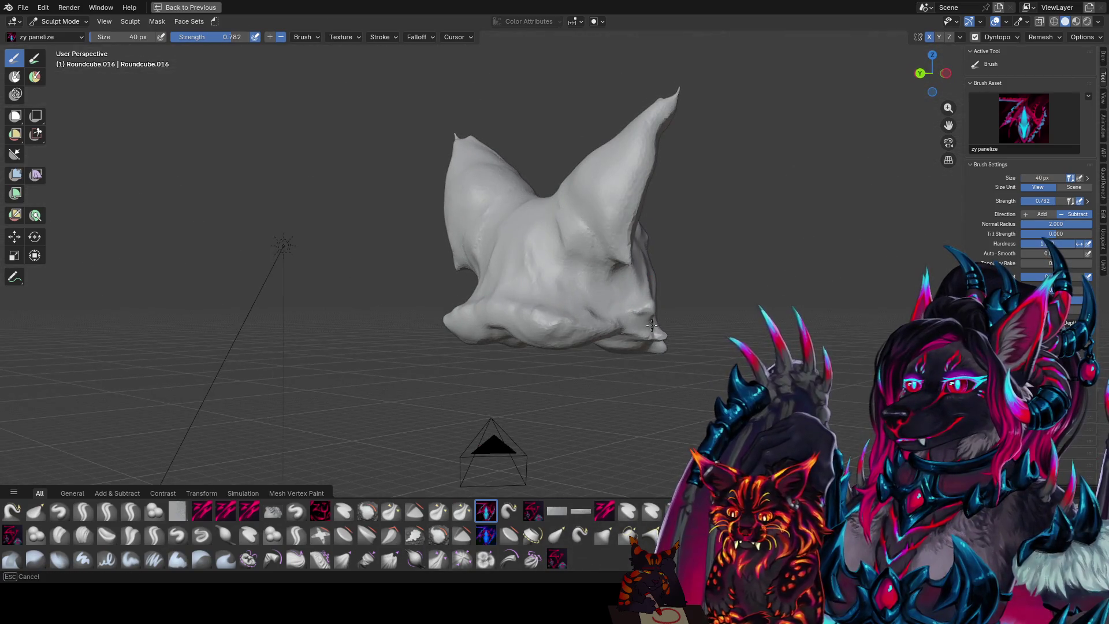
mouse_move(651, 325)
middle_down()
mouse_move(639, 305)
mouse_move(622, 381)
mouse_move(573, 388)
mouse_move(551, 327)
mouse_move(565, 315)
middle_up()
- Enlarge the brush, save the file and switch to the zy fin brush
key(bracketright)
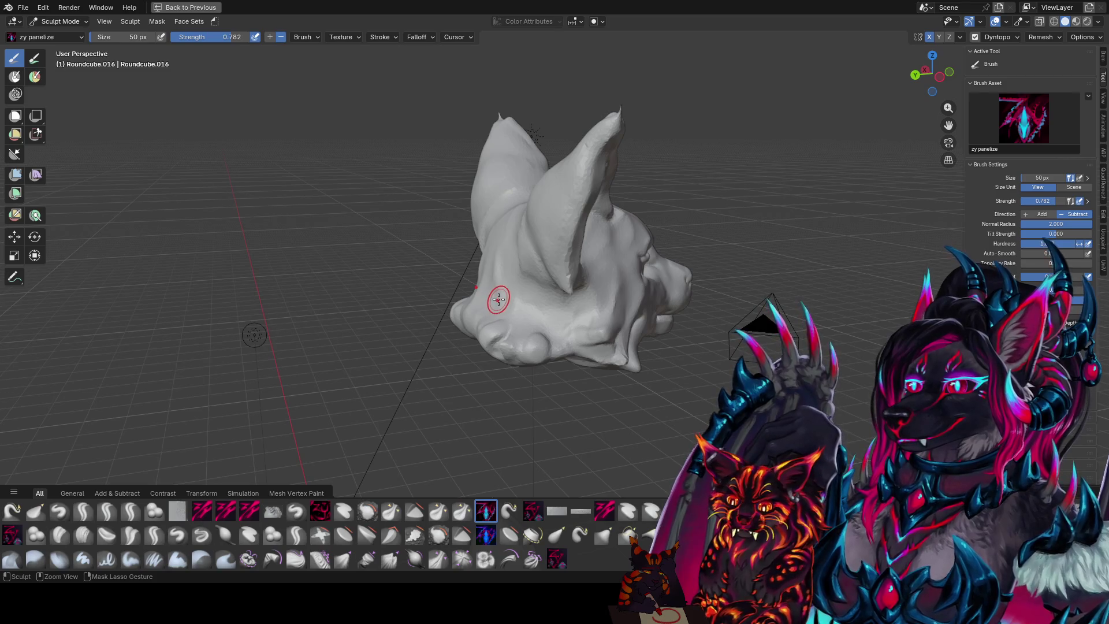
key(ctrl+s)
mouse_move(499, 300)
middle_down()
mouse_move(589, 374)
mouse_move(654, 308)
mouse_move(541, 226)
mouse_move(748, 310)
mouse_move(612, 240)
middle_up()
key(c)
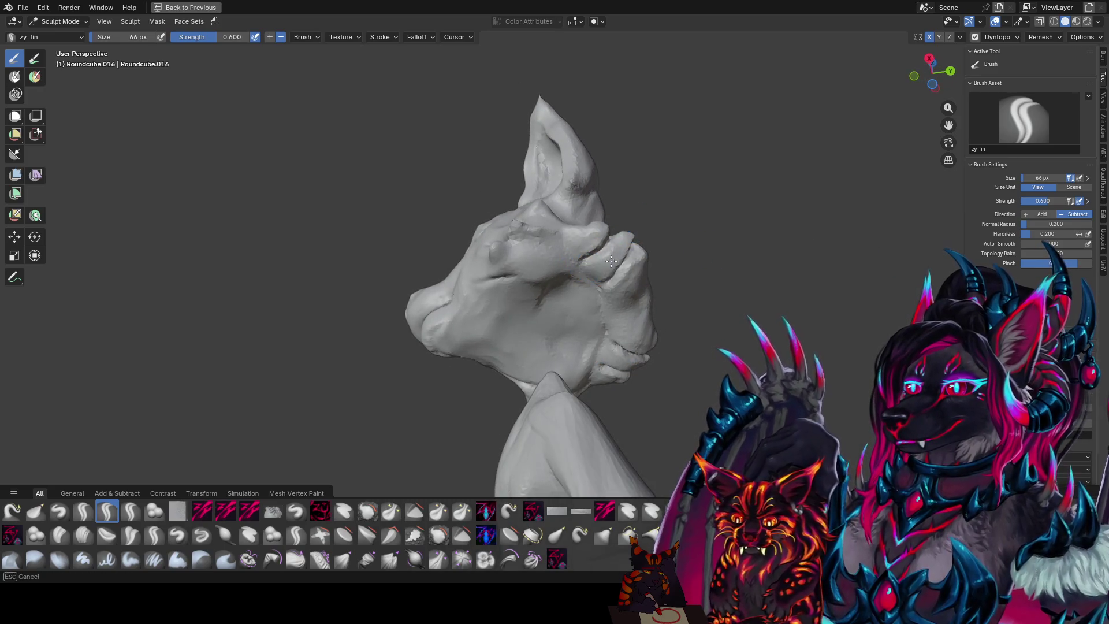
- Carve a vertical groove down the back of the head
mouse_move(605, 277)
middle_down()
mouse_move(517, 384)
mouse_move(562, 375)
mouse_move(576, 391)
middle_up()
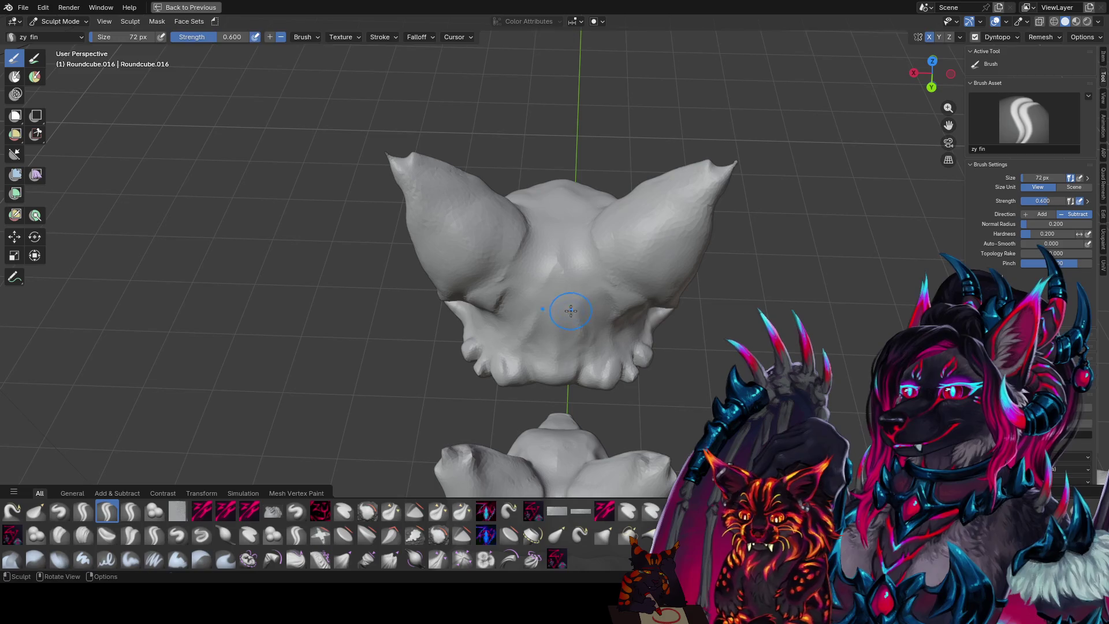
middle_drag(574, 347, 583, 350)
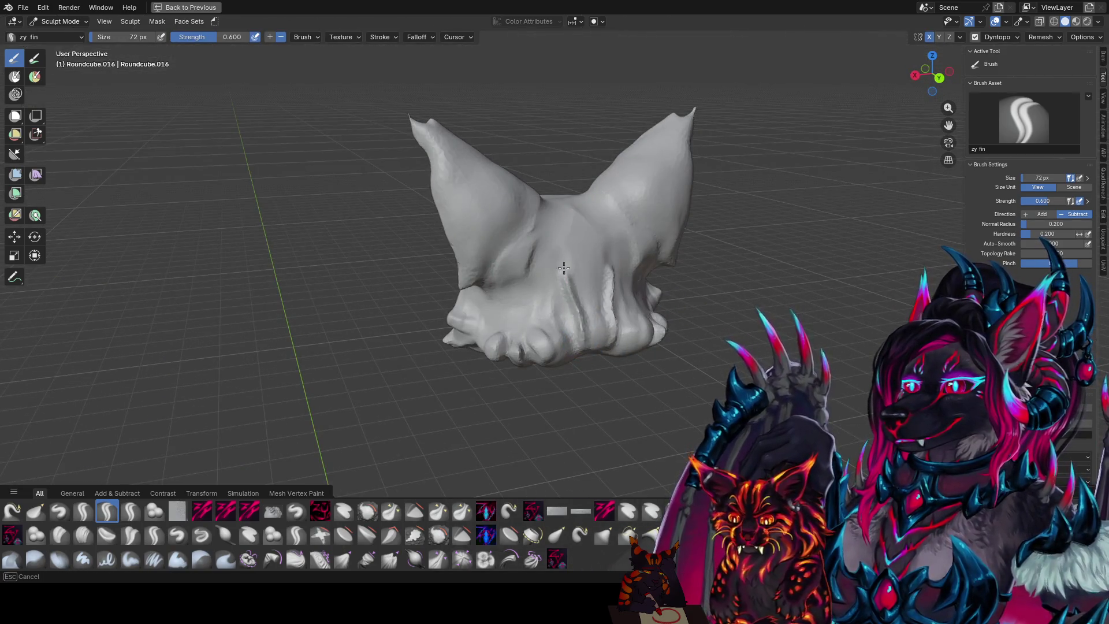
drag(564, 271, 581, 337)
mouse_move(594, 348)
middle_down()
mouse_move(509, 312)
mouse_move(673, 319)
mouse_move(563, 313)
mouse_move(464, 278)
mouse_move(445, 291)
mouse_move(426, 347)
mouse_move(436, 347)
middle_up()
- Switch to the Grab brush and resize it for pulling the mesh
key(g)
key(f)
click(638, 315)
- Pick the zy k brush from Quick Favorites and face the head front-on
key(q)
click(425, 334)
key(q)
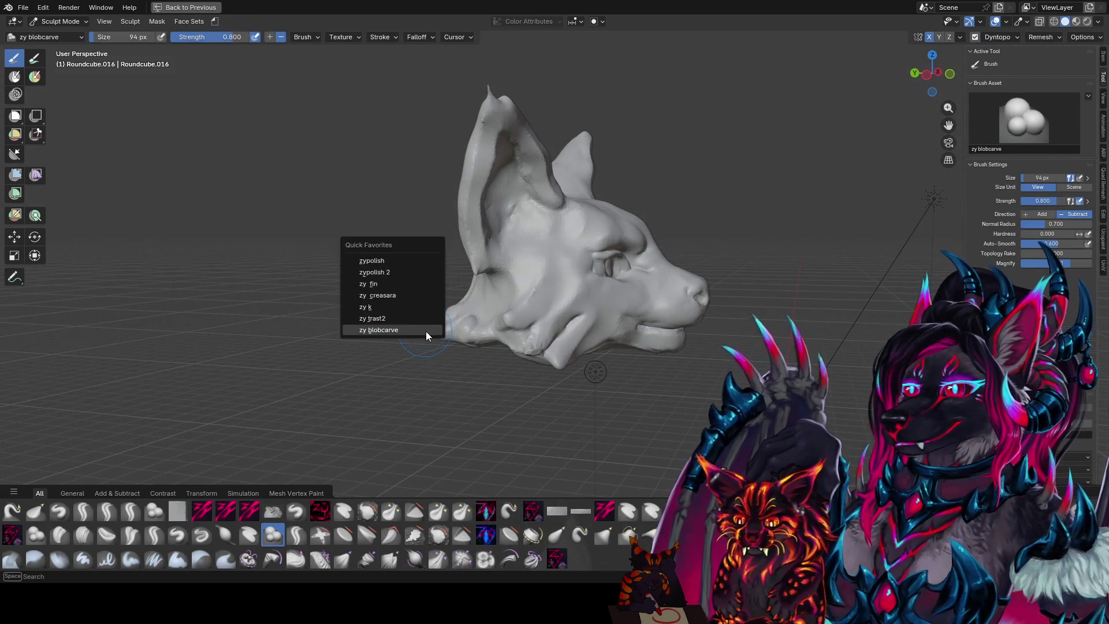
click(423, 307)
mouse_move(441, 334)
middle_down()
mouse_move(622, 348)
mouse_move(681, 335)
mouse_move(653, 340)
middle_up()
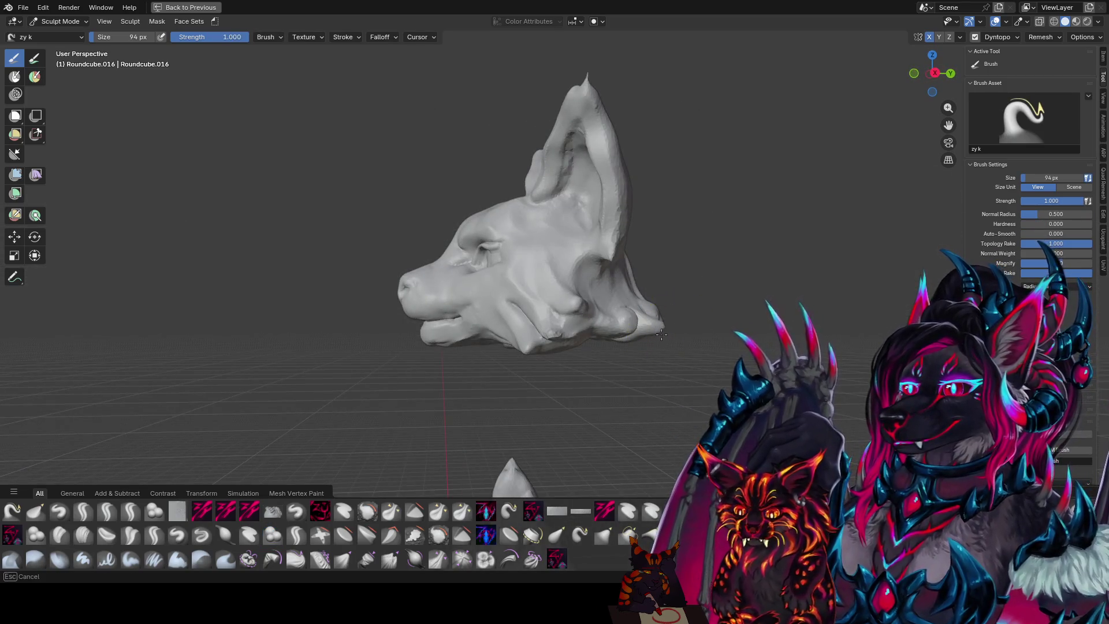
mouse_move(685, 329)
middle_down()
mouse_move(735, 371)
mouse_move(685, 314)
middle_up()
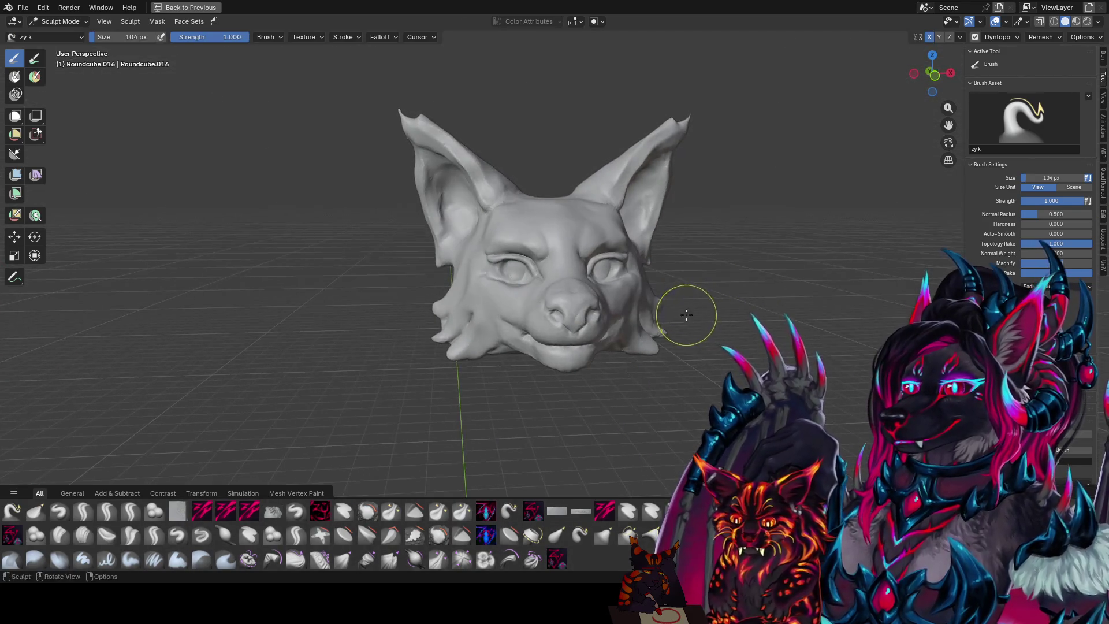
- Sculpt both cheeks symmetrically with the zy k brush
drag(665, 314, 661, 321)
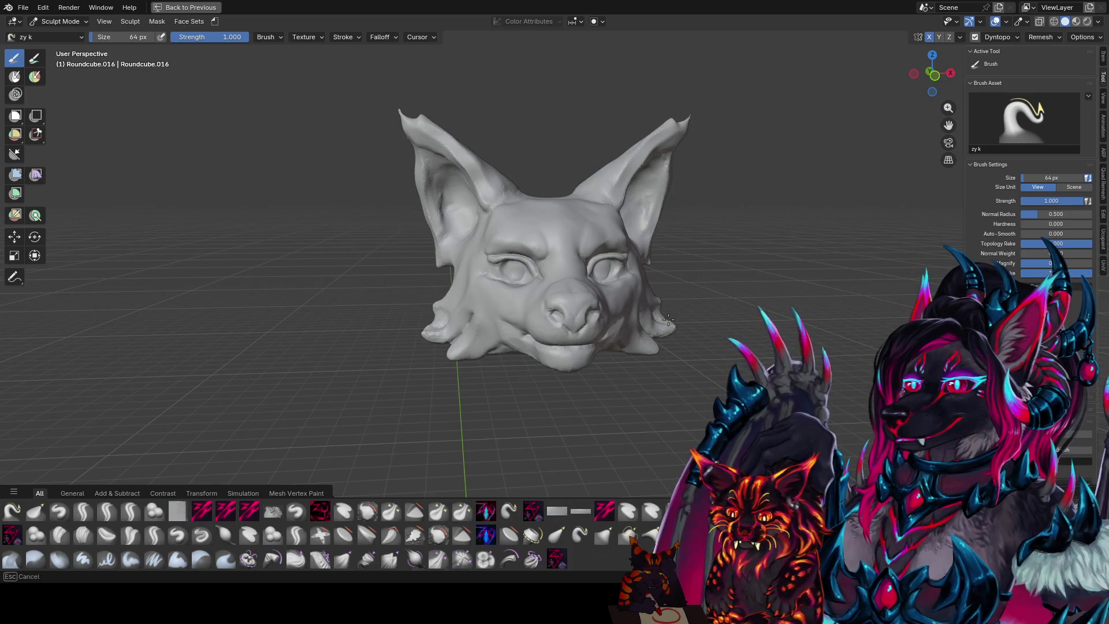
mouse_move(663, 338)
middle_down()
mouse_move(720, 330)
mouse_move(668, 329)
middle_up()
mouse_move(668, 329)
mouse_down()
mouse_move(681, 317)
mouse_move(667, 314)
mouse_up()
mouse_move(668, 314)
middle_down()
mouse_move(659, 332)
mouse_move(616, 337)
mouse_move(656, 328)
mouse_move(572, 297)
mouse_move(557, 303)
mouse_move(574, 271)
mouse_move(620, 298)
middle_up()
- Switch to the zy fin brush and carve a groove along the cheek
key(c)
key(shift+space)
click(655, 324)
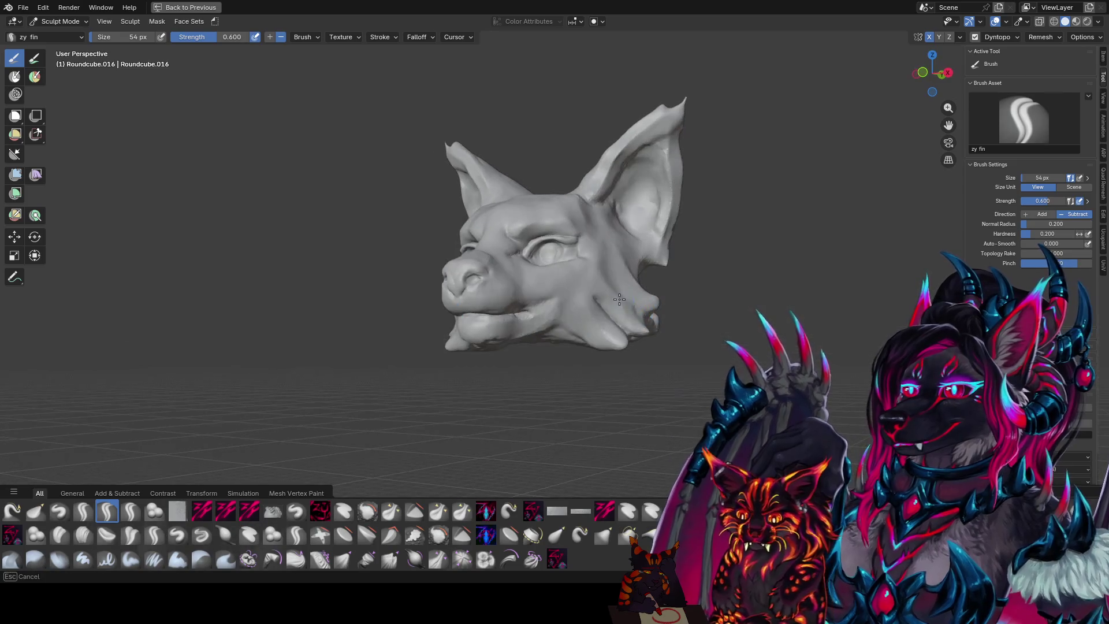
drag(645, 314, 617, 293)
- Inspect the head from several angles, then take the Grab brush and enlarge it
middle_drag(654, 321, 498, 321)
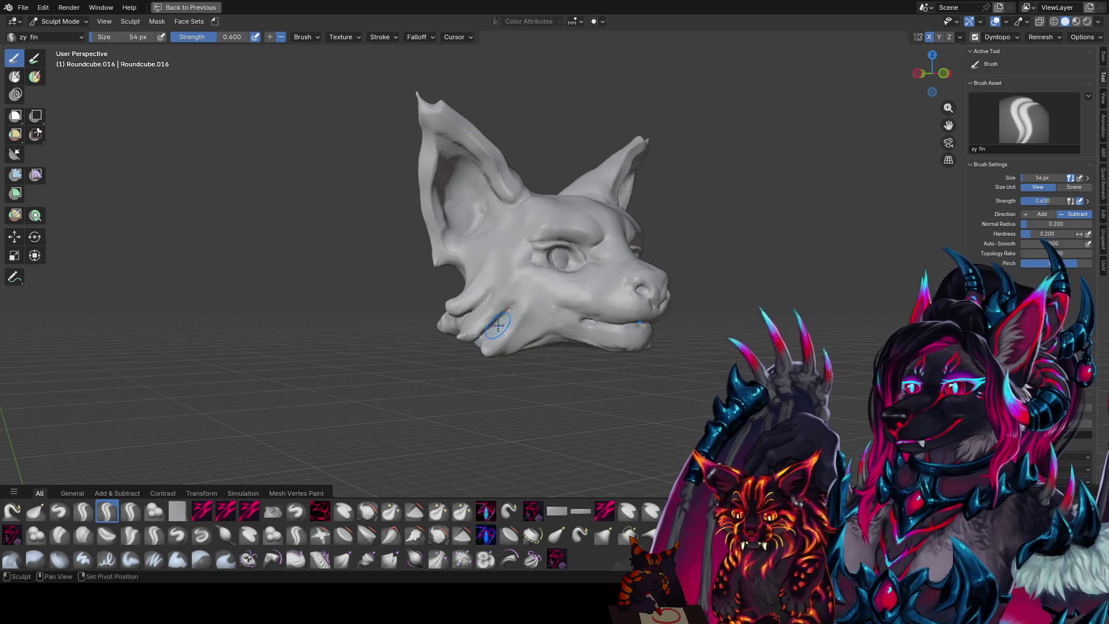
mouse_move(492, 330)
middle_down()
mouse_move(609, 299)
mouse_move(591, 298)
mouse_move(613, 313)
mouse_move(585, 295)
mouse_move(602, 364)
mouse_move(551, 333)
mouse_move(557, 371)
middle_up()
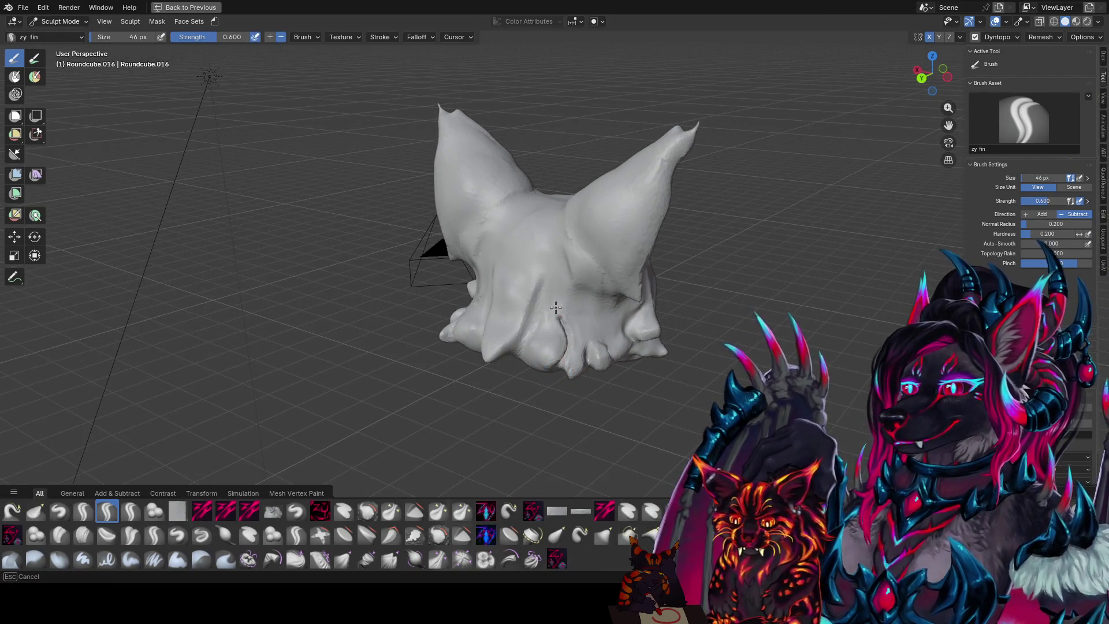
middle_drag(557, 314, 589, 289)
mouse_move(612, 357)
middle_down()
mouse_move(564, 321)
mouse_move(538, 325)
middle_up()
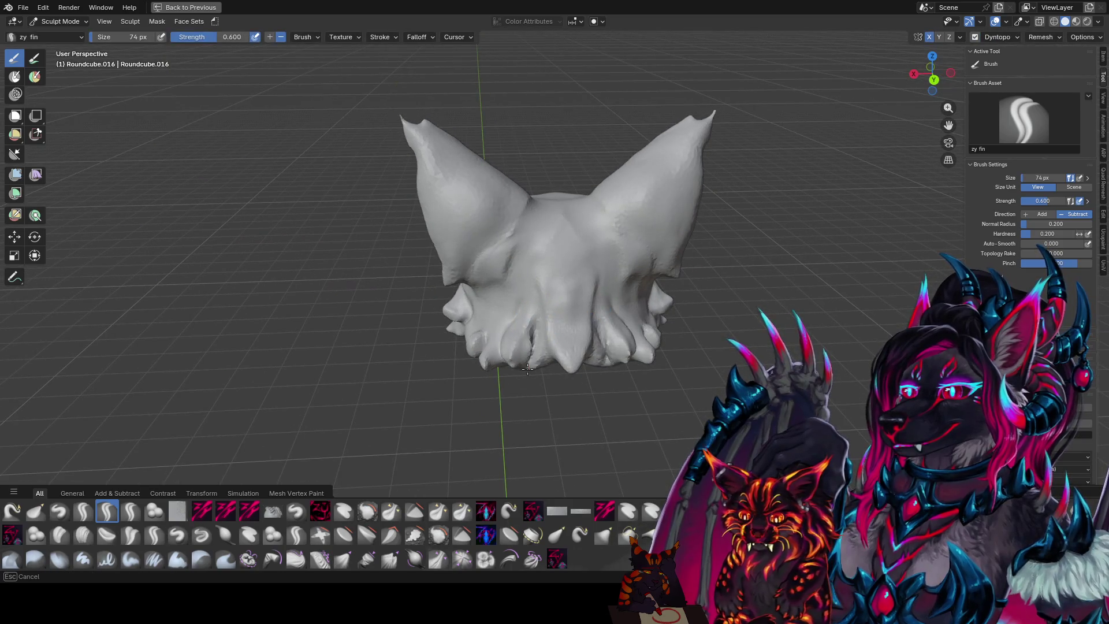
key(g)
mouse_move(513, 355)
middle_down()
mouse_move(583, 352)
mouse_move(555, 406)
mouse_move(446, 332)
mouse_move(698, 314)
middle_up()
key(f)
- Confirm the larger Grab brush and review the head from front and side views
click(440, 350)
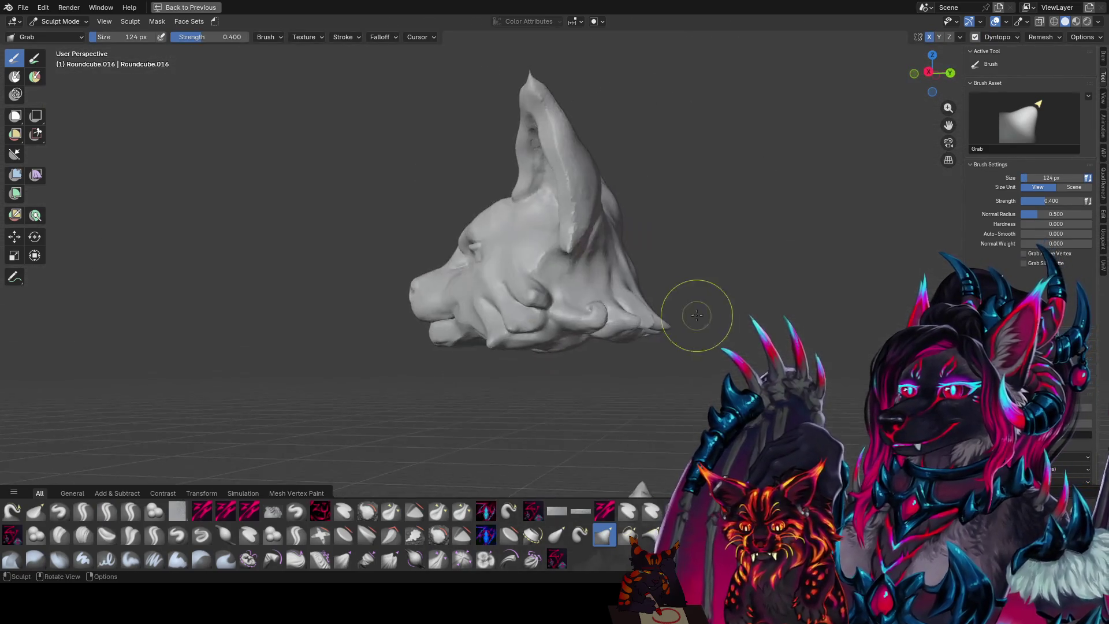
middle_drag(650, 289, 676, 298)
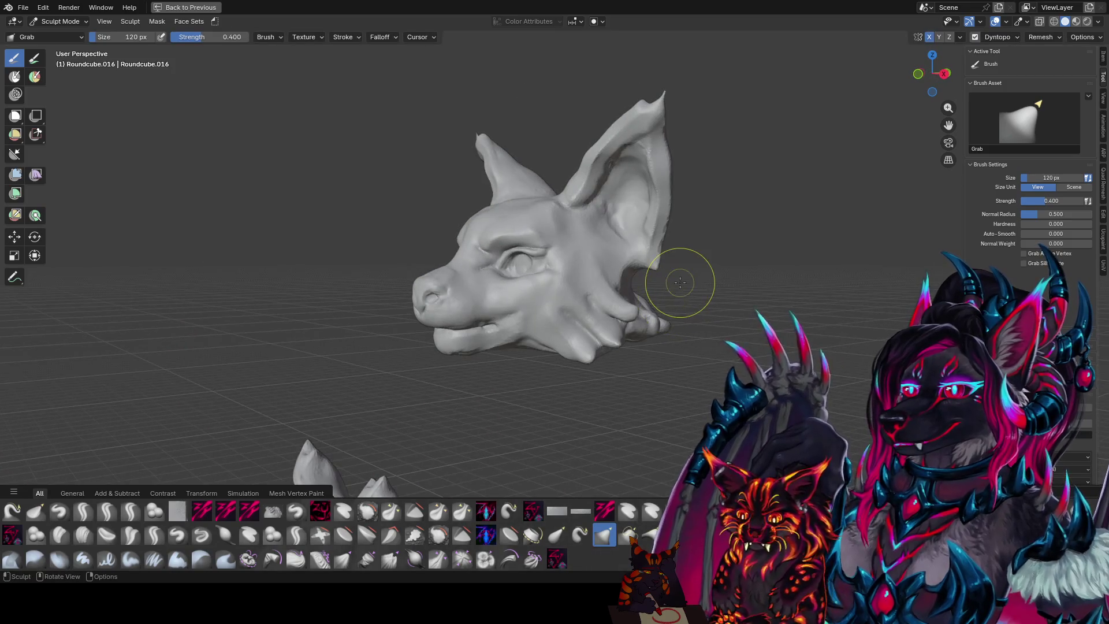
scroll(679, 282, down, 5)
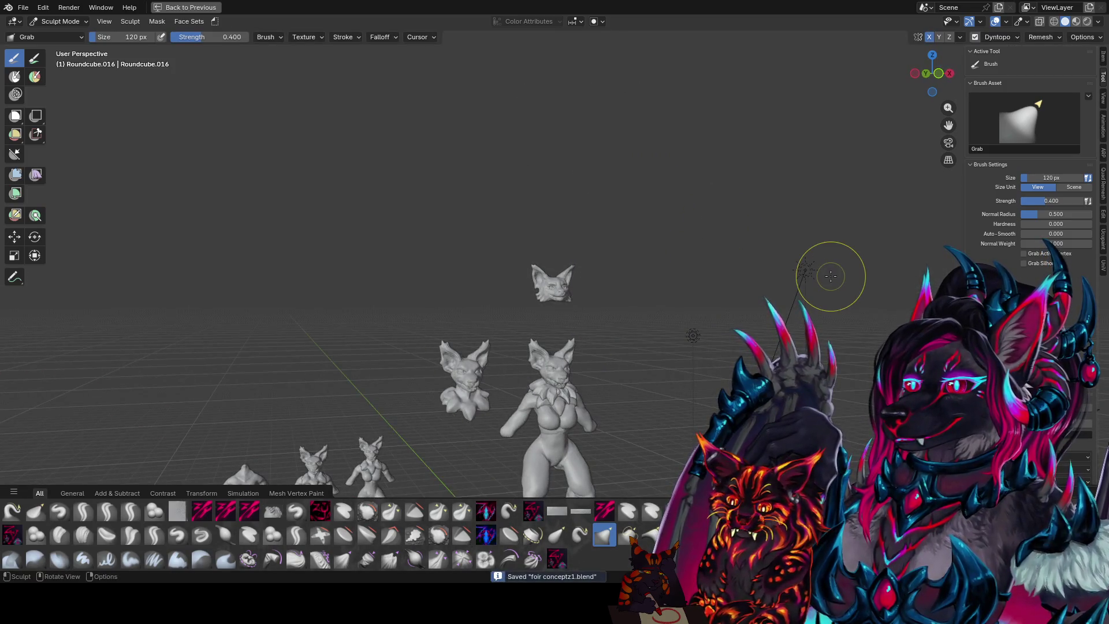
scroll(787, 252, up, 2)
scroll(644, 395, up, 2)
scroll(639, 327, up, 2)
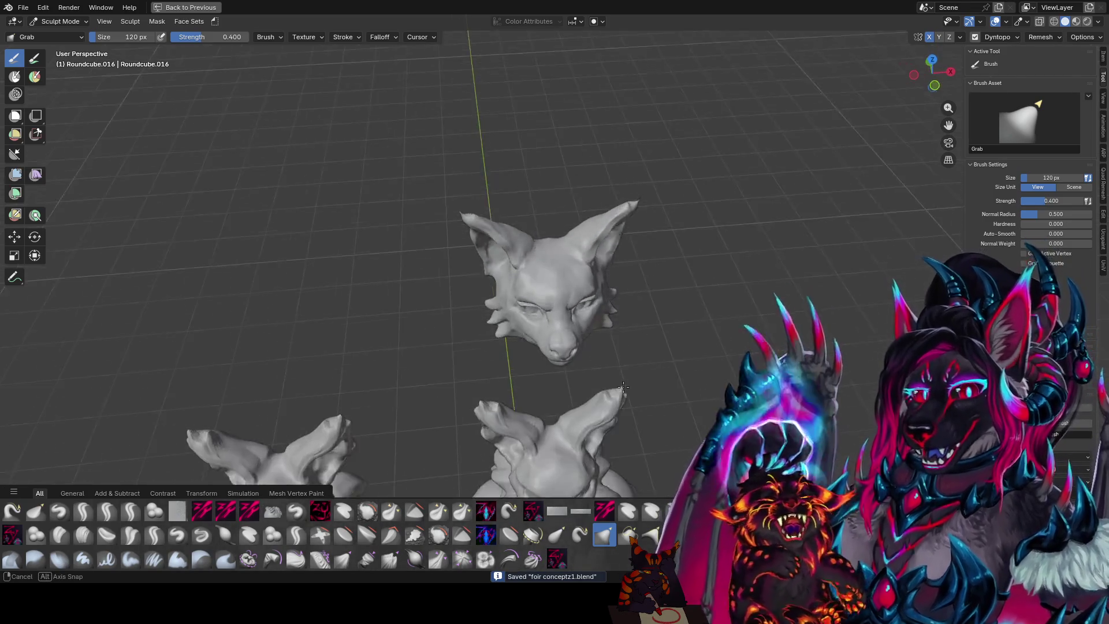
scroll(644, 336, up, 2)
key(KP_1)
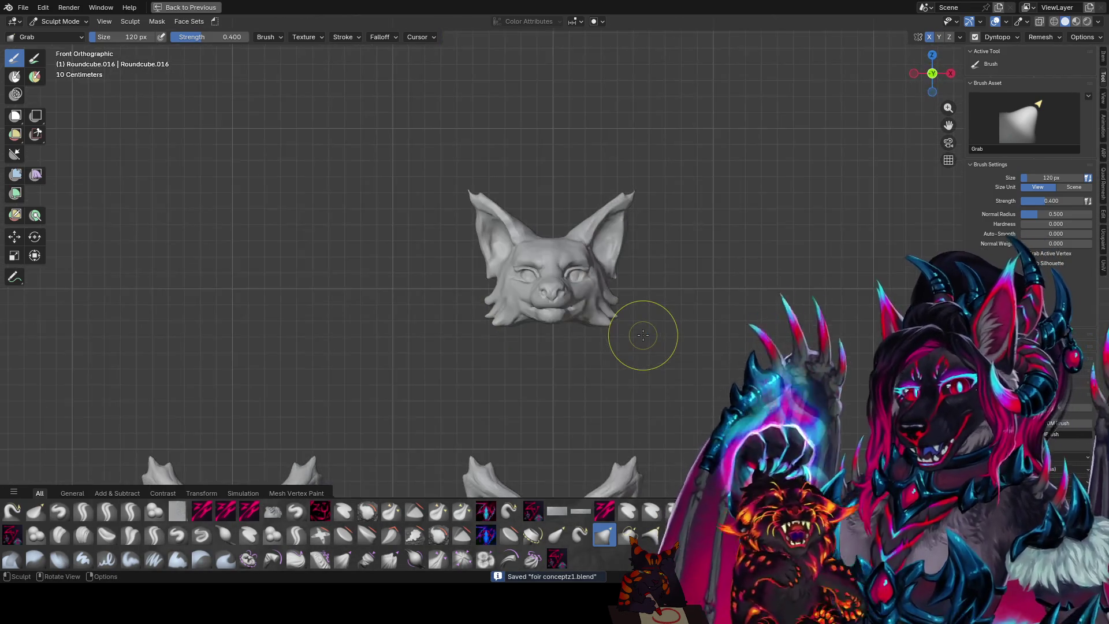
key(KP_3)
middle_drag(649, 333, 713, 161)
scroll(713, 161, up, 2)
mouse_move(649, 260)
middle_down()
mouse_move(689, 232)
mouse_move(724, 258)
middle_up()
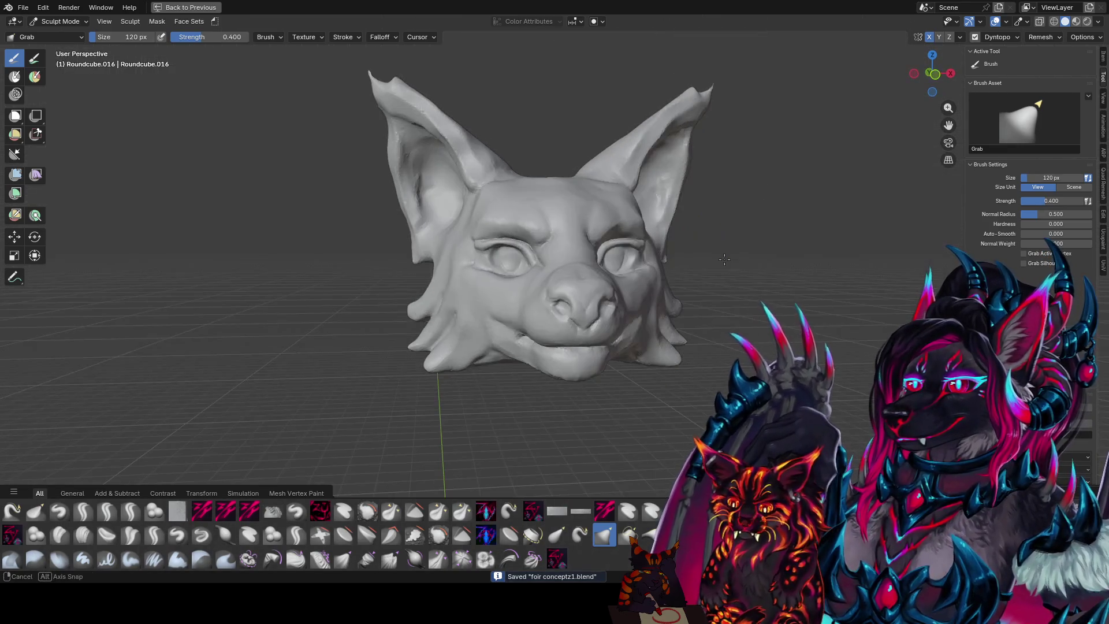
- Finish inspecting, save the file and un-maximize back to the Layout workspace
key(KP_1)
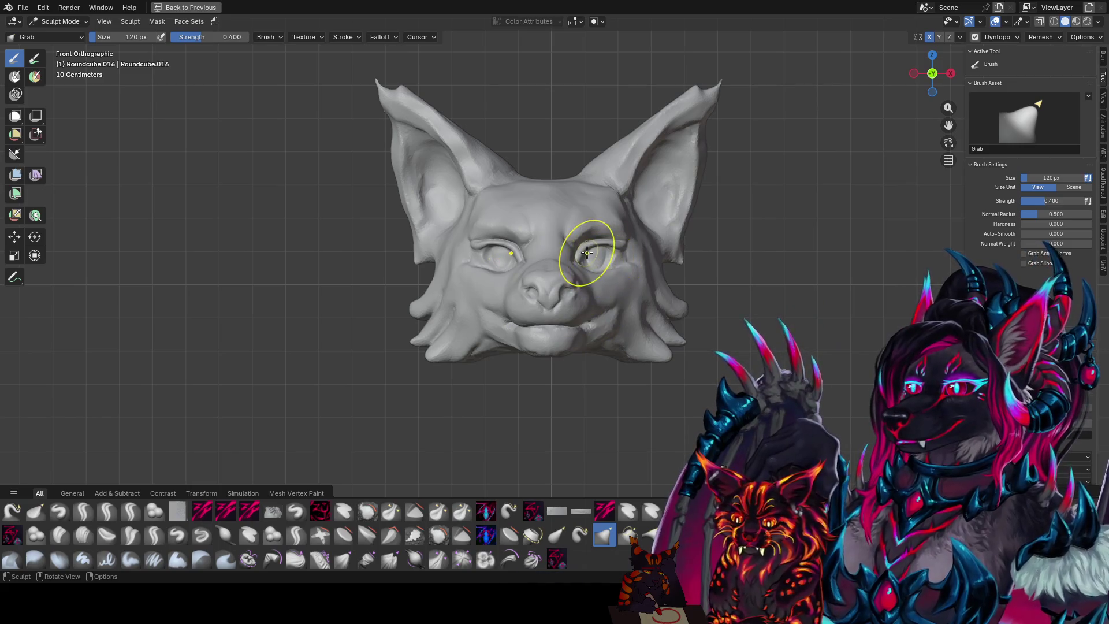
scroll(650, 263, up, 2)
mouse_move(579, 311)
middle_down()
mouse_move(597, 306)
mouse_move(610, 324)
mouse_move(552, 320)
middle_up()
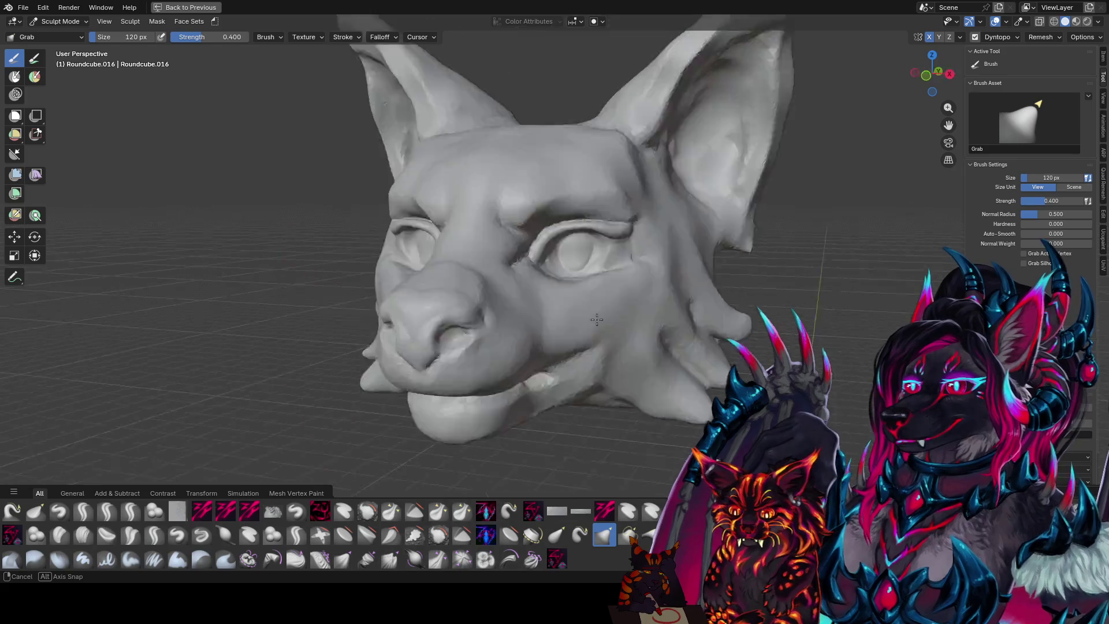
middle_drag(552, 321, 580, 295)
scroll(579, 295, down, 5)
key(ctrl+s)
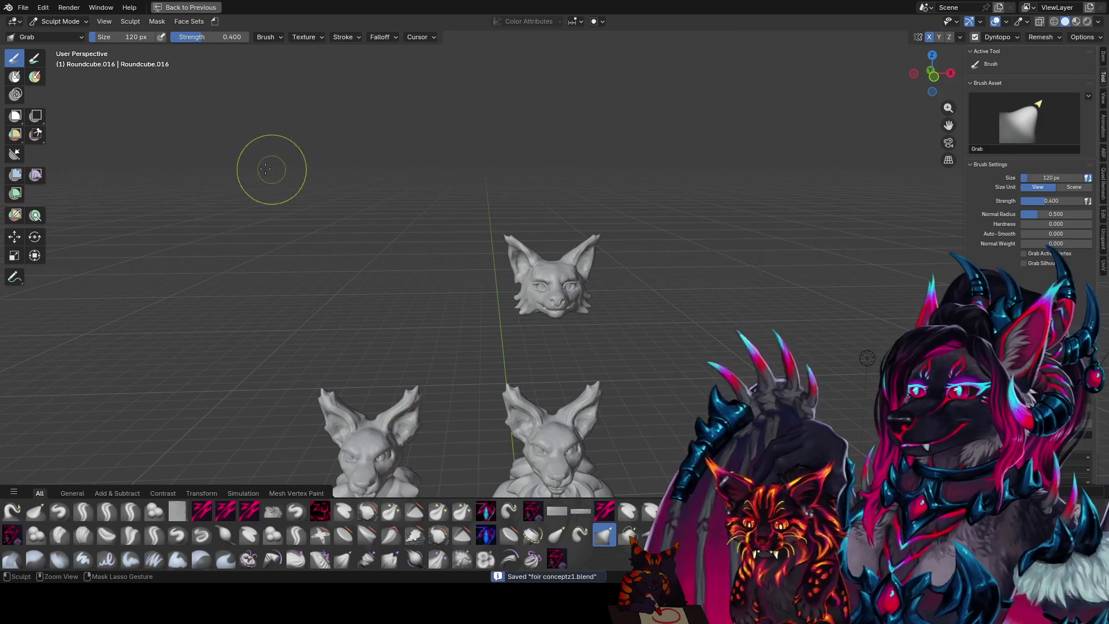
key(ctrl+space)
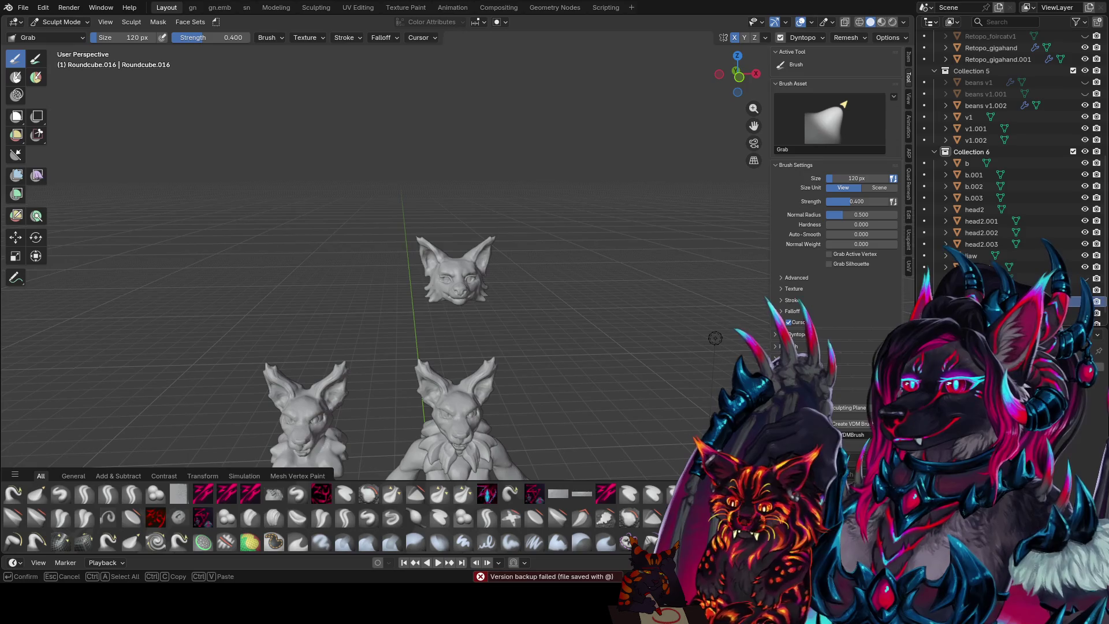
- Rename the sculpted head object to fer h1 in the outliner
key(Return)
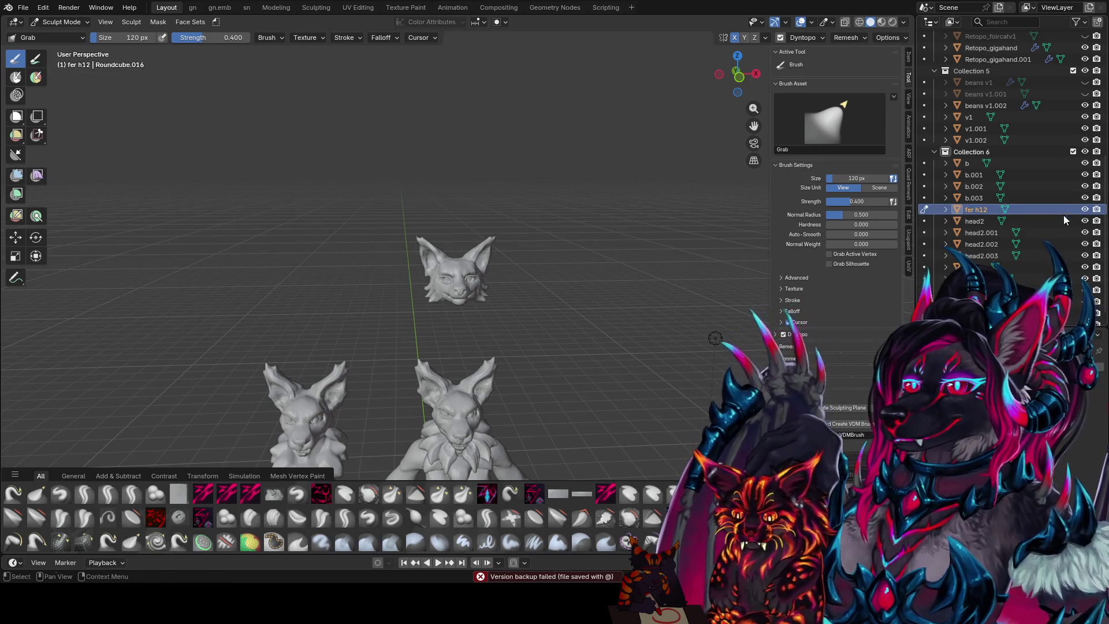
double_click(1015, 209)
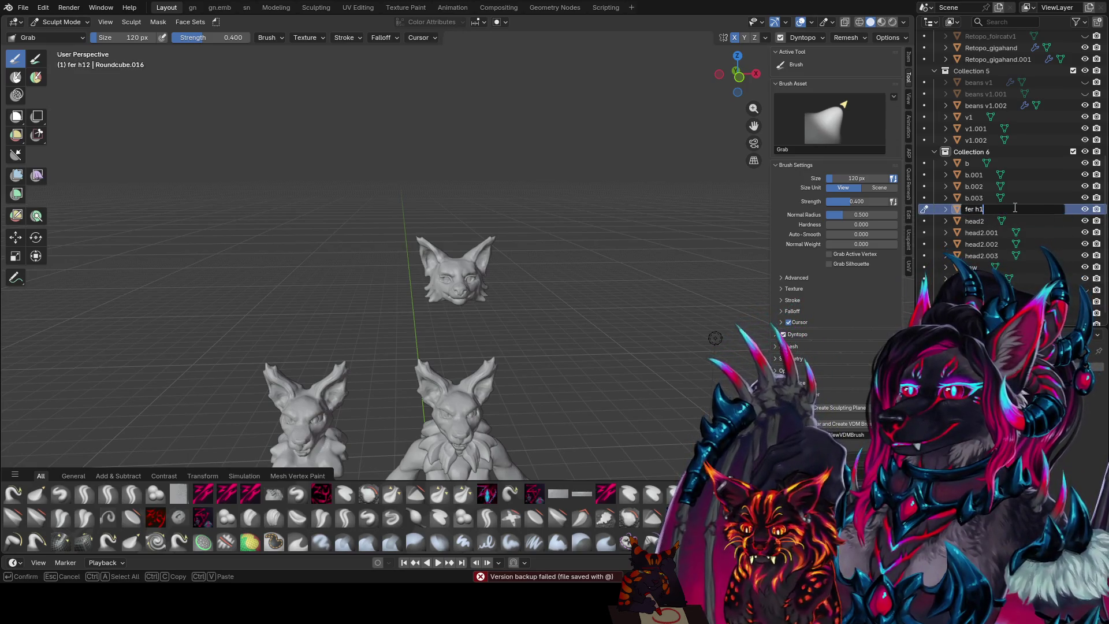
key(Return)
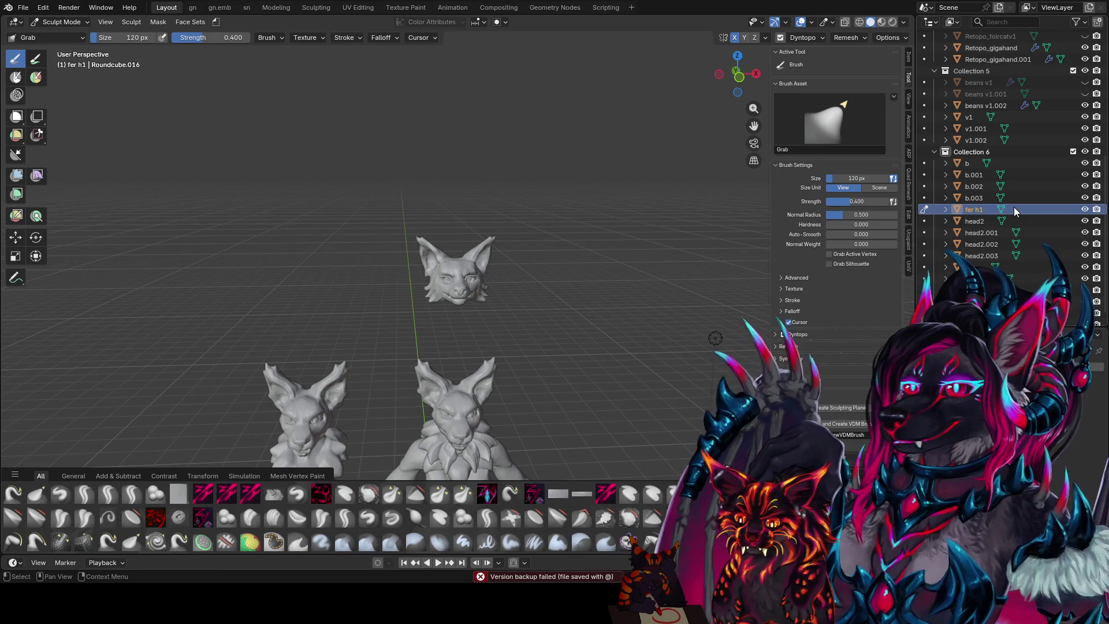
middle_drag(624, 248, 635, 256)
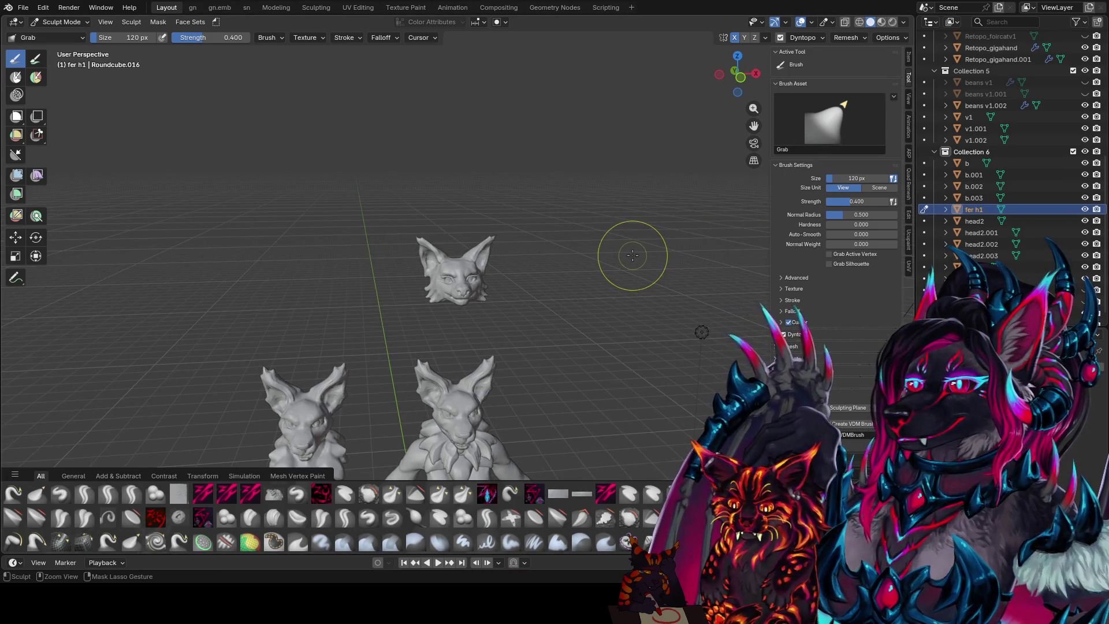
- Save, leave Sculpt Mode for Object Mode and duplicate fer h1 along the X axis
key(ctrl+s)
click(61, 22)
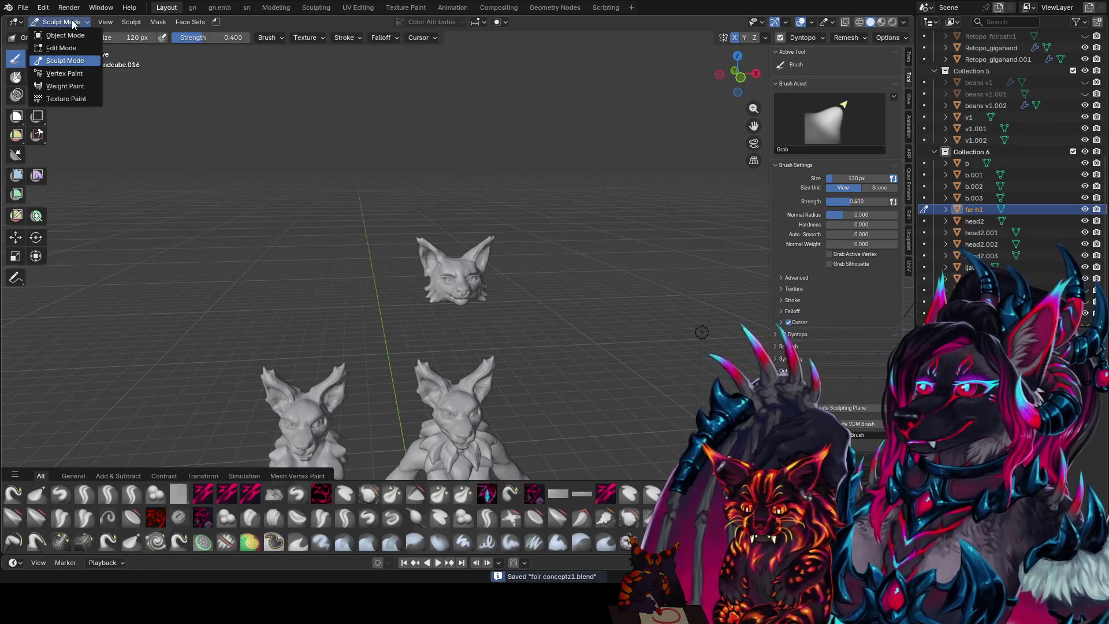
click(81, 37)
middle_drag(479, 221, 538, 169)
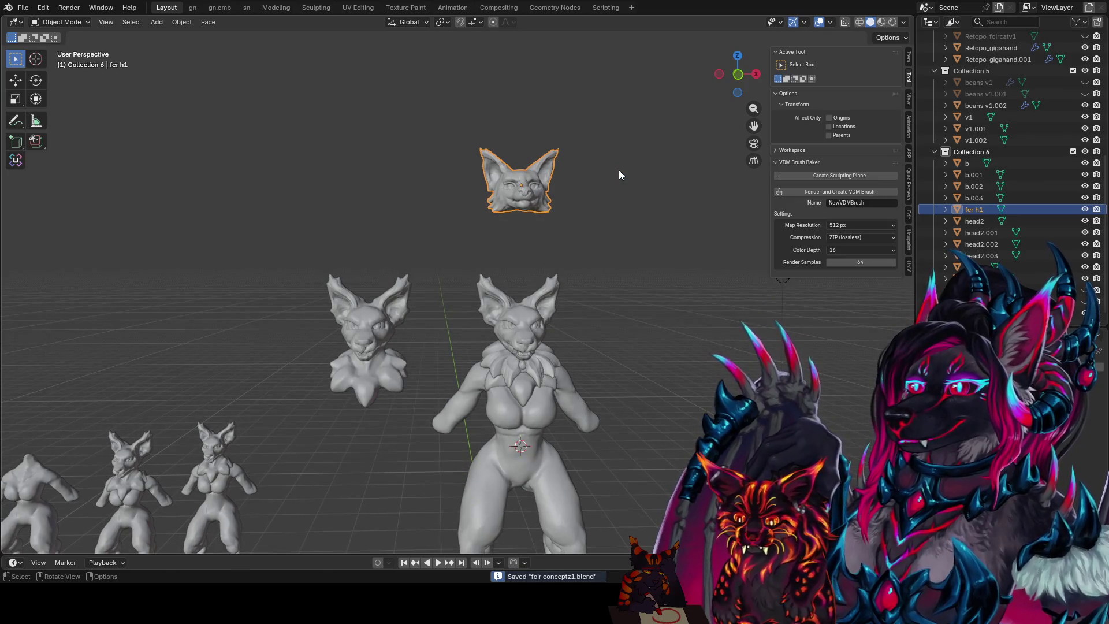
key(shift+d)
key(x)
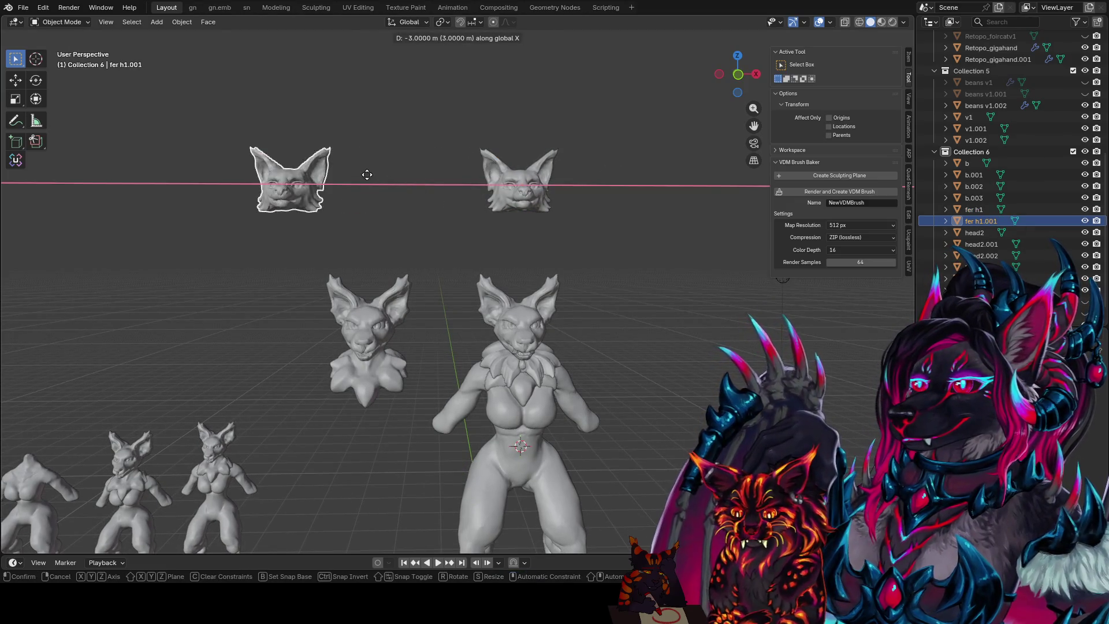
- Place the fer h1.001 copy to the left and lower beside the busts
click(333, 190)
key(g)
key(ctrl)
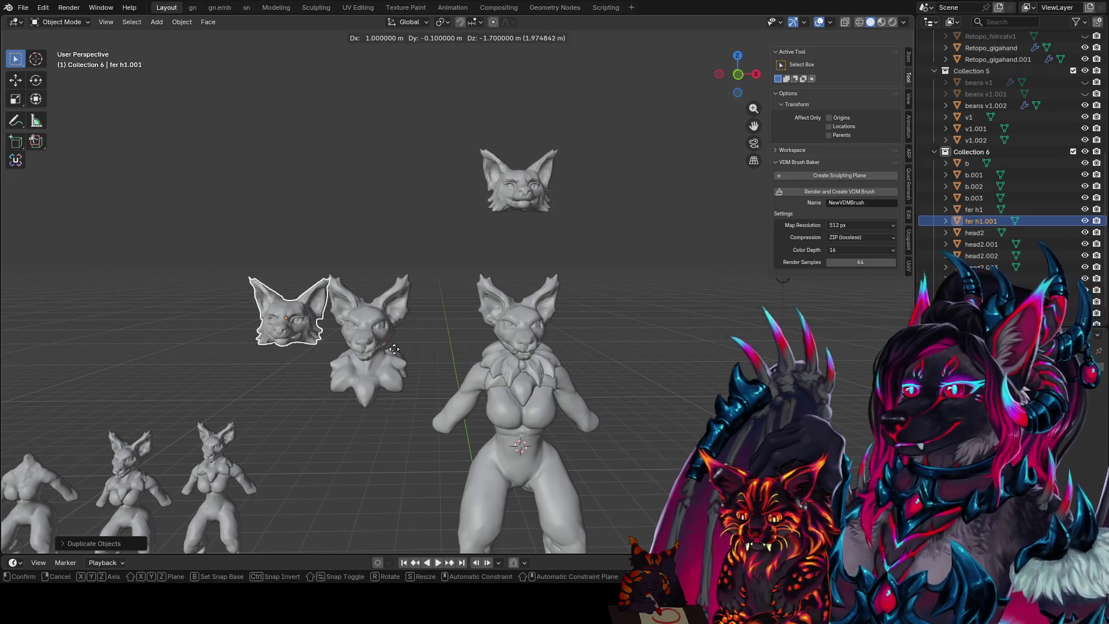
click(392, 354)
scroll(340, 353, up, 3)
mouse_move(340, 352)
shift+middle_down()
mouse_move(692, 267)
mouse_move(331, 304)
mouse_move(451, 349)
shift+middle_up()
click(344, 335)
scroll(452, 350, down, 2)
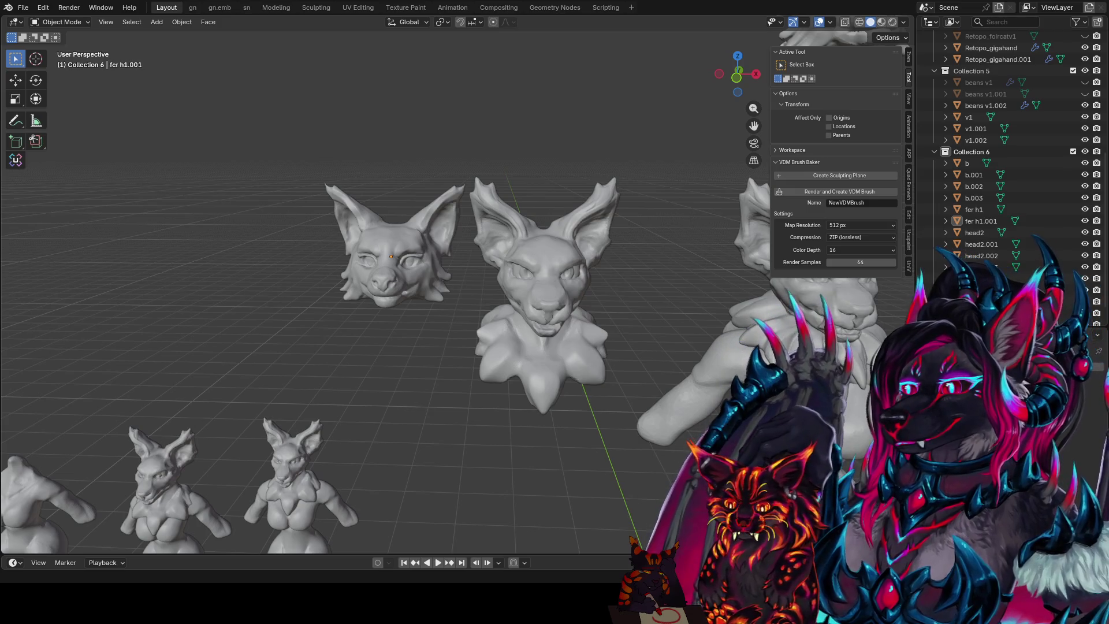
- Check the copied head against the busts from new angles and save
middle_drag(434, 347, 443, 347)
click(549, 260)
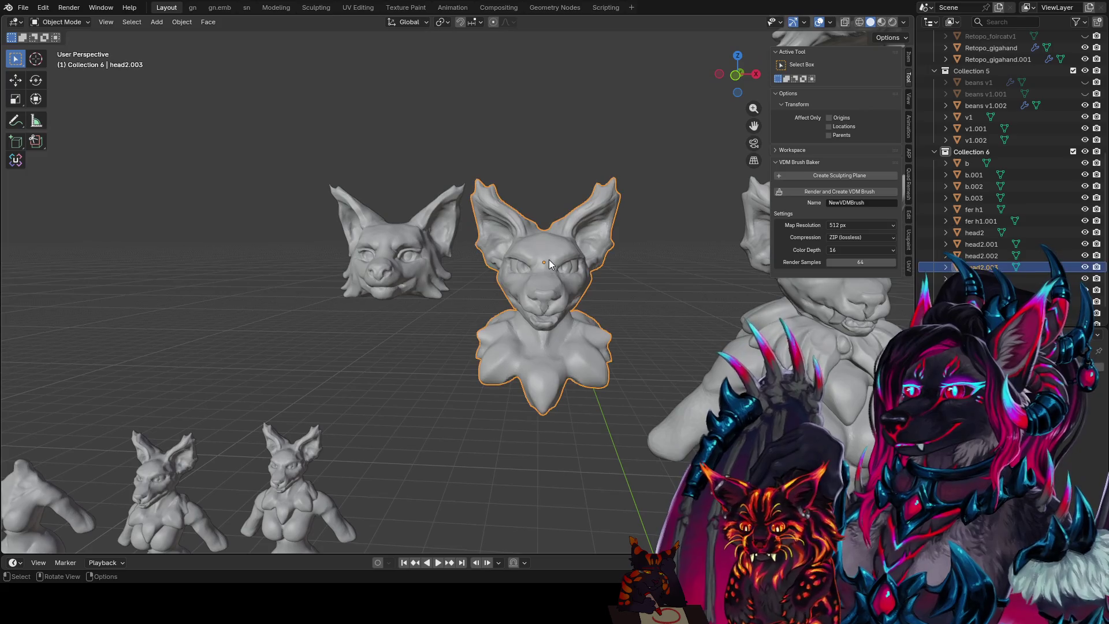
click(397, 250)
mouse_move(397, 249)
middle_down()
mouse_move(365, 456)
mouse_move(589, 27)
mouse_move(474, 254)
middle_up()
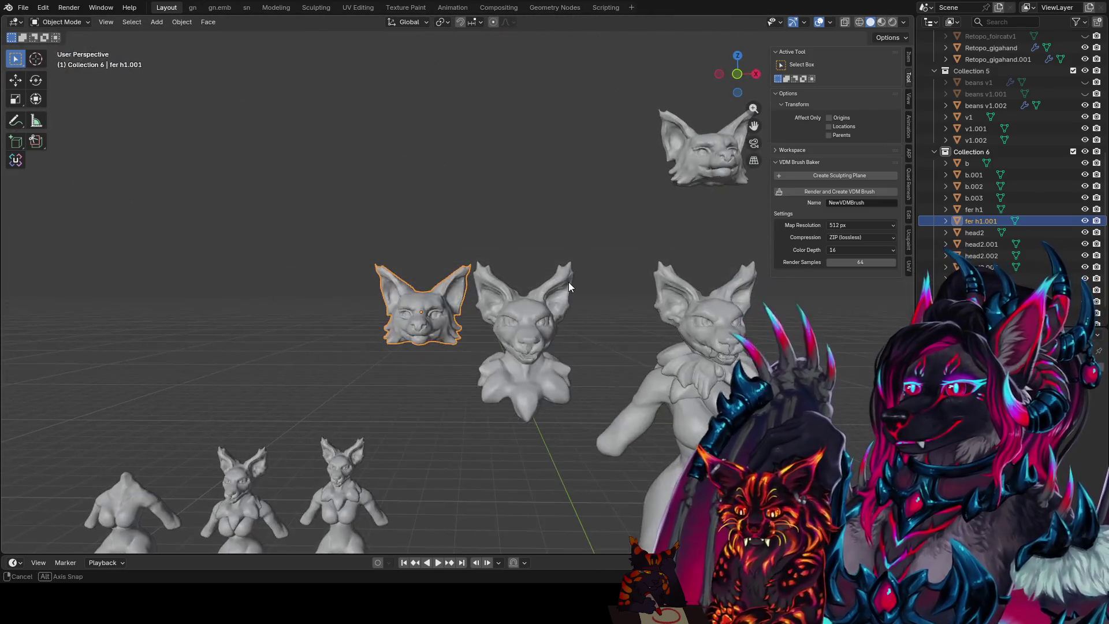
mouse_move(474, 254)
middle_down()
mouse_move(408, 250)
mouse_move(506, 271)
middle_up()
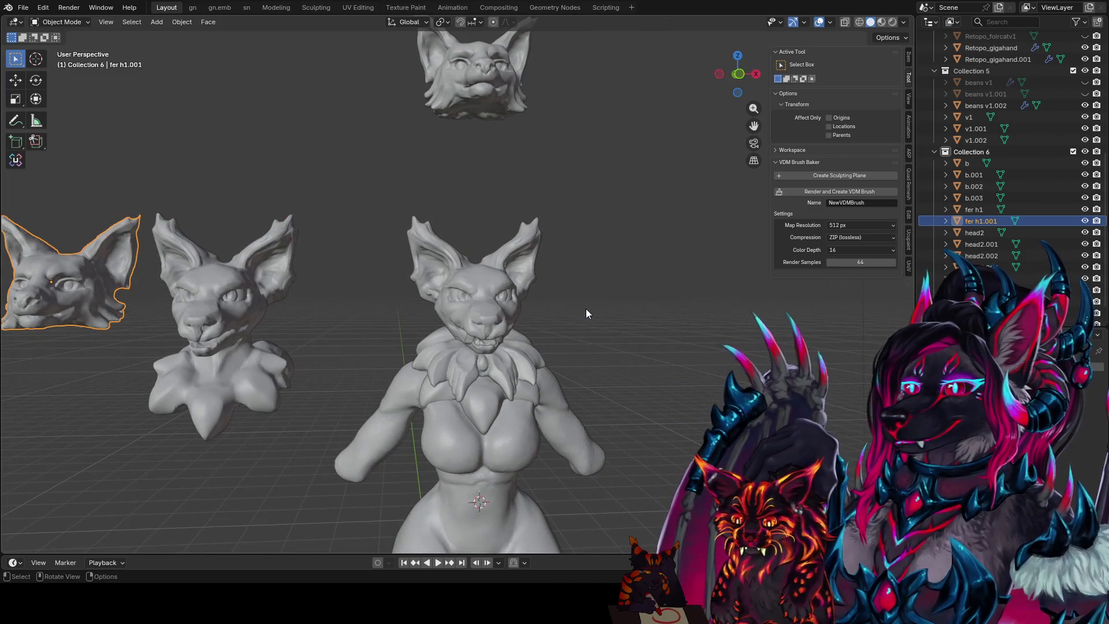
key(ctrl+s)
scroll(579, 336, up, 2)
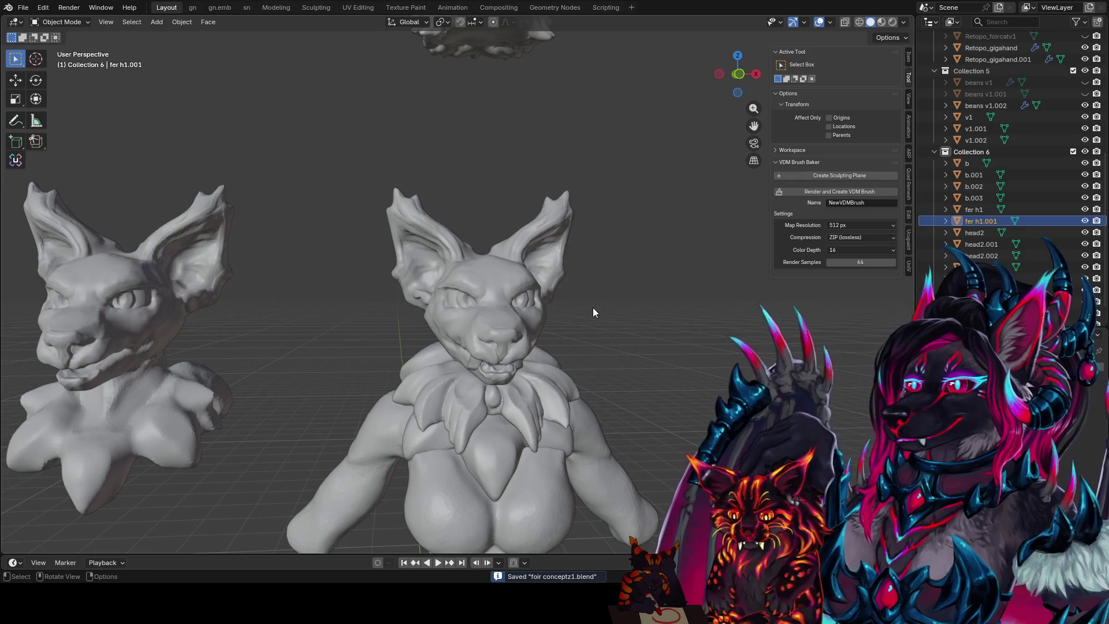
- Deselect the copy and bring up the Add menu search
click(602, 310)
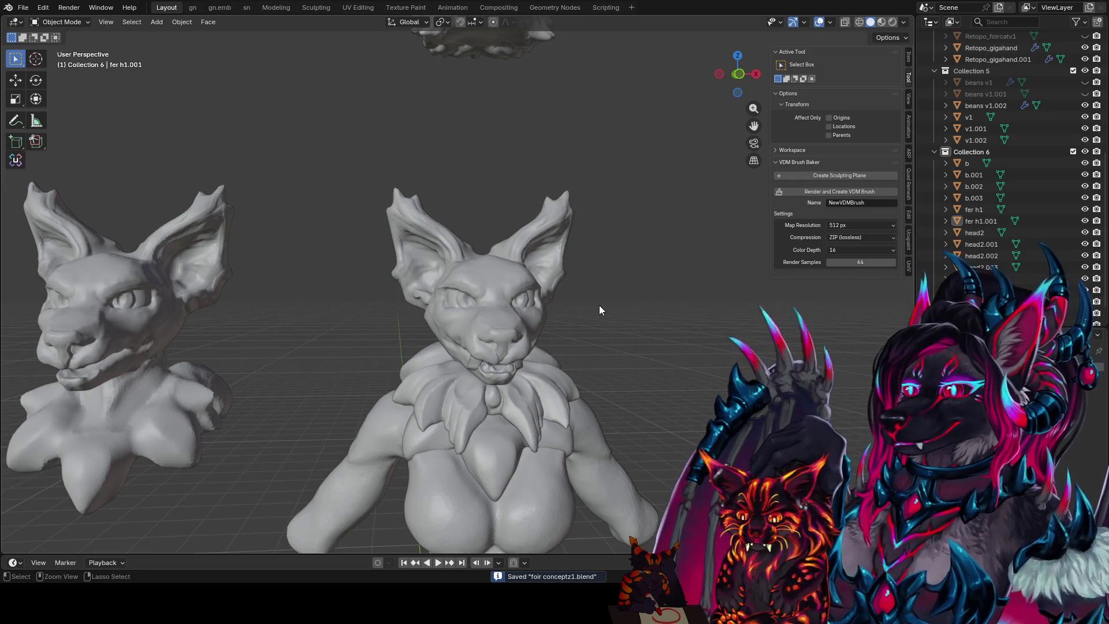
middle_drag(595, 307, 631, 316)
key(shift+a)
click(658, 319)
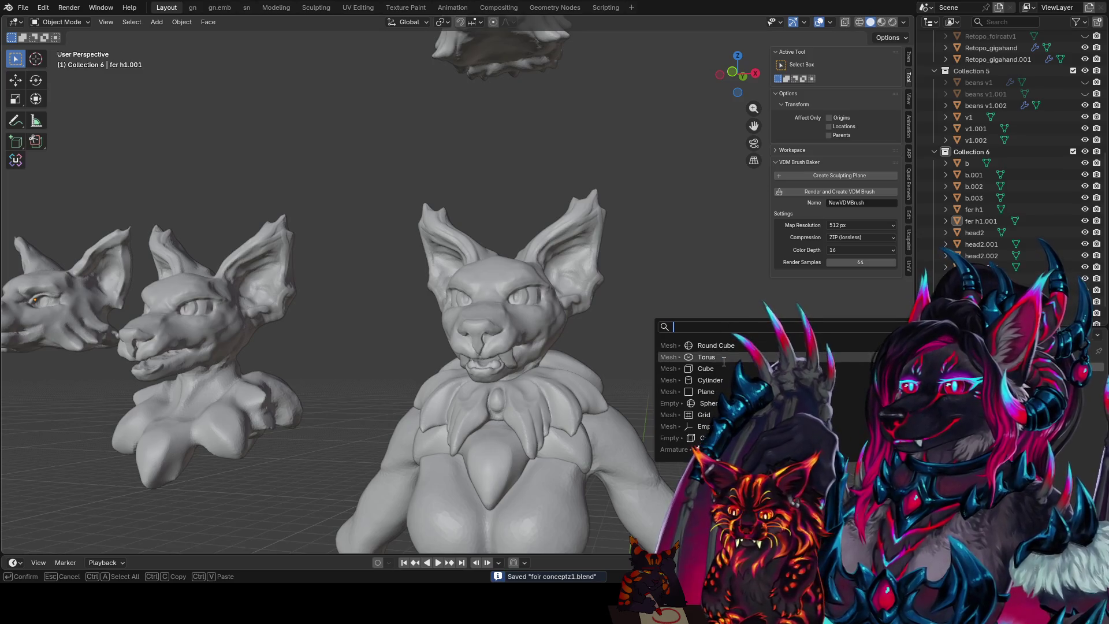
- Add a Round Cube and raise it along Z to the tall figure's head
click(732, 345)
scroll(699, 341, down, 5)
scroll(592, 339, down, 1)
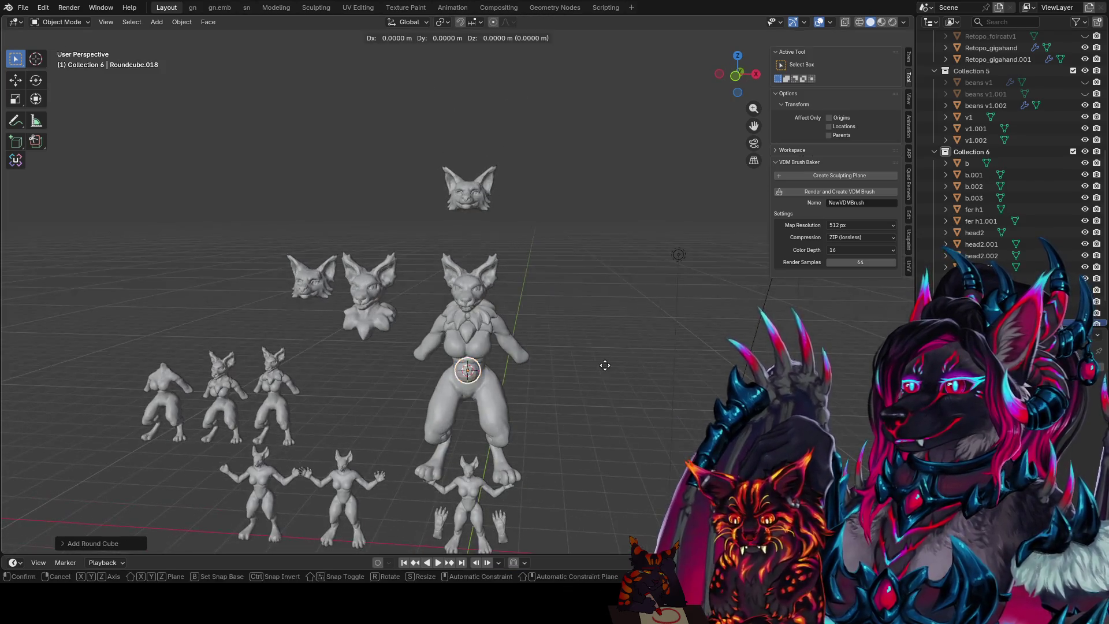
key(g)
key(z)
click(610, 257)
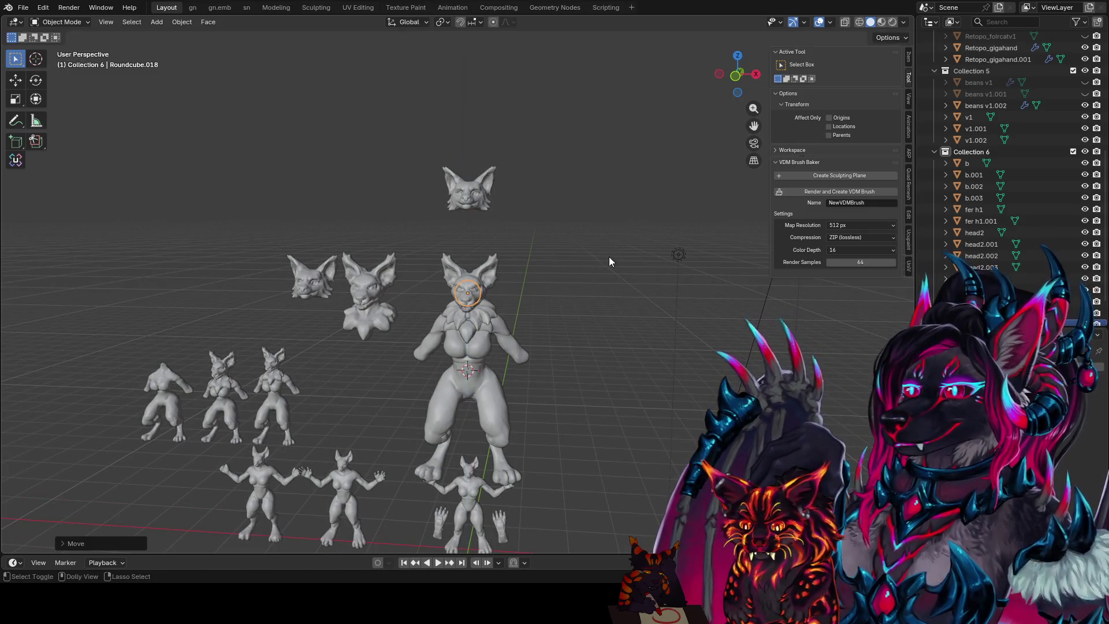
scroll(582, 252, up, 2)
scroll(570, 260, up, 2)
- Enlarge the round cube's mesh into a sphere in Edit Mode and enter Sculpt Mode
key(s)
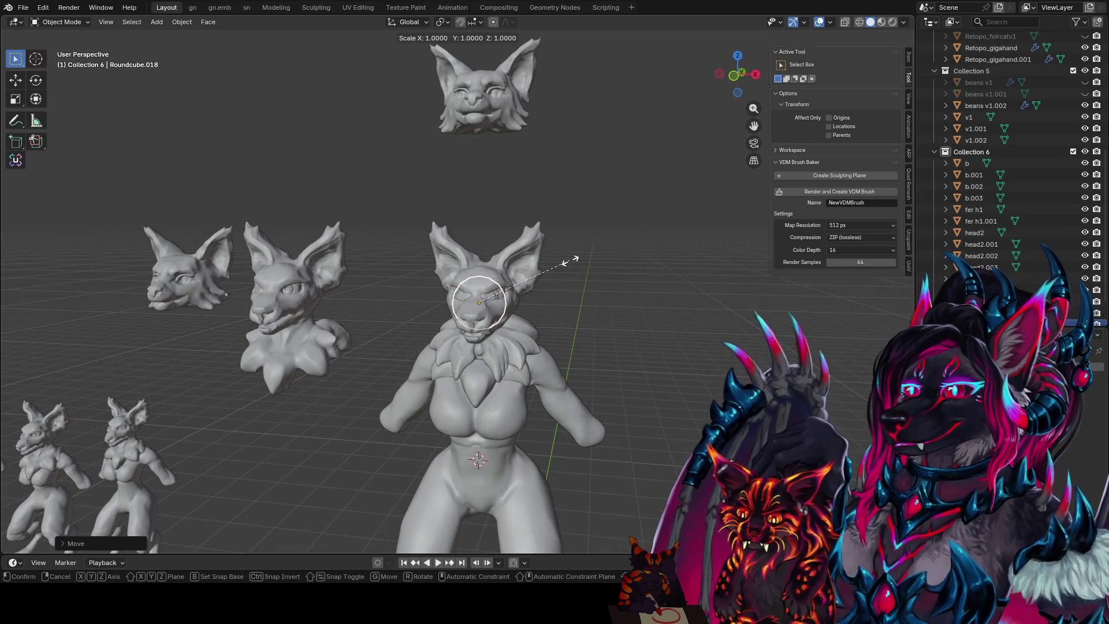
key(Escape)
key(Tab)
key(s)
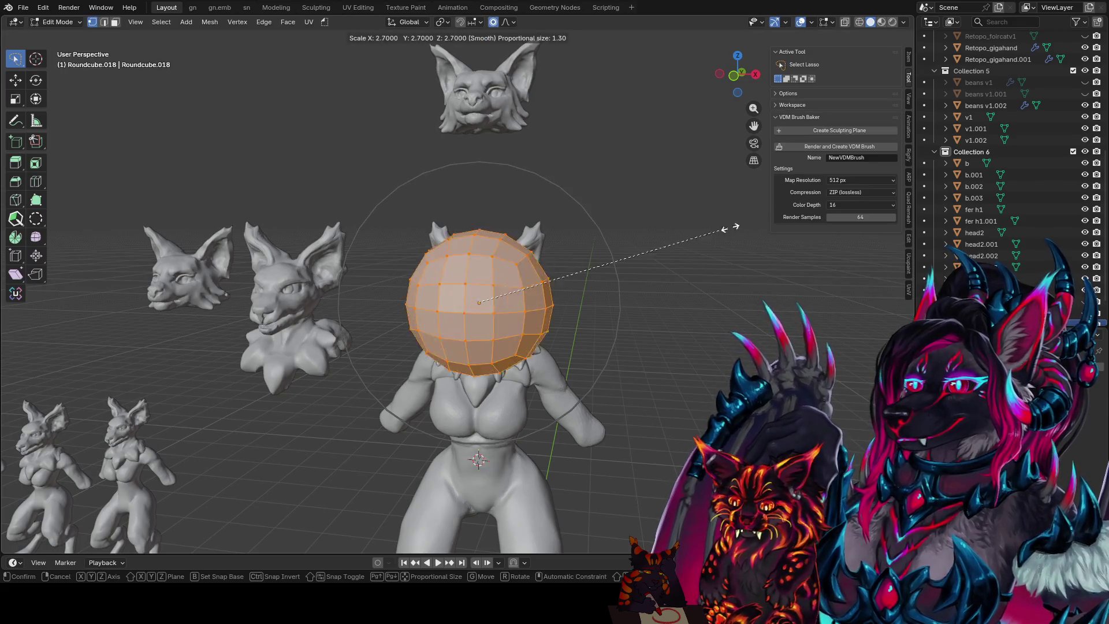
click(637, 249)
key(ctrl+Tab)
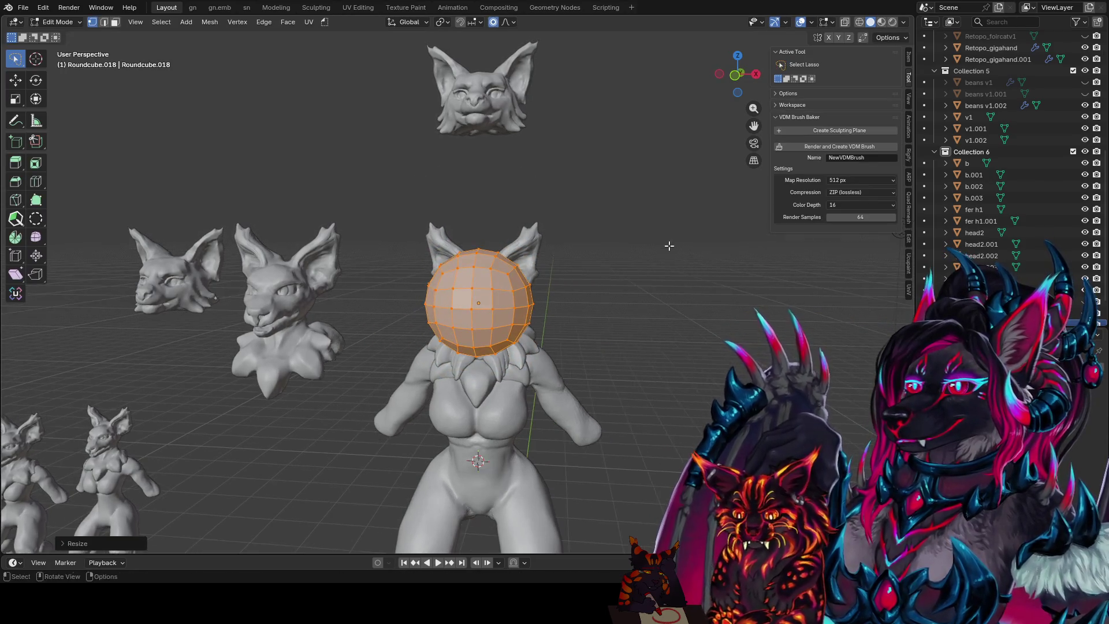
key(shift+space)
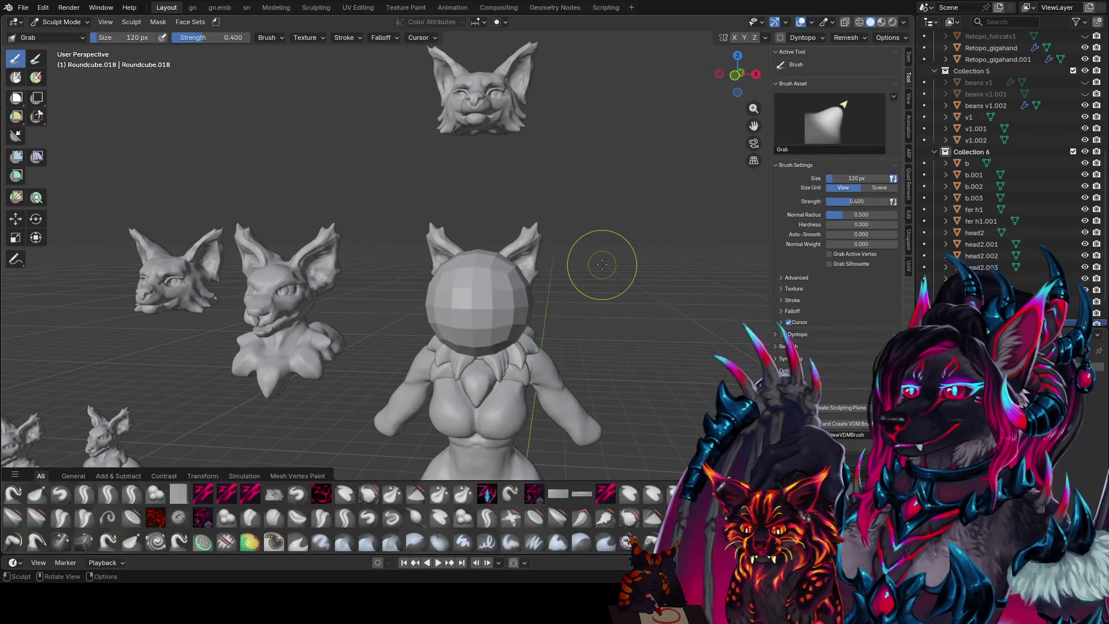
- Enable dynamic topology, try a 72 px zy blobcarve stroke on the head sphere and undo it
click(781, 38)
scroll(598, 209, up, 2)
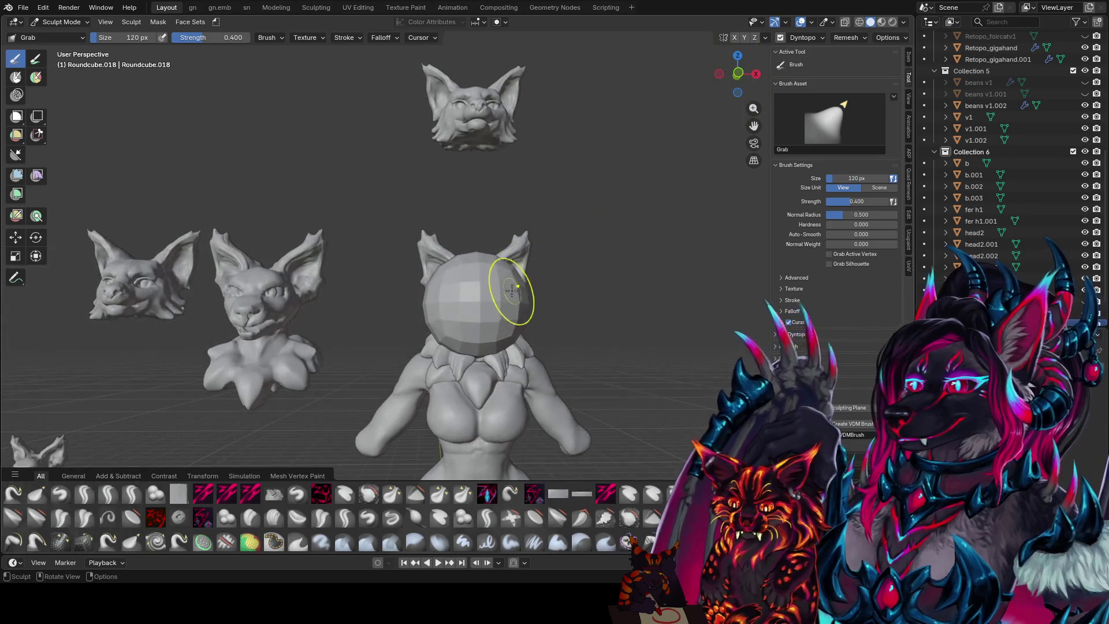
key(shift+t)
key(f)
click(493, 294)
key(q)
click(491, 282)
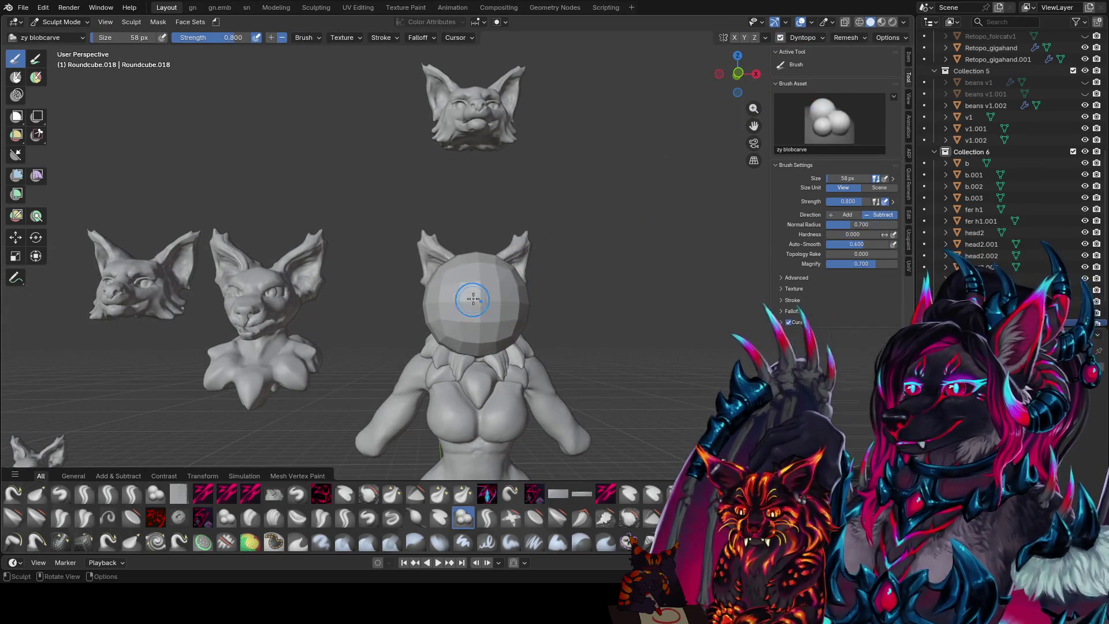
key(f)
click(491, 282)
drag(485, 295, 511, 263)
key(ctrl+z)
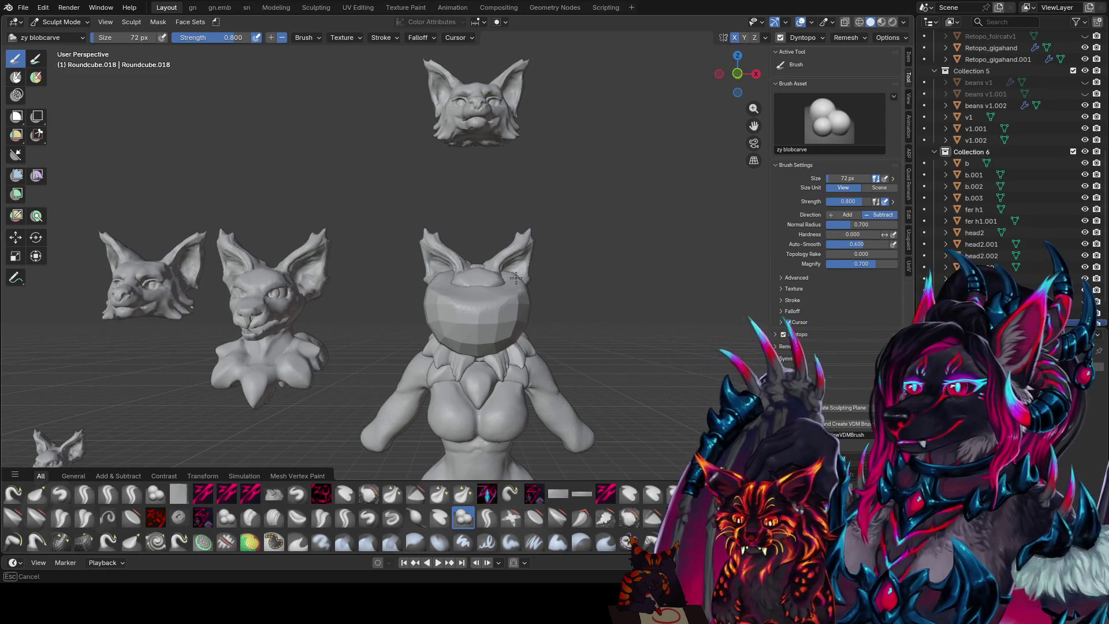
- Shrink the brush to 40 px and make zy k the active brush from Quick Favorites
key(f)
click(486, 299)
mouse_move(485, 300)
middle_down()
mouse_move(455, 310)
mouse_move(490, 300)
middle_up()
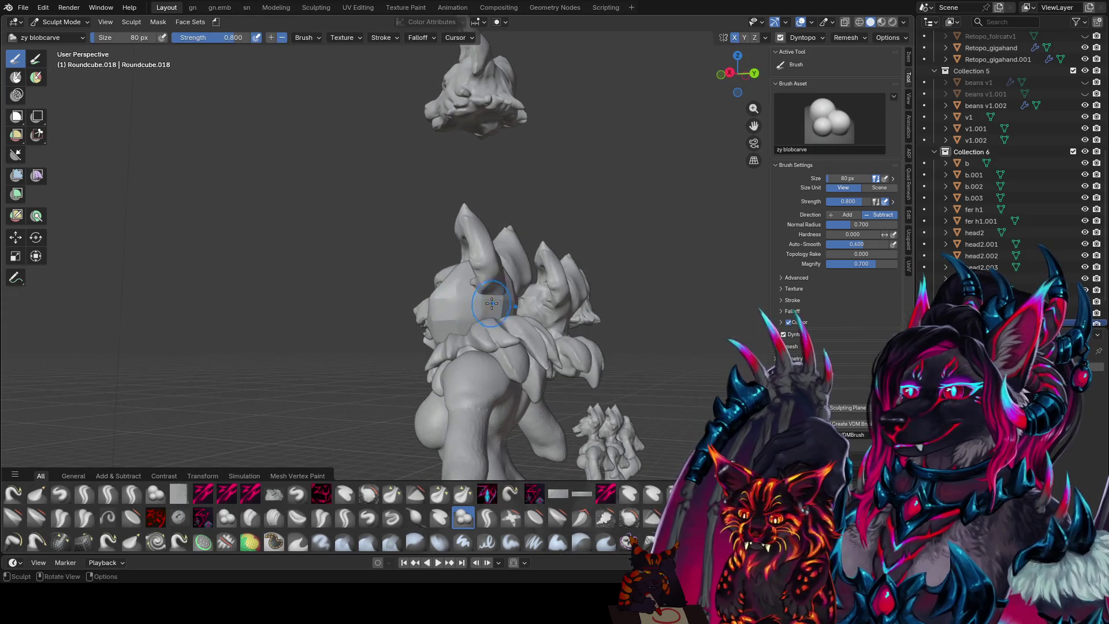
mouse_move(523, 305)
middle_down()
mouse_move(517, 282)
mouse_move(504, 289)
mouse_move(552, 319)
mouse_move(482, 354)
middle_up()
key(q)
click(490, 259)
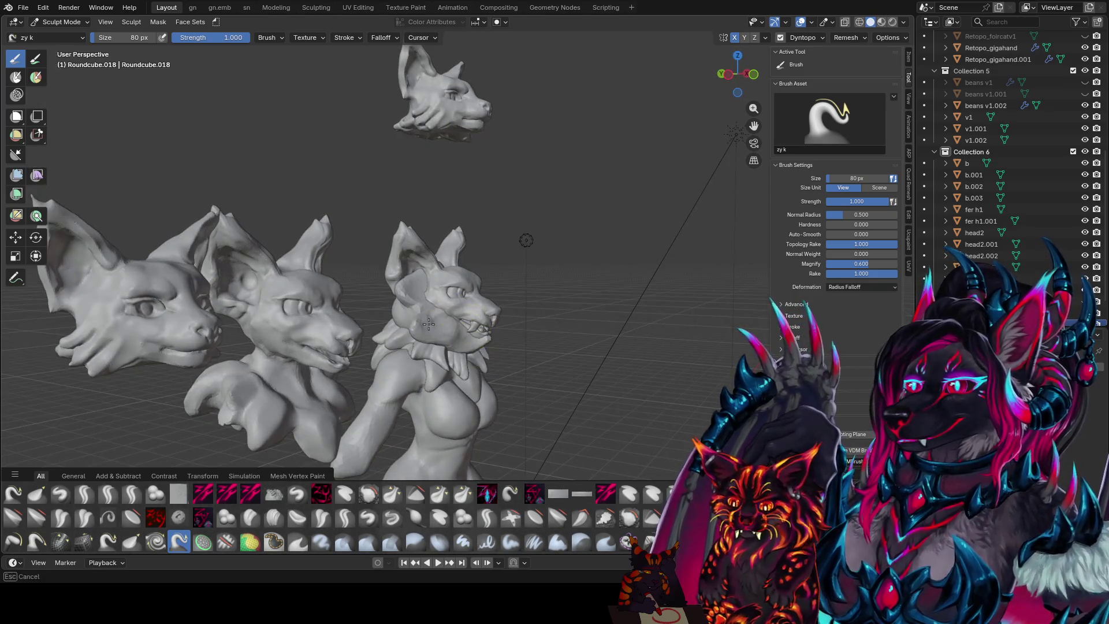
- Orbit around the busts to inspect the spiky ruff from the front and closer in
mouse_move(397, 320)
middle_down()
mouse_move(507, 310)
mouse_move(443, 304)
mouse_move(541, 273)
mouse_move(523, 270)
mouse_move(530, 264)
mouse_move(524, 286)
mouse_move(512, 283)
mouse_move(558, 287)
mouse_move(516, 341)
mouse_move(551, 314)
mouse_move(536, 290)
mouse_move(555, 257)
mouse_move(540, 265)
middle_up()
mouse_move(530, 309)
middle_down()
mouse_move(563, 302)
mouse_move(520, 290)
mouse_move(470, 297)
mouse_move(538, 277)
mouse_move(519, 285)
mouse_move(552, 294)
mouse_move(520, 297)
middle_up()
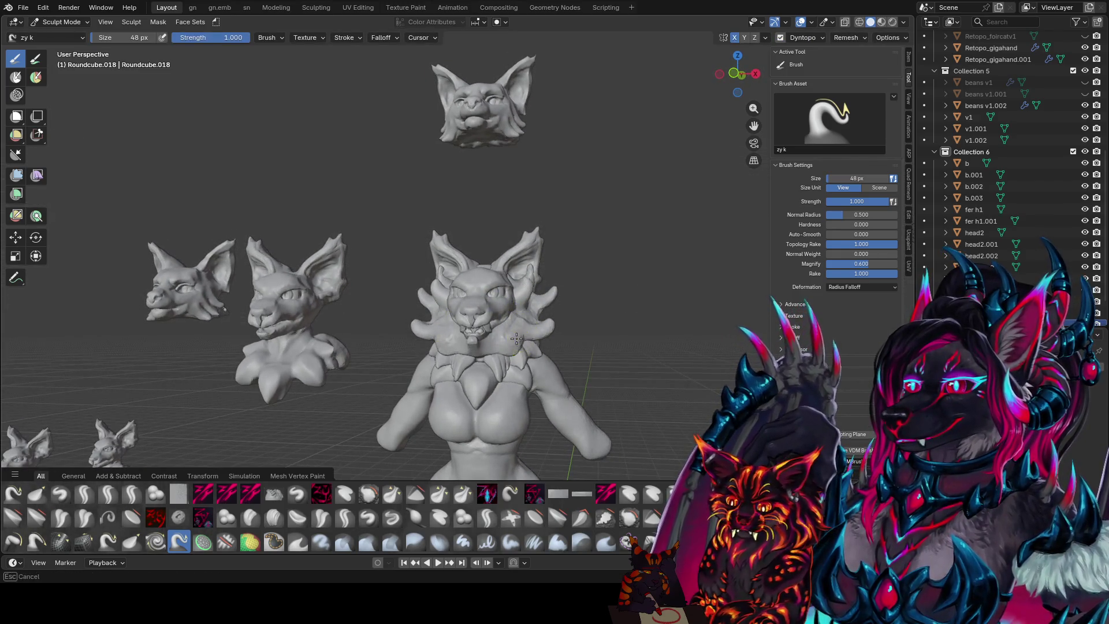
middle_drag(500, 353, 461, 356)
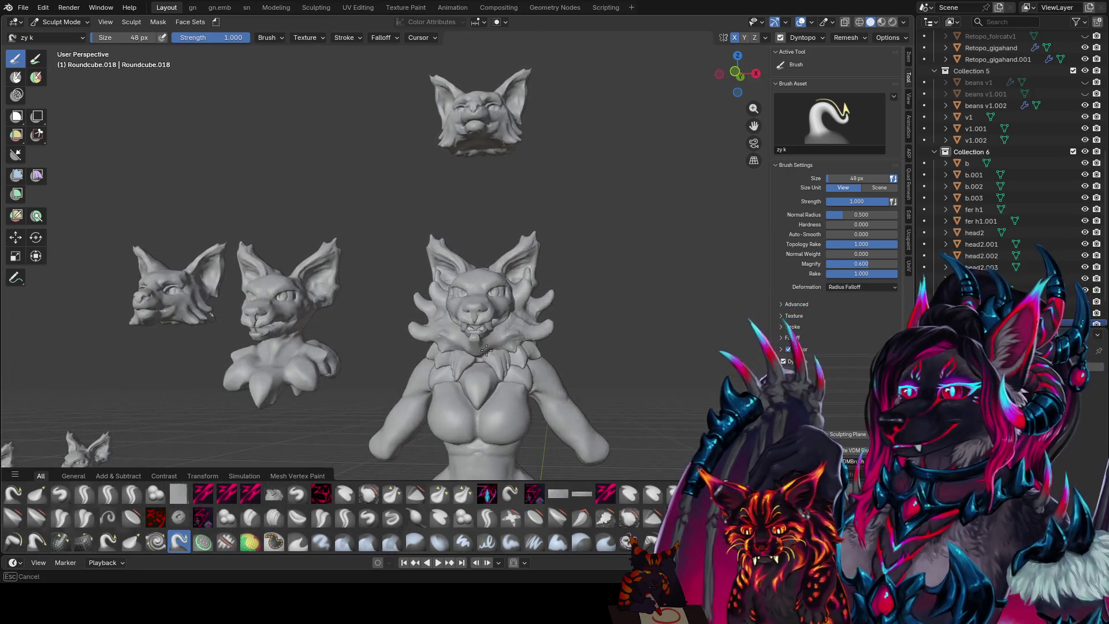
mouse_move(461, 356)
middle_down()
mouse_move(515, 355)
mouse_move(460, 351)
mouse_move(478, 347)
middle_up()
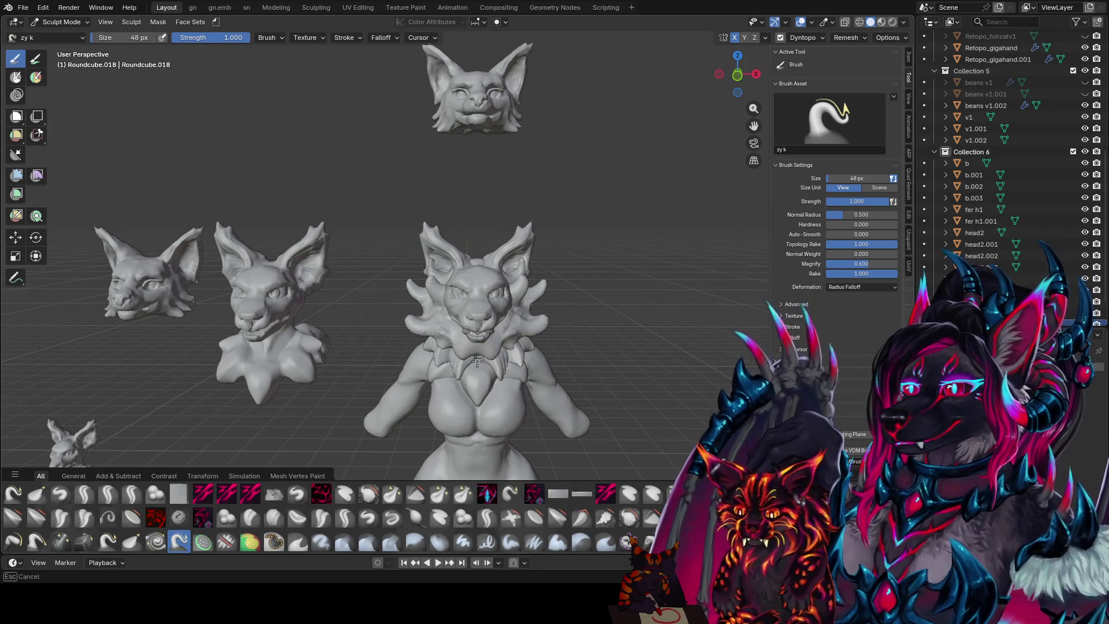
mouse_move(460, 347)
middle_down()
mouse_move(495, 345)
mouse_move(441, 342)
mouse_move(530, 334)
mouse_move(479, 340)
mouse_move(466, 328)
mouse_move(502, 342)
middle_up()
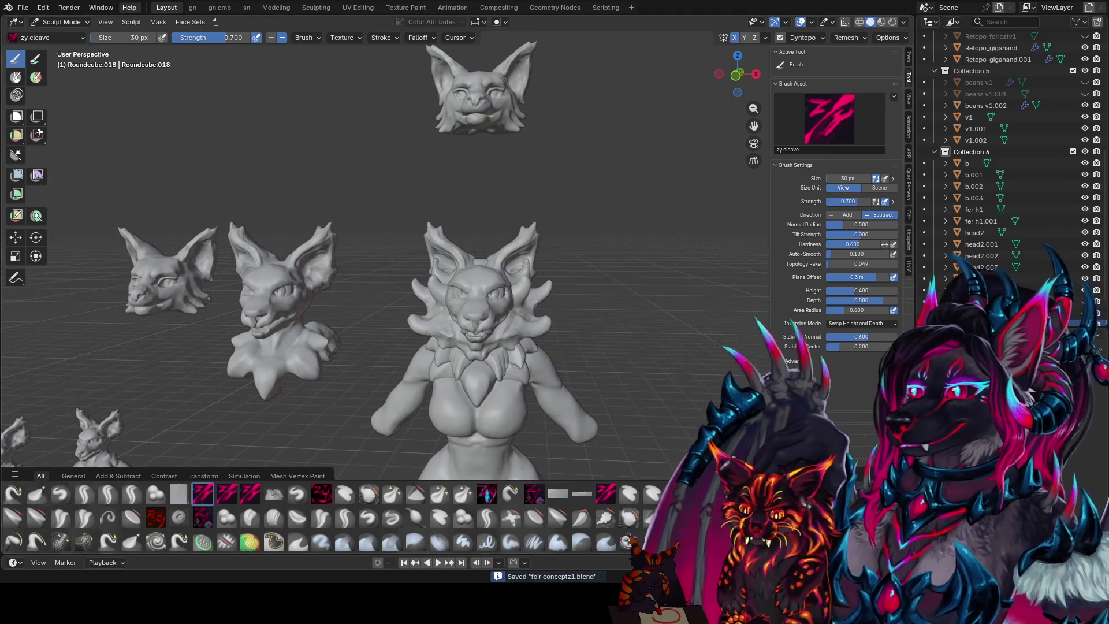
- Save the file, check the ruff object in Object Mode, then return to sculpting it
mouse_move(501, 343)
middle_down()
mouse_move(369, 326)
mouse_move(401, 329)
middle_up()
scroll(371, 327, down, 4)
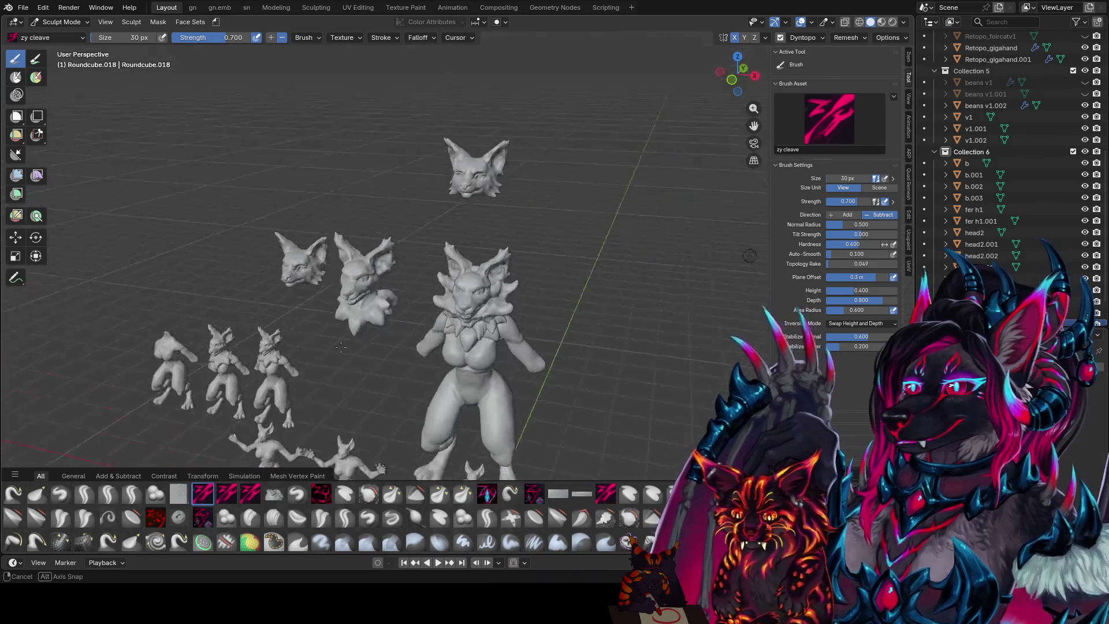
scroll(400, 329, up, 2)
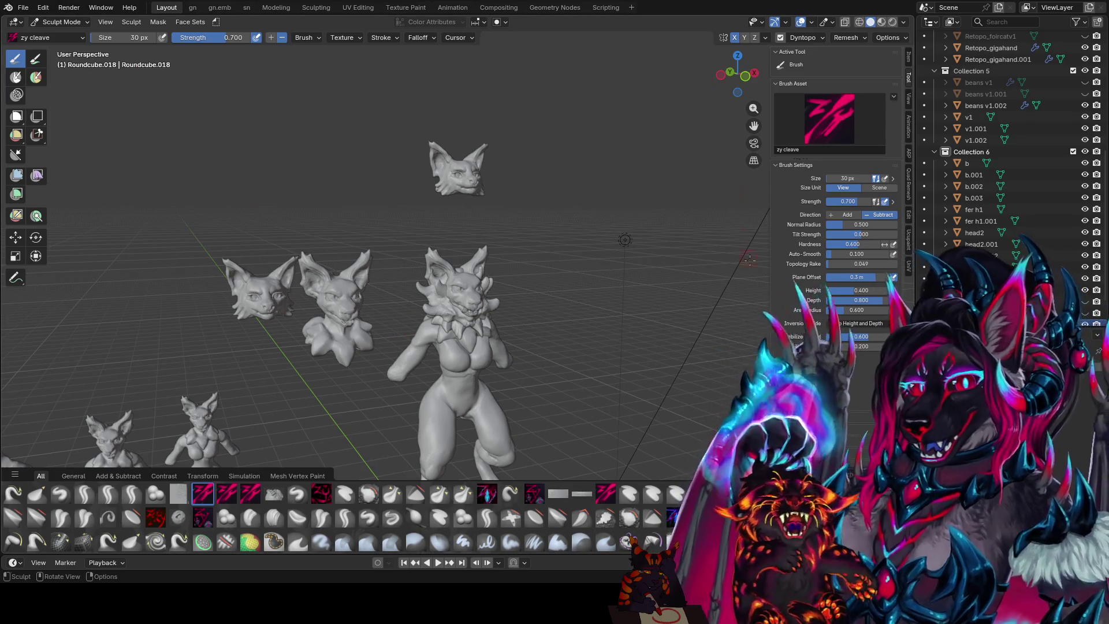
scroll(624, 240, down, 5)
key(ctrl+s)
scroll(589, 226, up, 3)
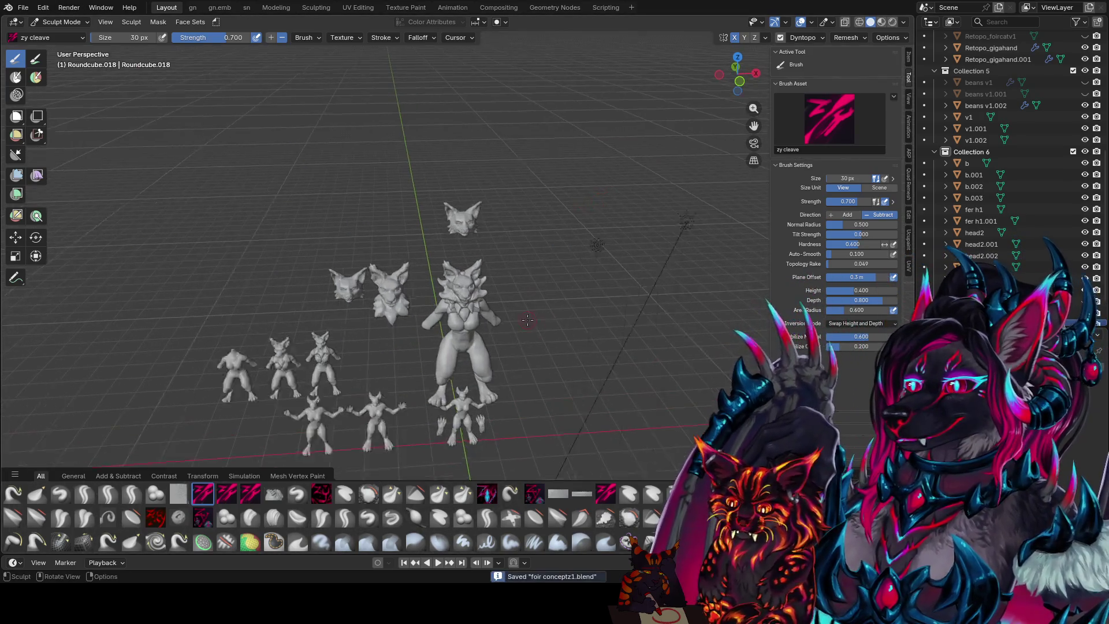
scroll(549, 210, up, 6)
mouse_move(549, 210)
middle_down()
mouse_move(510, 248)
mouse_move(463, 216)
middle_up()
click(67, 21)
click(70, 35)
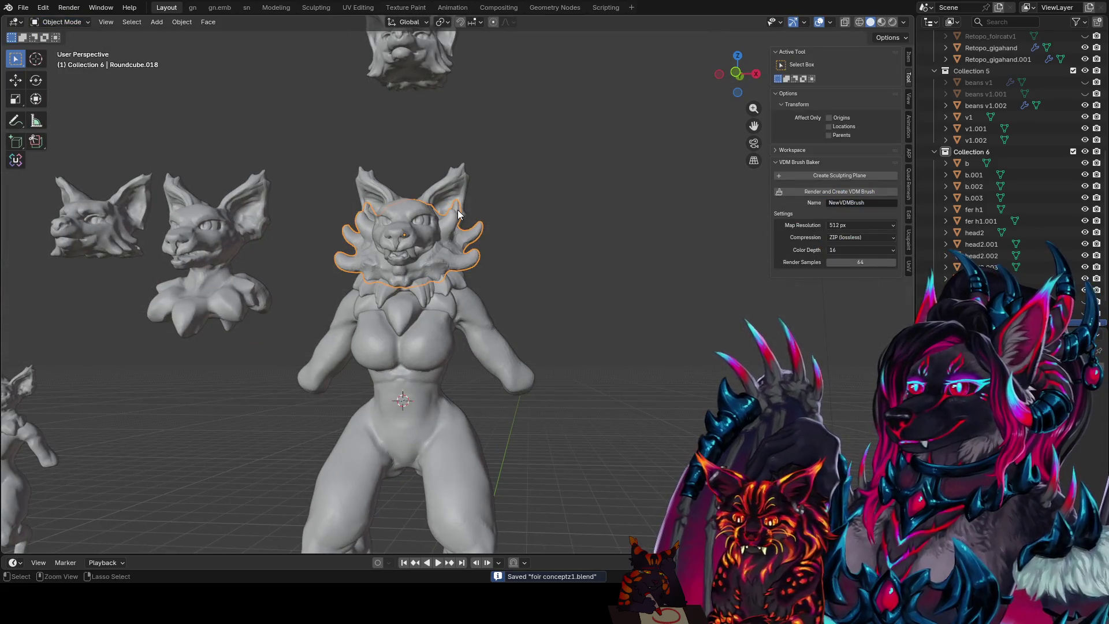
scroll(578, 261, up, 2)
scroll(586, 241, up, 2)
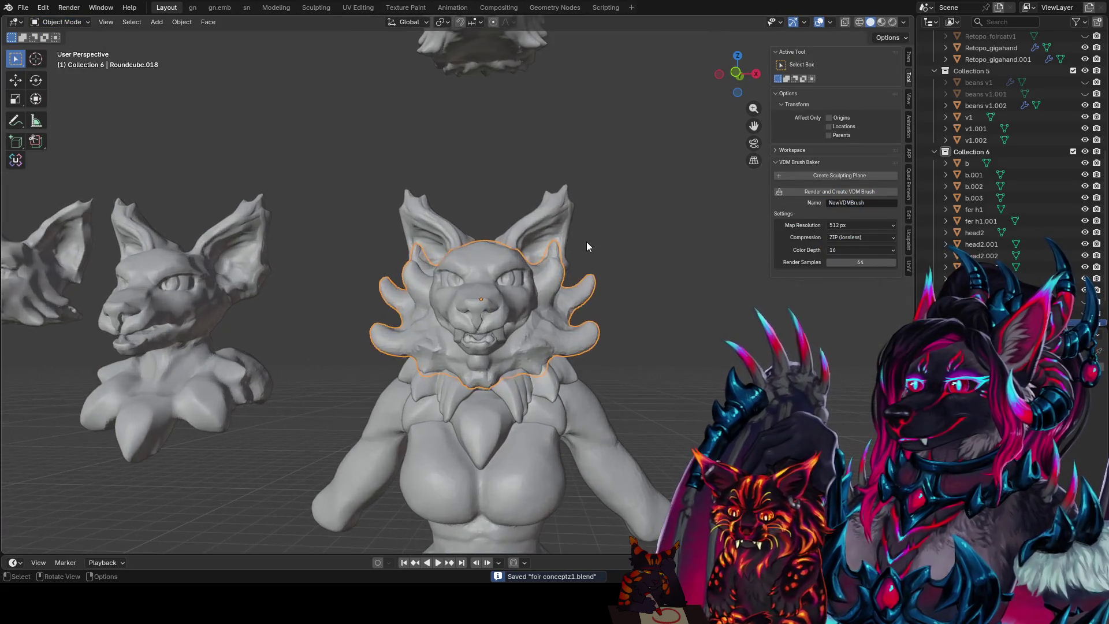
key(Tab)
key(Tab)
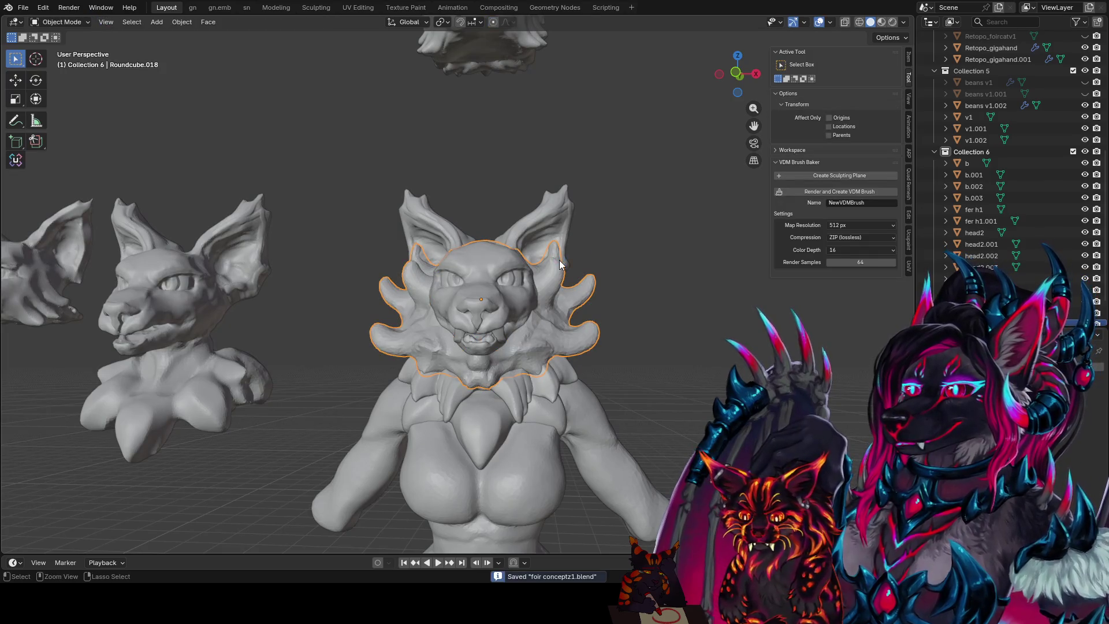
middle_drag(629, 200, 448, 312)
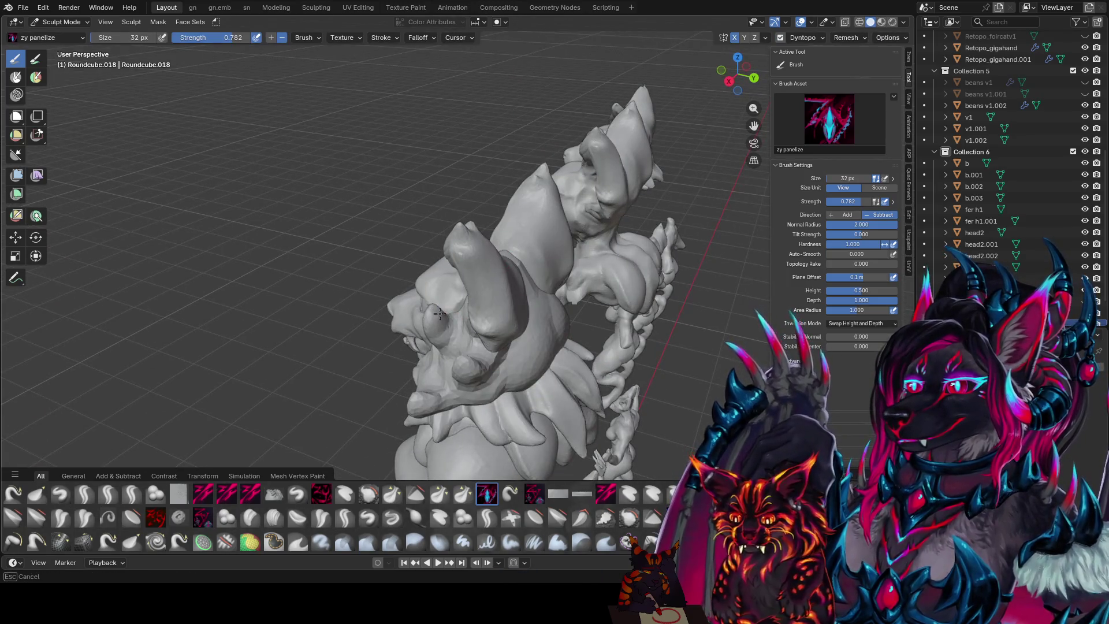
mouse_move(438, 310)
middle_down()
mouse_move(523, 225)
mouse_move(537, 226)
middle_up()
key(f)
click(528, 224)
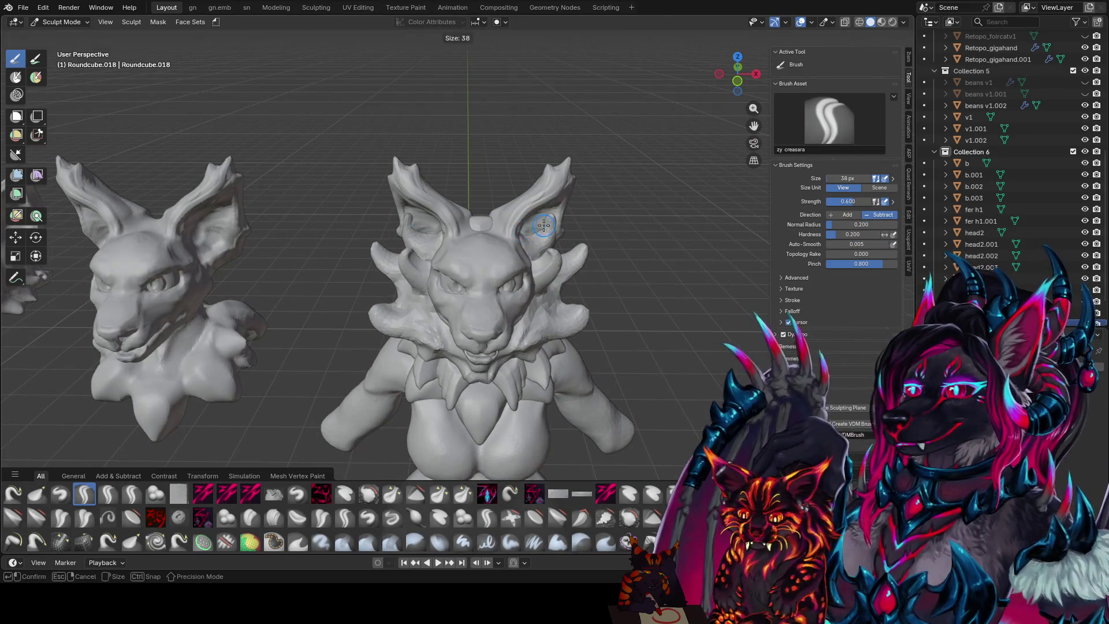
key(f)
click(538, 227)
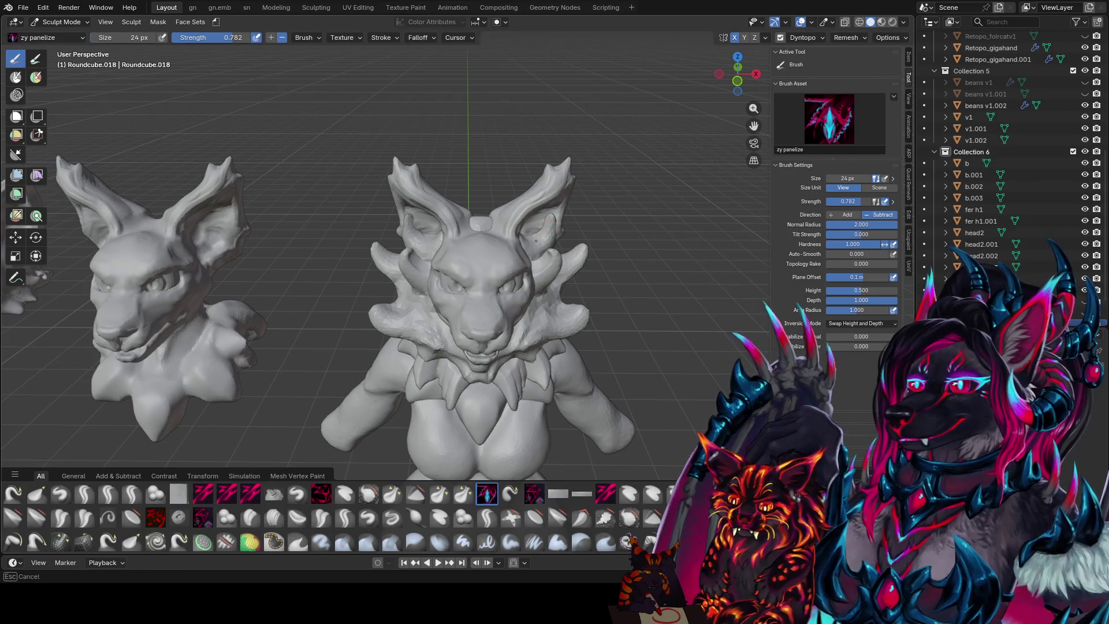
middle_drag(537, 240, 562, 236)
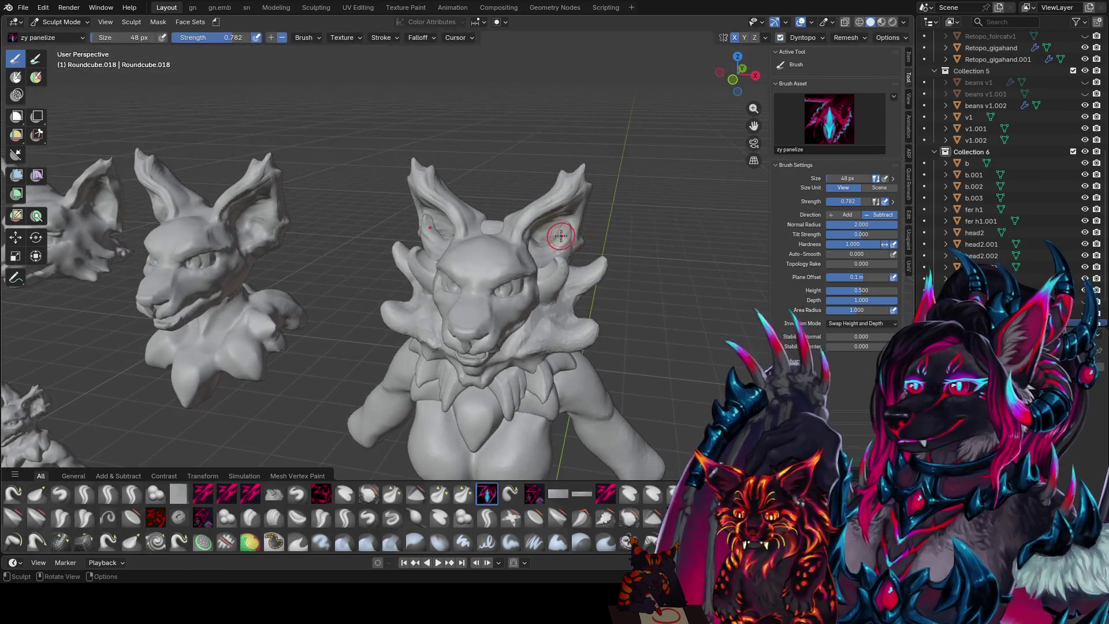
key(ctrl+s)
middle_drag(591, 272, 598, 301)
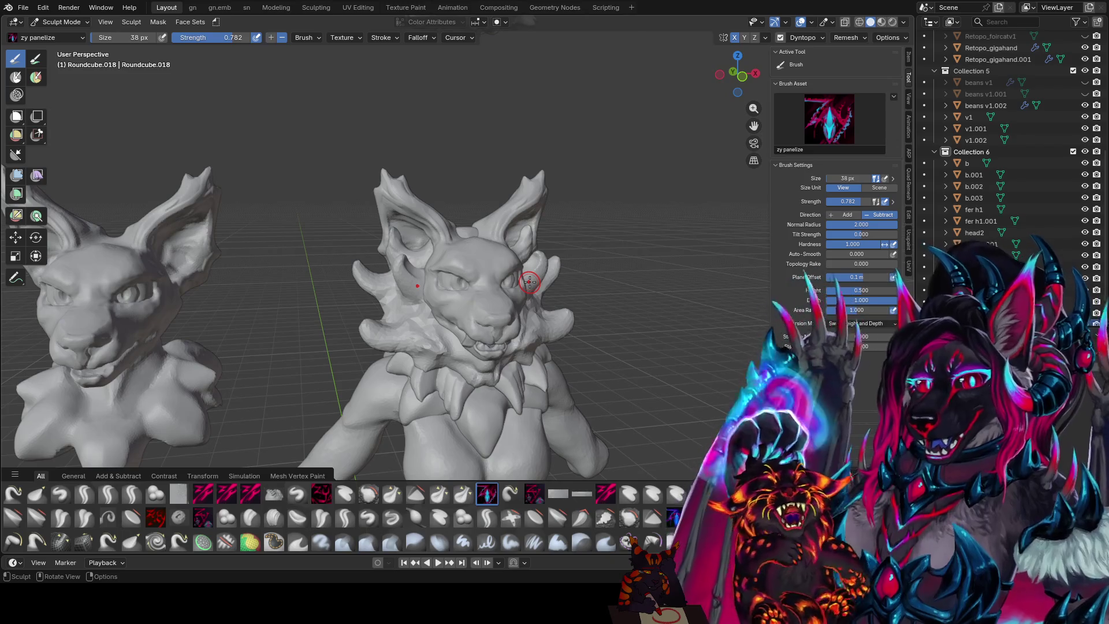
mouse_move(528, 281)
middle_down()
mouse_move(564, 281)
mouse_move(540, 224)
mouse_move(533, 244)
mouse_move(549, 257)
middle_up()
key(ctrl+s)
key(c)
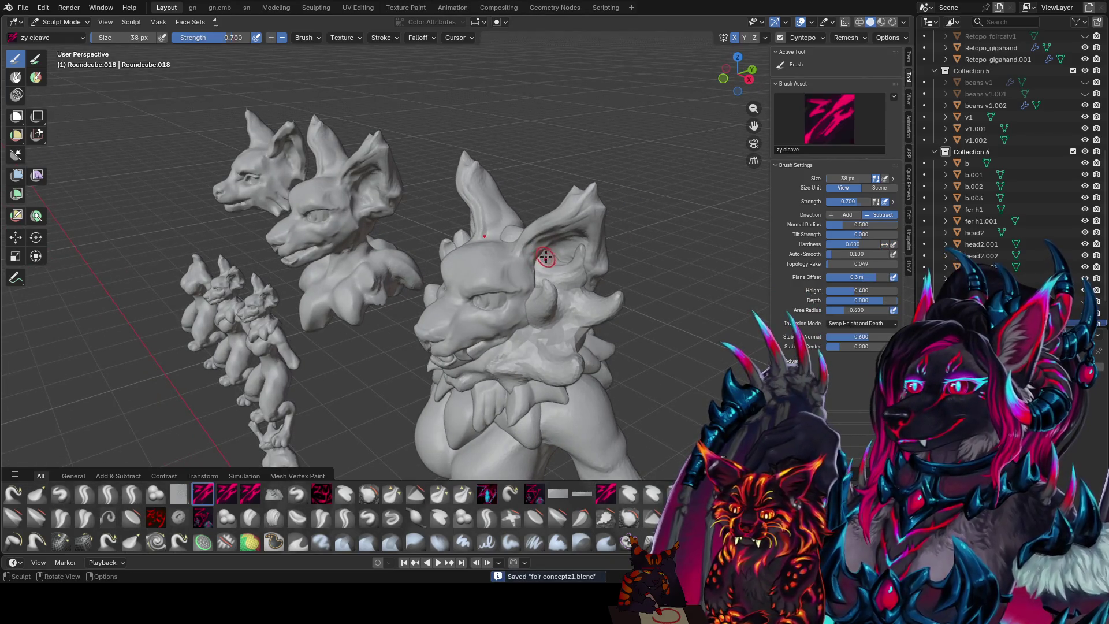
mouse_move(547, 254)
middle_down()
mouse_move(589, 227)
mouse_move(498, 259)
mouse_move(547, 241)
mouse_move(530, 234)
mouse_move(552, 238)
mouse_move(536, 242)
middle_up()
scroll(589, 227, up, 2)
key(g)
click(486, 494)
key(bracketleft)
key(bracketleft)
key(bracketleft)
key(bracketright)
key(bracketright)
key(bracketright)
key(bracketright)
key(bracketright)
key(bracketright)
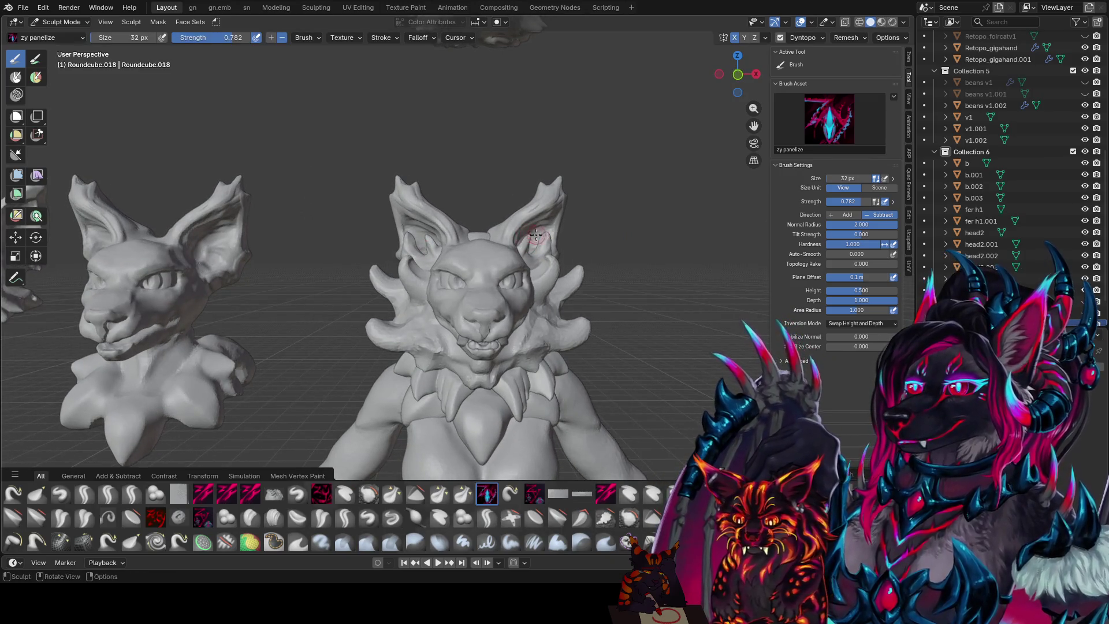
- Save the file and panel-detail the heads with the brush enlarged to 44 px
middle_drag(574, 263, 550, 278)
key(ctrl+s)
middle_drag(544, 317, 593, 265)
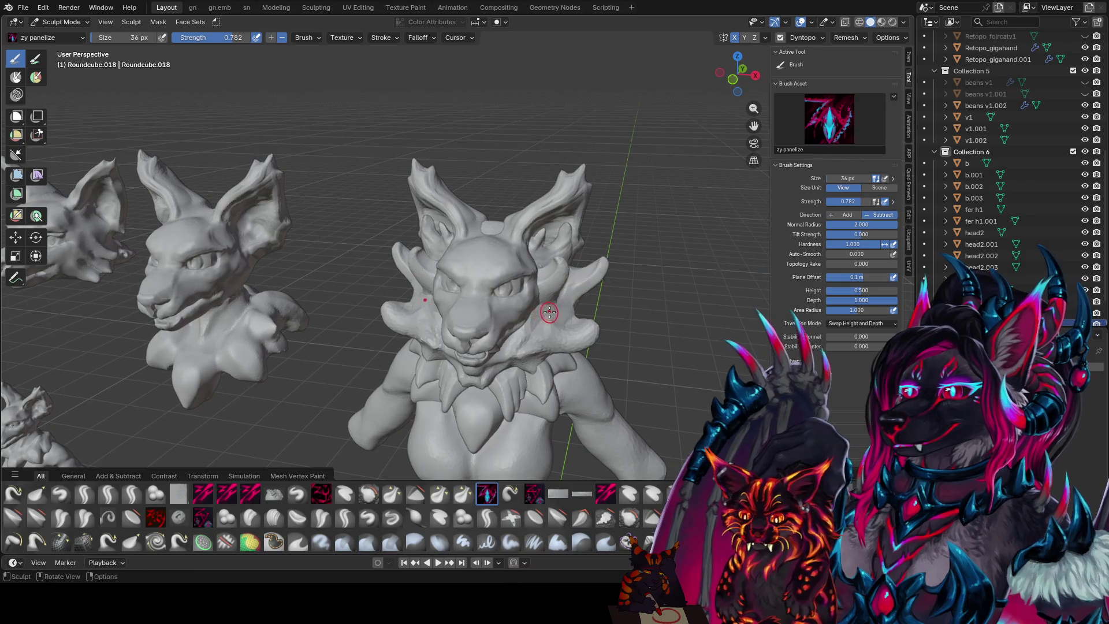
middle_drag(515, 349, 522, 315)
key(bracketright)
key(bracketright)
mouse_move(593, 325)
middle_down()
mouse_move(565, 292)
mouse_move(582, 319)
mouse_move(580, 301)
mouse_move(367, 302)
mouse_move(612, 319)
mouse_move(568, 340)
mouse_move(559, 324)
mouse_move(530, 352)
mouse_move(518, 329)
middle_up()
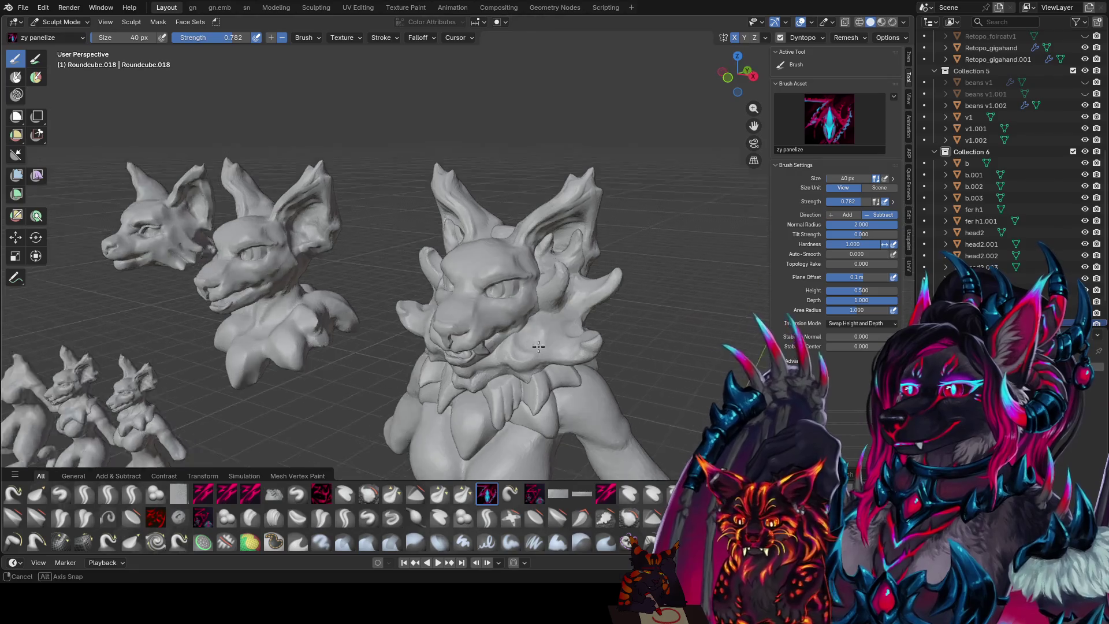
middle_drag(537, 313, 544, 312)
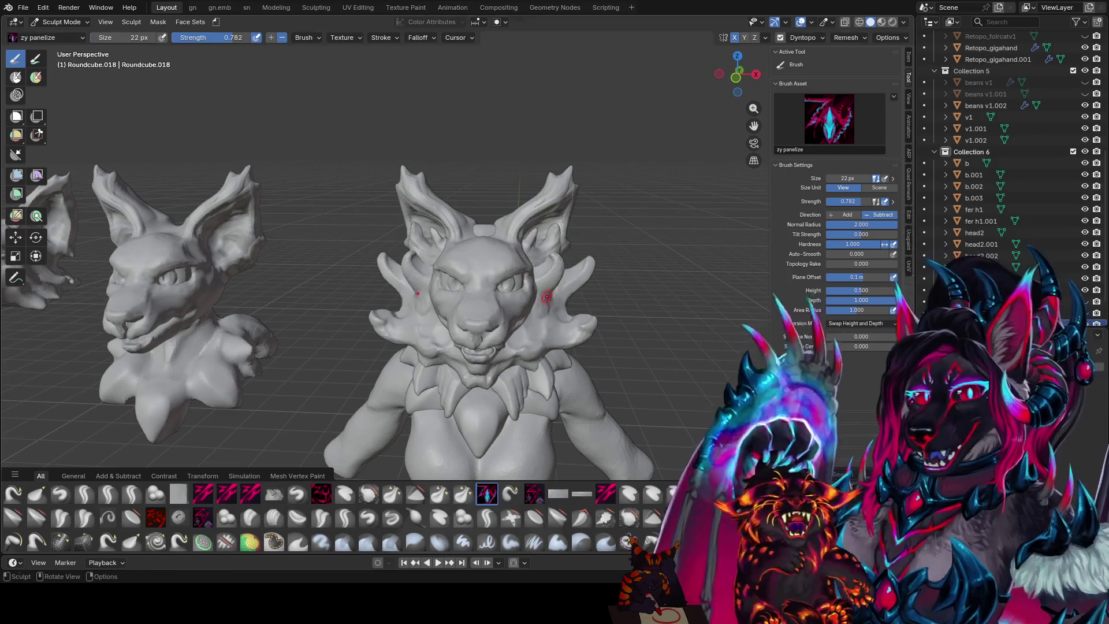
mouse_move(538, 308)
middle_down()
mouse_move(392, 320)
mouse_move(398, 310)
middle_up()
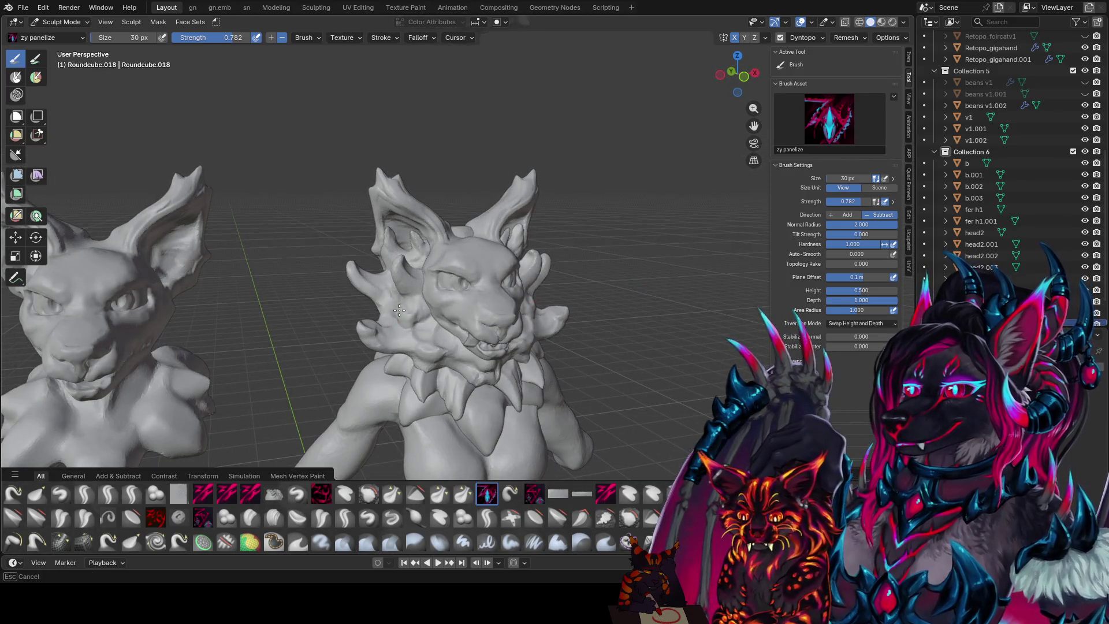
mouse_move(392, 304)
middle_down()
mouse_move(537, 312)
mouse_move(545, 323)
middle_up()
- Drop the brush to 22 px, switch to the Grab brush and enlarge it to 50 px
click(552, 300)
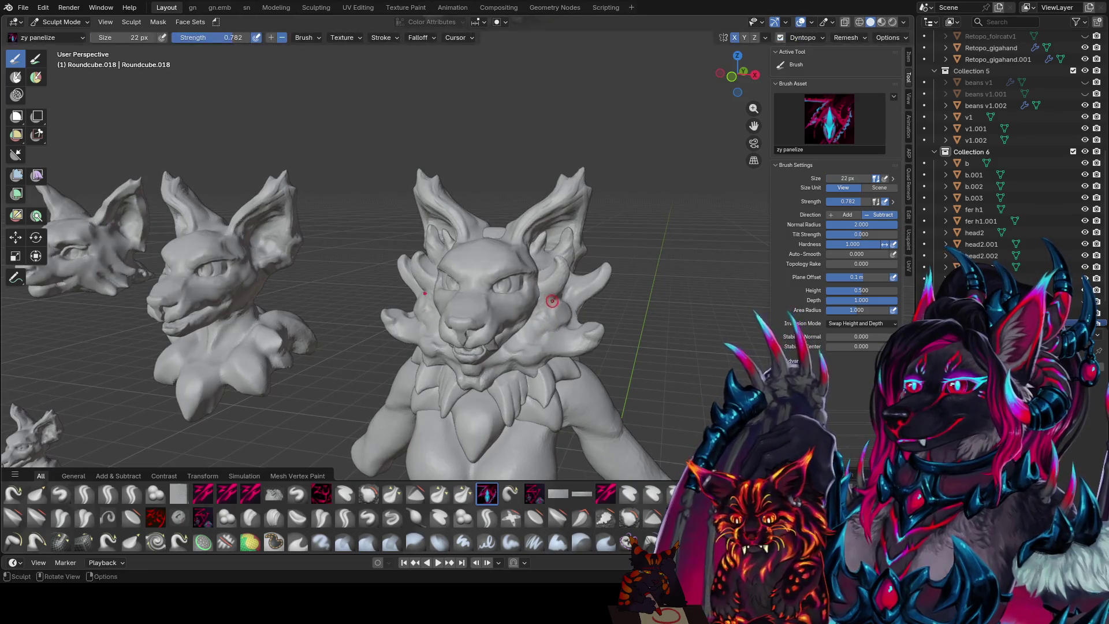
mouse_move(560, 301)
middle_down()
mouse_move(546, 304)
mouse_move(553, 282)
middle_up()
key(g)
key(f)
click(575, 304)
- Save the file and inspect the pulled ruff from an orthographic view and from behind
mouse_move(569, 302)
middle_down()
mouse_move(515, 317)
mouse_move(553, 309)
middle_up()
key(ctrl+s)
scroll(479, 254, down, 3)
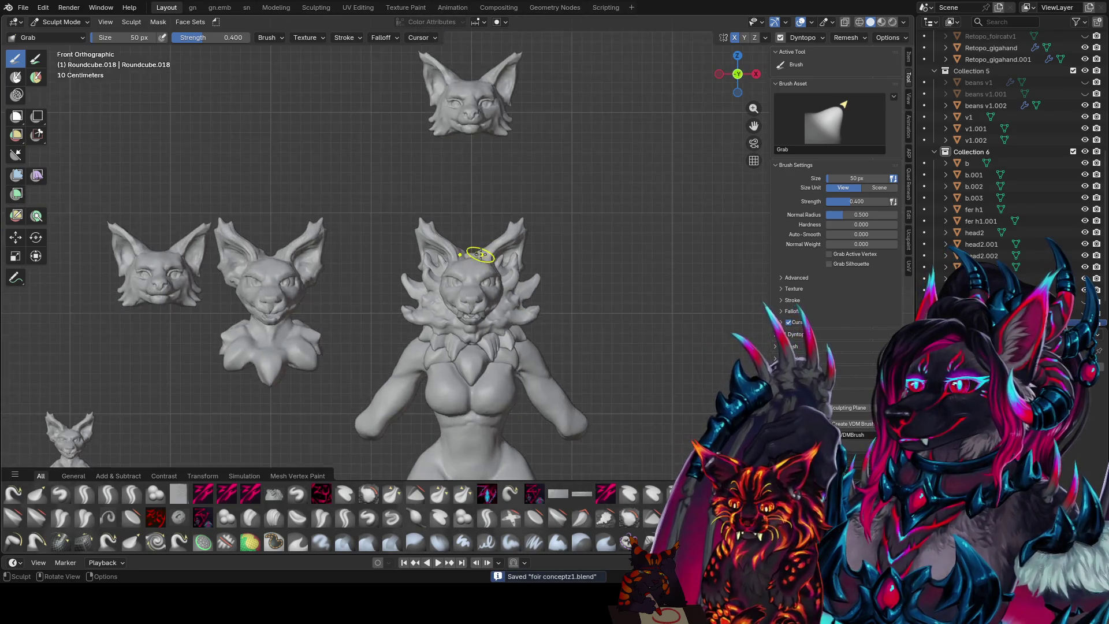
key(KP_3)
middle_drag(480, 254, 481, 254)
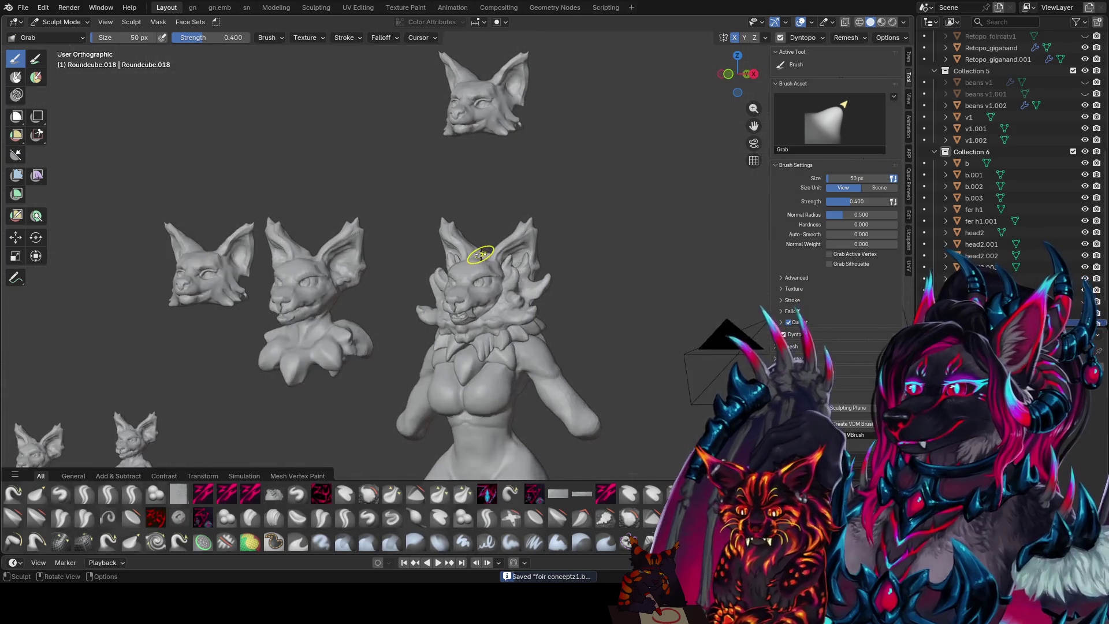
mouse_move(653, 267)
middle_down()
mouse_move(240, 228)
mouse_move(469, 268)
middle_up()
key(ctrl+s)
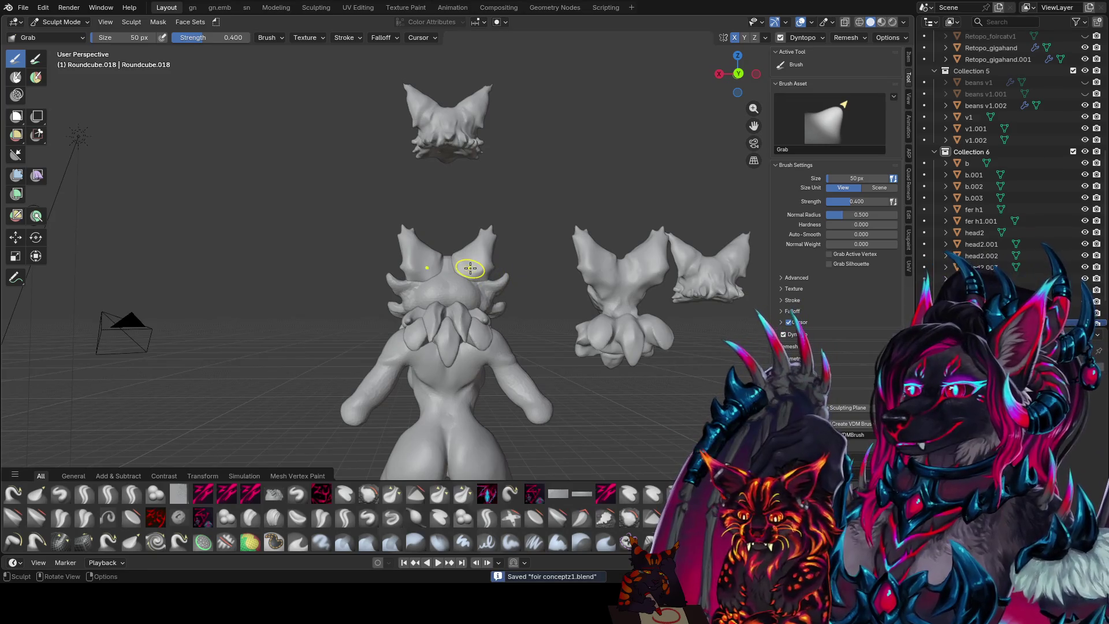
middle_drag(416, 147, 468, 260)
key(q)
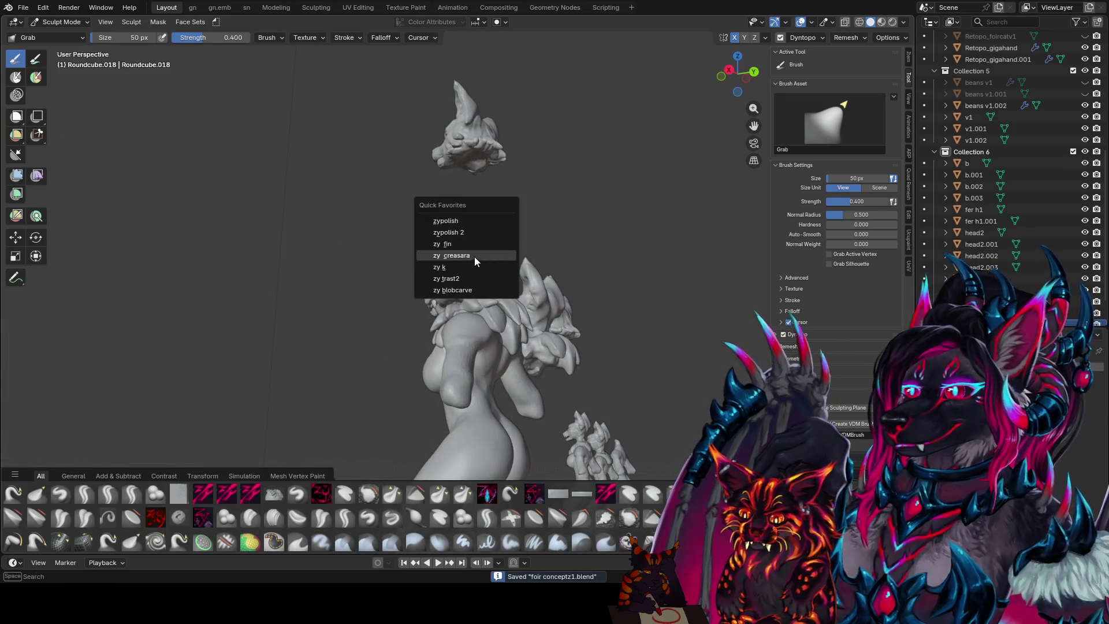
- Sculpt the head spikes with the zy k brush from favourites, tweaking its radius
click(464, 268)
mouse_move(512, 240)
middle_down()
mouse_move(433, 244)
mouse_move(548, 234)
middle_up()
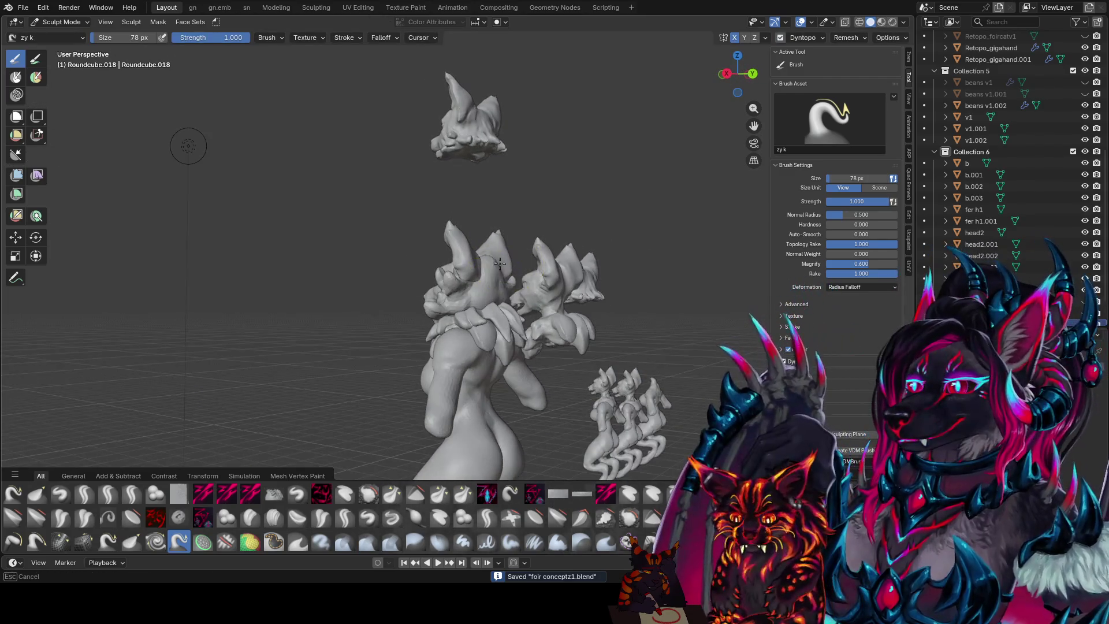
mouse_move(547, 235)
middle_down()
mouse_move(385, 57)
mouse_move(419, 214)
mouse_move(392, 302)
mouse_move(416, 208)
mouse_move(465, 236)
middle_up()
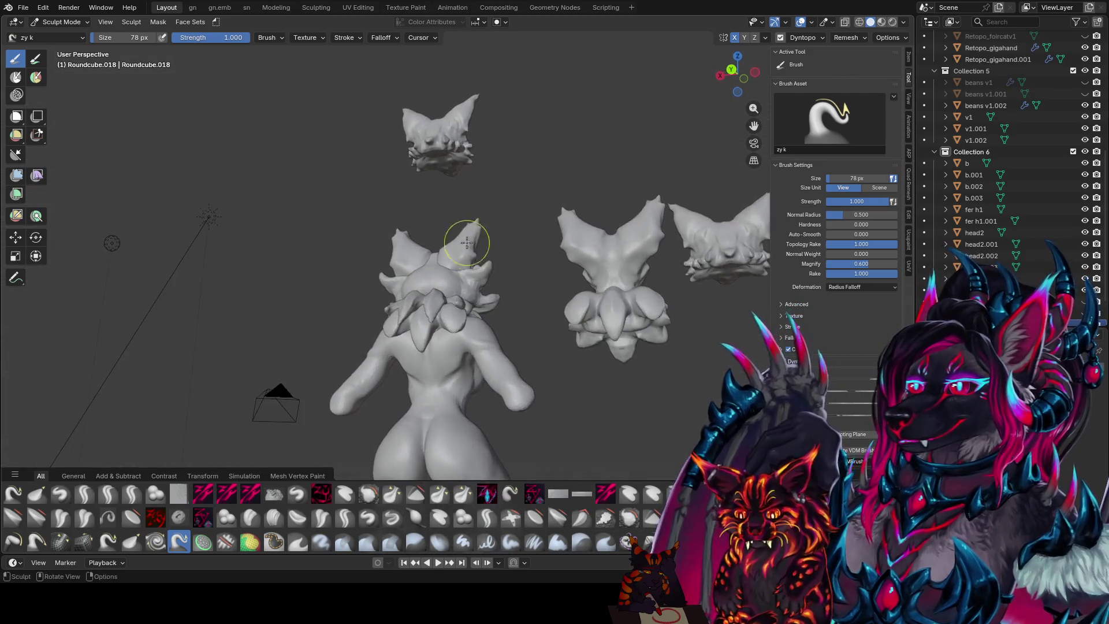
scroll(492, 324, up, 5)
mouse_move(491, 325)
middle_down()
mouse_move(596, 127)
mouse_move(556, 149)
mouse_move(641, 207)
mouse_move(647, 186)
mouse_move(722, 173)
mouse_move(730, 111)
mouse_move(611, 171)
mouse_move(533, 169)
mouse_move(642, 156)
middle_up()
key(bracketright)
key(bracketright)
key(bracketright)
key(bracketleft)
key(bracketleft)
key(bracketleft)
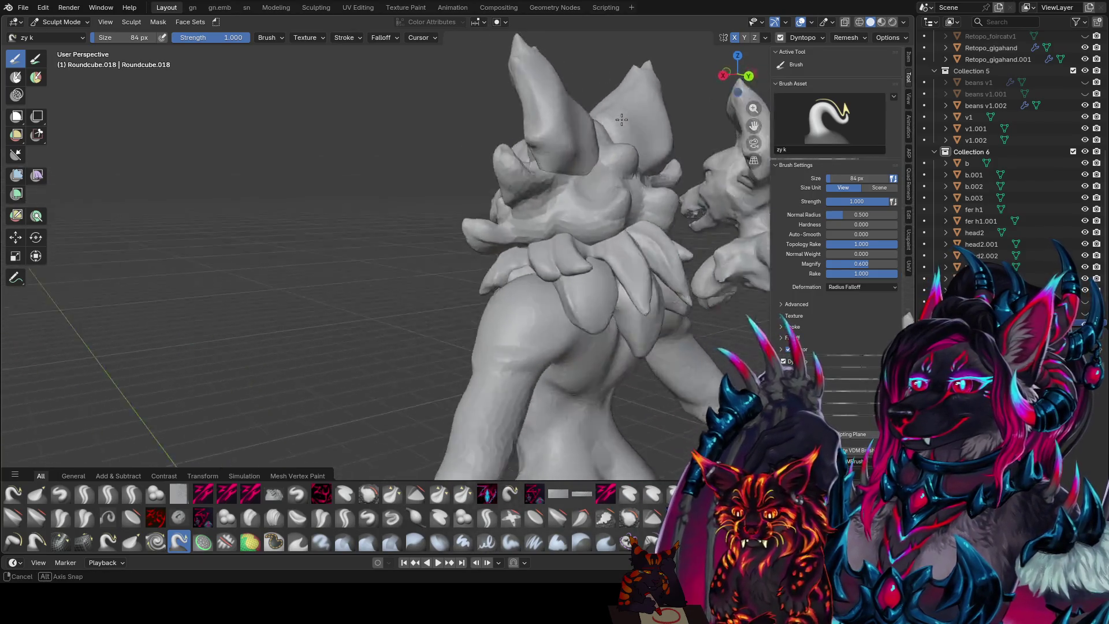
- Check the sculpt in Material Preview, return to solid shading, save, and switch to zy cleave
key(z)
click(641, 167)
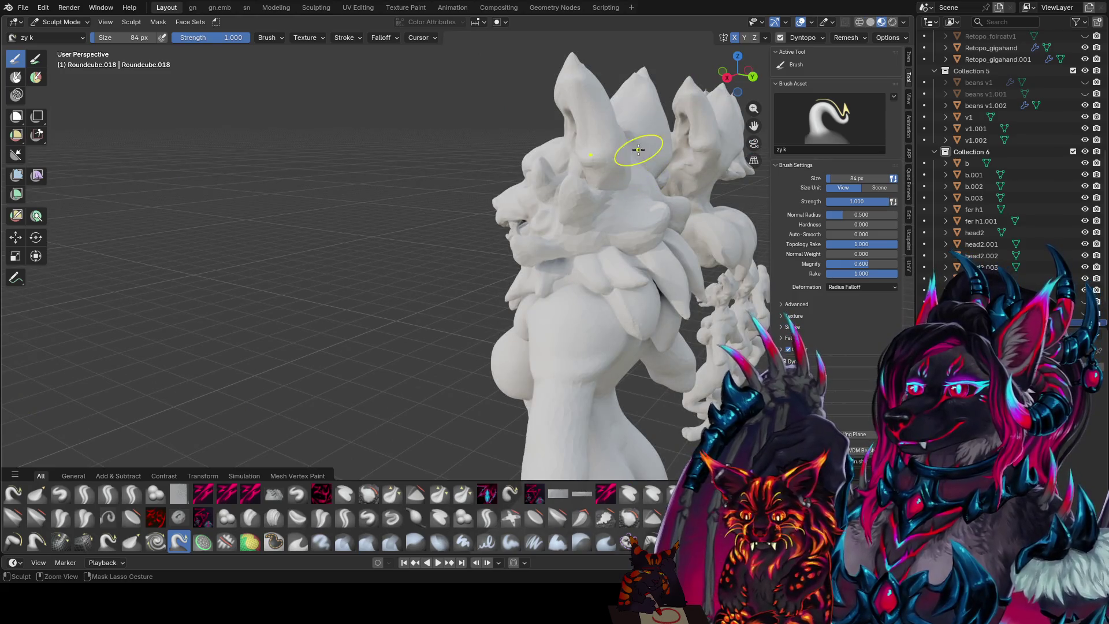
key(ctrl+s)
key(z)
click(670, 151)
mouse_move(671, 151)
middle_down()
mouse_move(679, 163)
mouse_move(632, 165)
middle_up()
mouse_move(635, 124)
middle_down()
mouse_move(453, 140)
mouse_move(645, 156)
mouse_move(517, 223)
mouse_move(520, 384)
mouse_move(537, 341)
mouse_move(646, 259)
middle_up()
key(c)
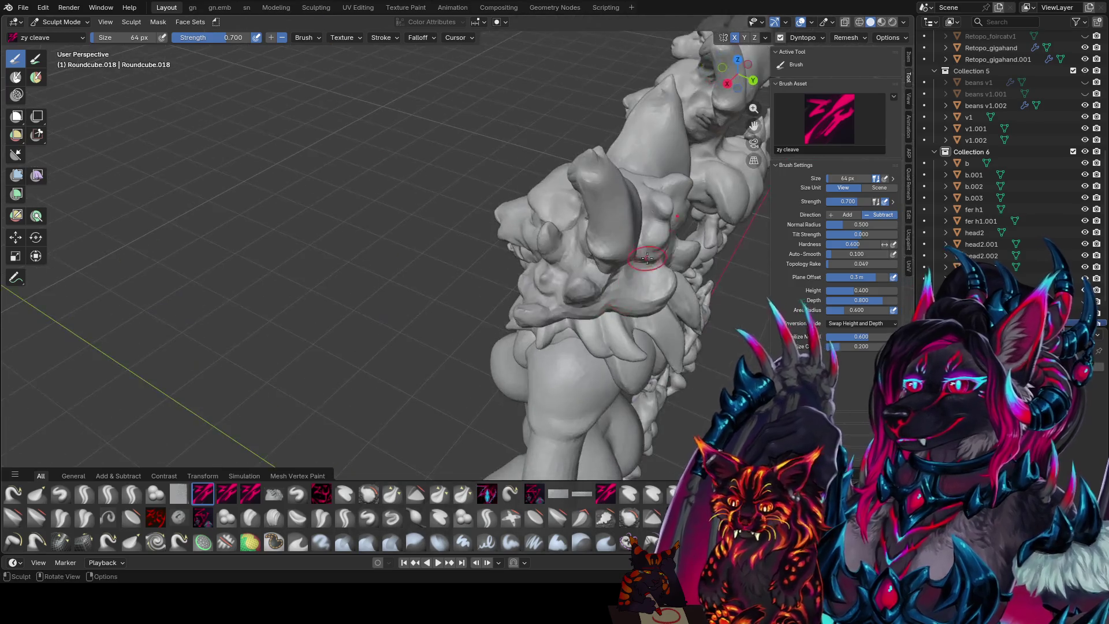
- Cleave into the head, then panelize the ruff with the brush at 42 px
middle_drag(658, 202, 618, 254)
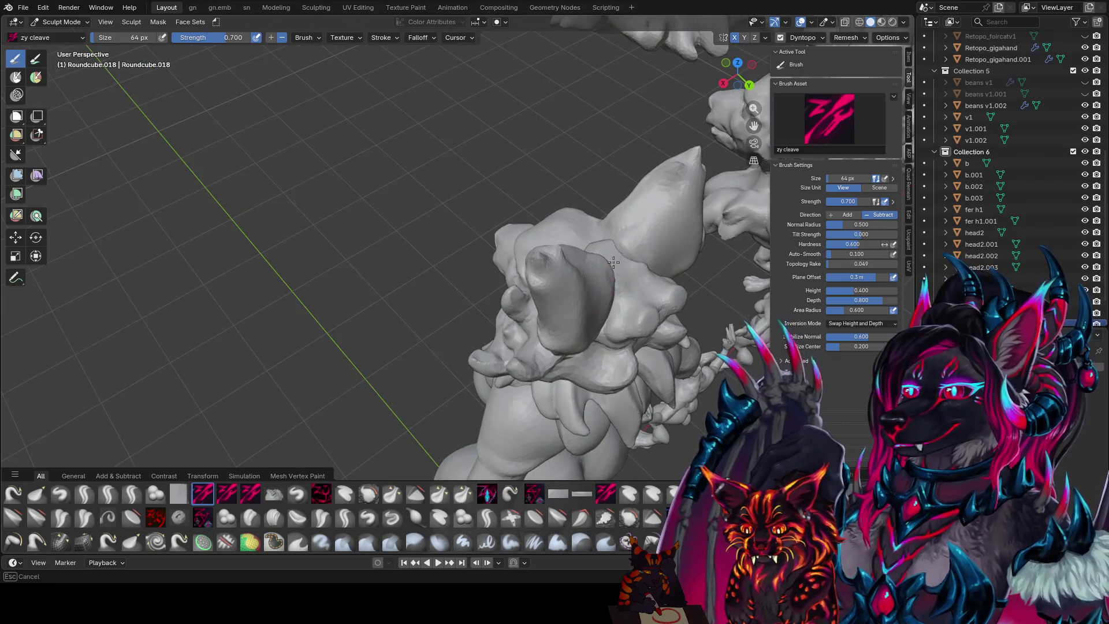
middle_drag(638, 308, 554, 248)
ctrl+shift+drag(518, 247, 498, 251)
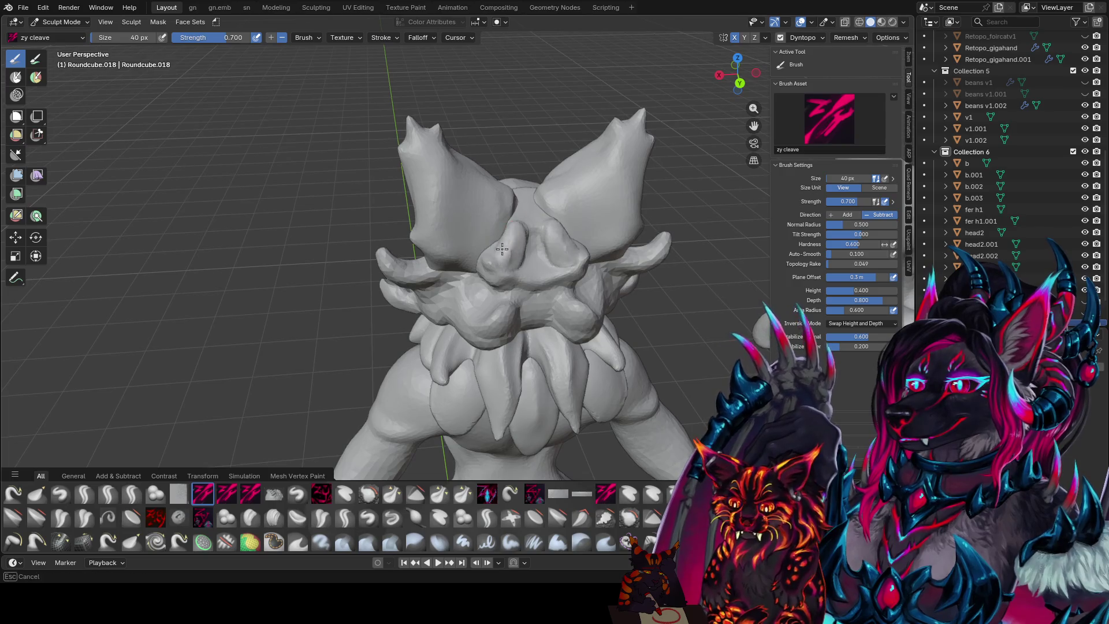
mouse_move(525, 240)
middle_down()
mouse_move(579, 215)
mouse_move(533, 325)
mouse_move(620, 299)
middle_up()
key(f)
click(647, 221)
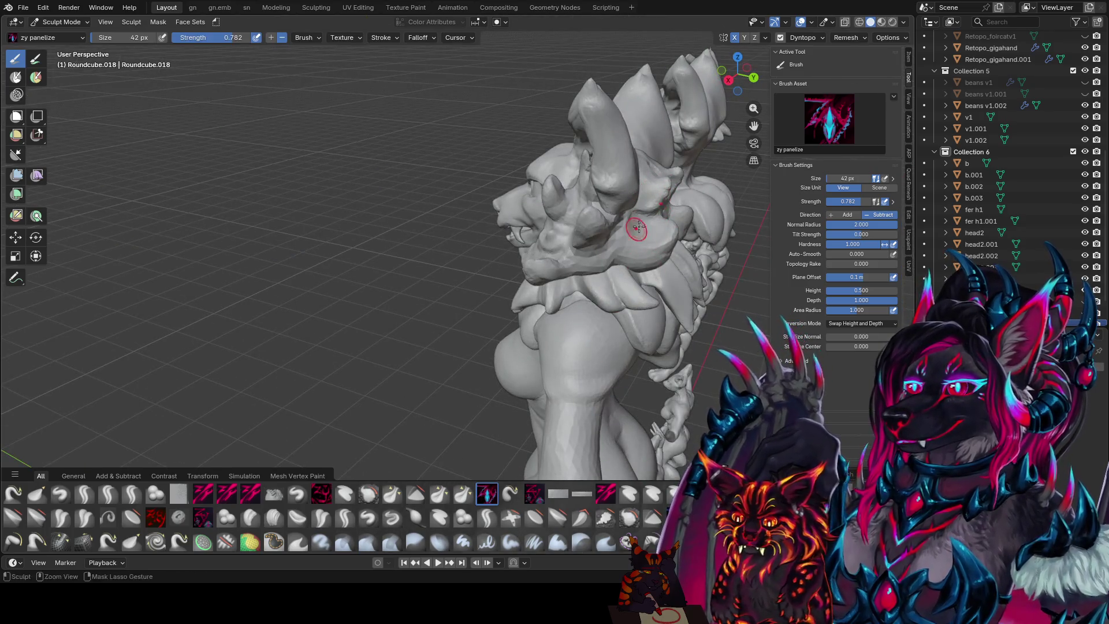
- Inspect the panel-cut detail from several angles and save the file
middle_drag(644, 224, 670, 189)
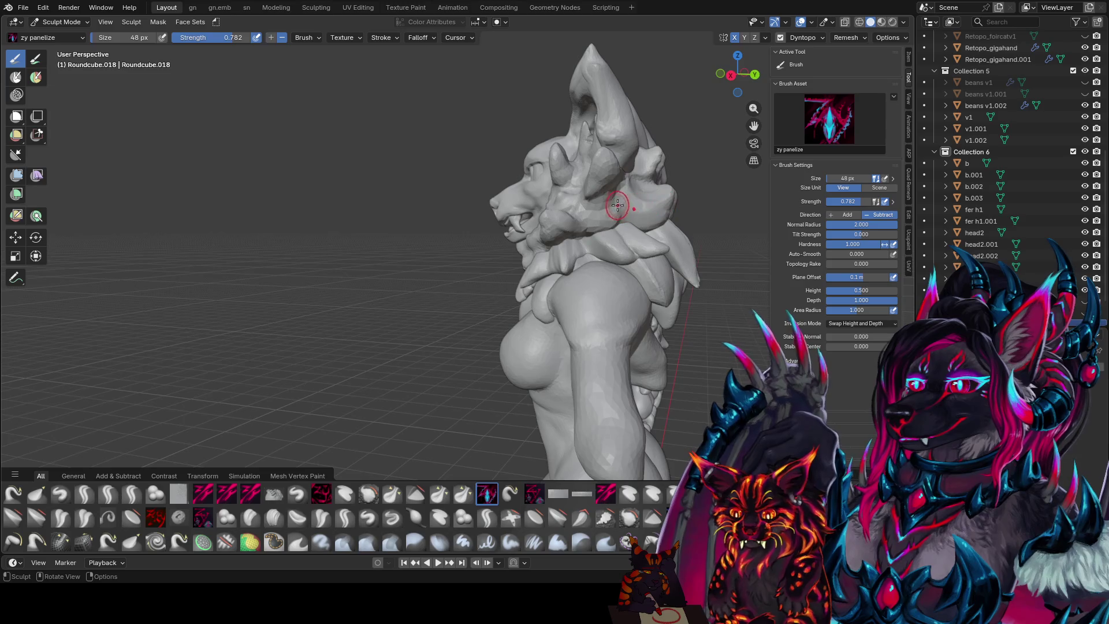
mouse_move(601, 163)
middle_down()
mouse_move(665, 182)
mouse_move(609, 206)
mouse_move(509, 197)
middle_up()
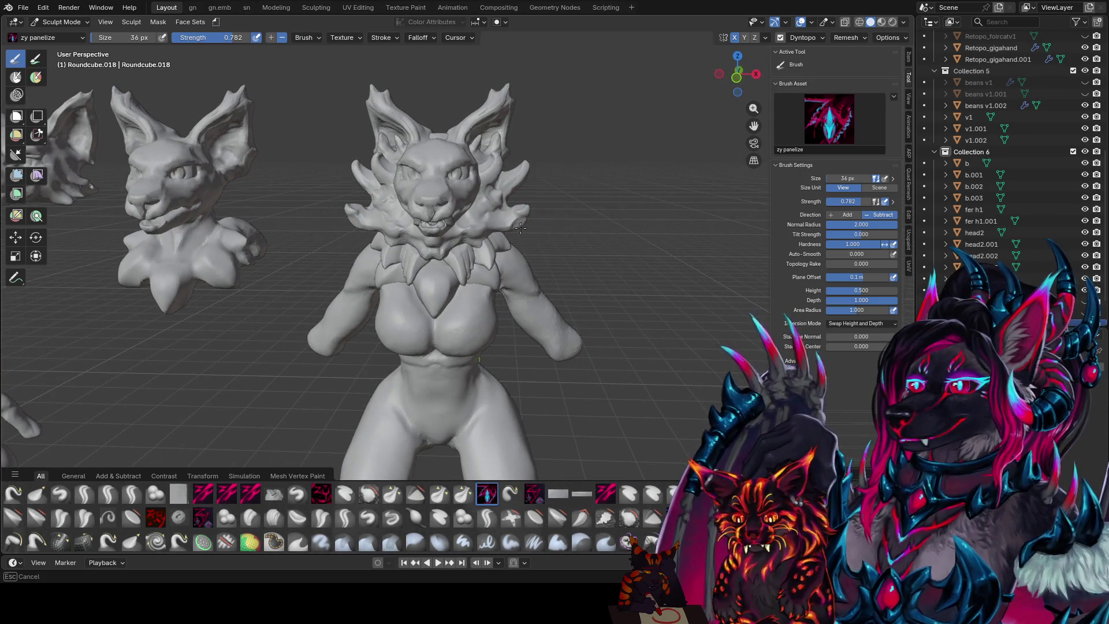
middle_drag(522, 230, 502, 238)
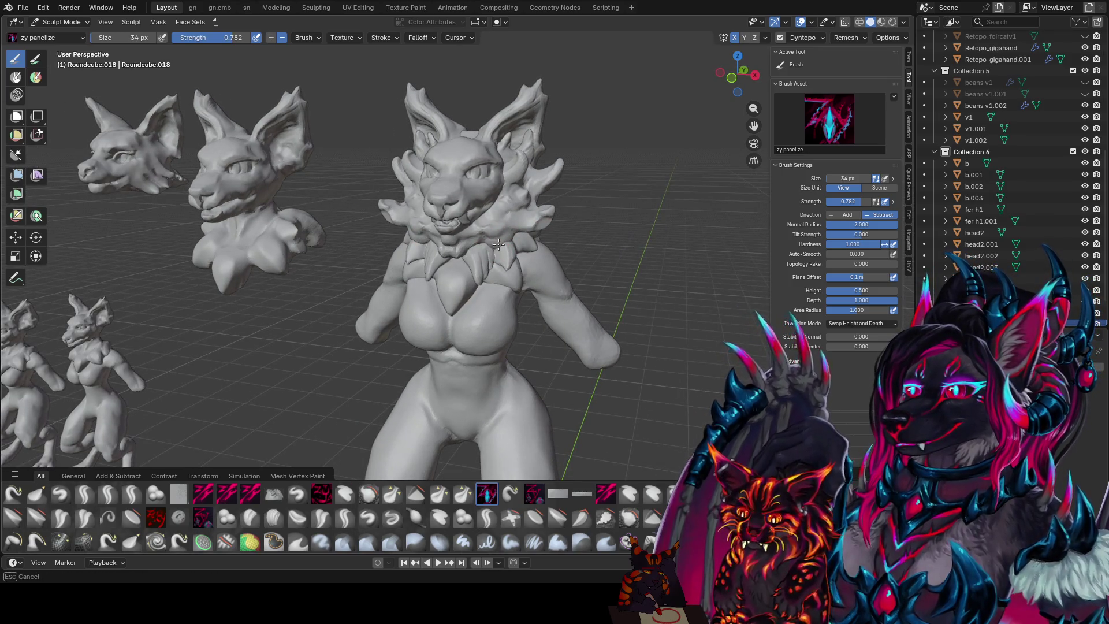
middle_drag(490, 249, 505, 185)
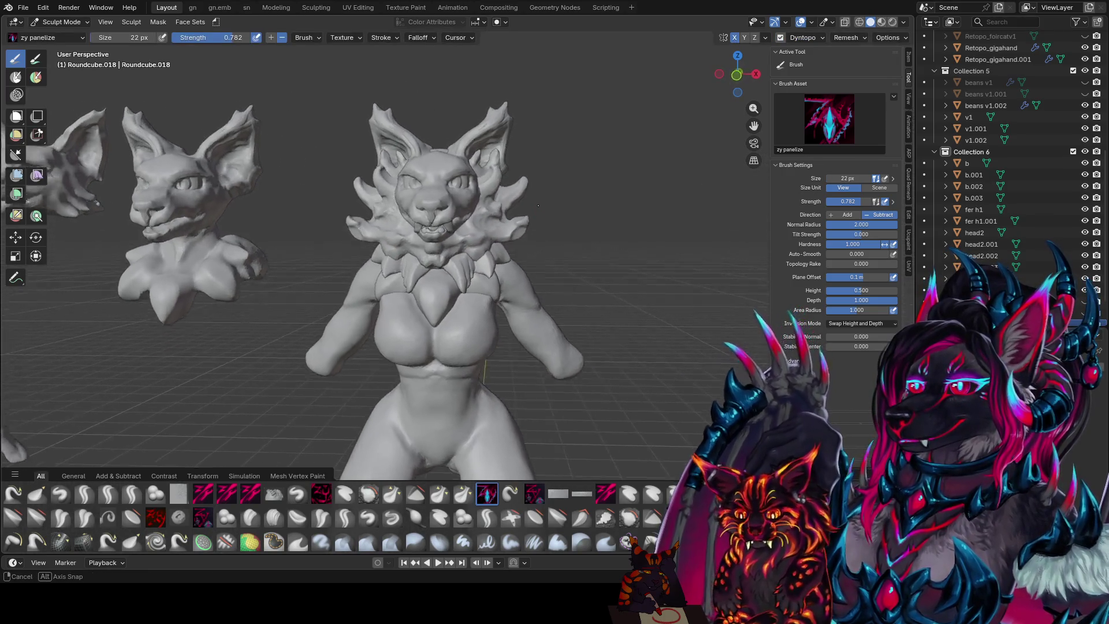
middle_drag(584, 182, 685, 174)
key(ctrl+s)
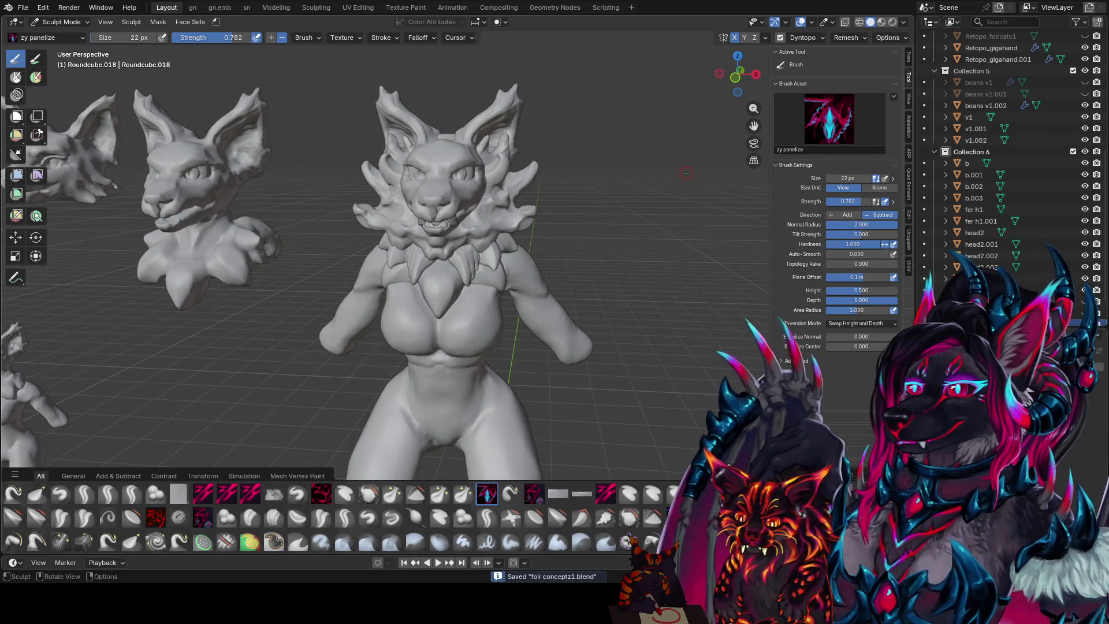
scroll(685, 174, down, 4)
middle_drag(607, 208, 486, 251)
scroll(558, 255, up, 4)
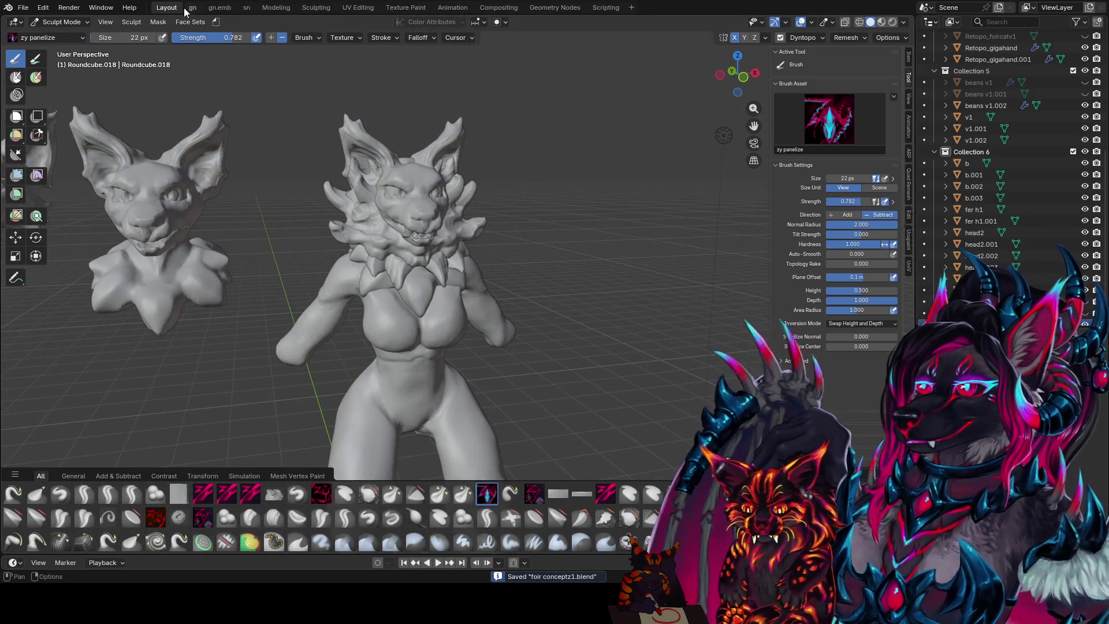
scroll(1005, 173, down, 2)
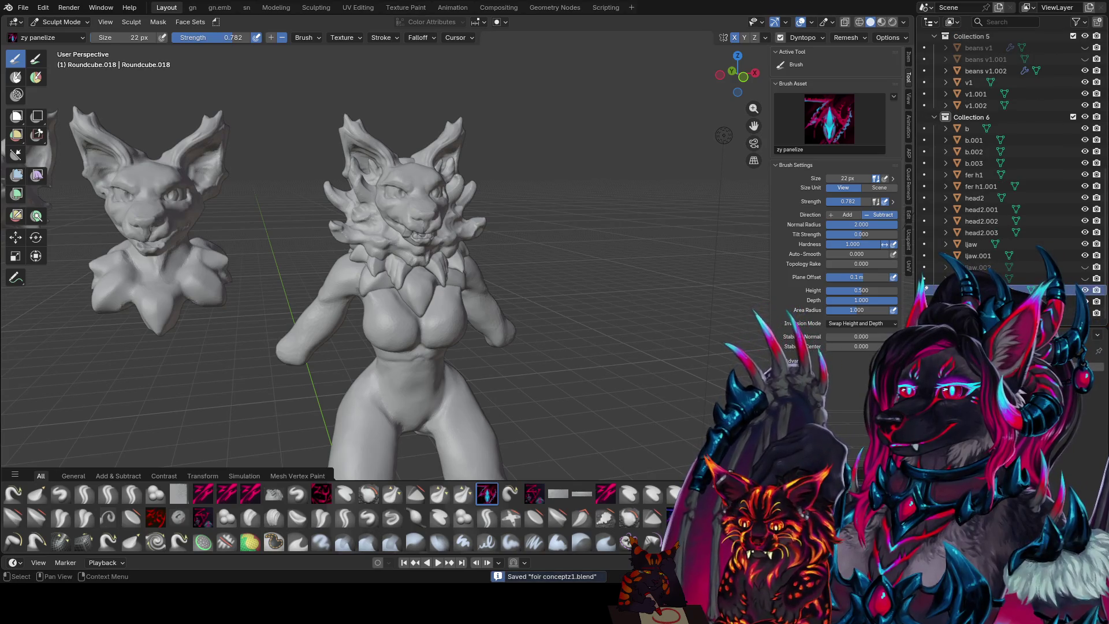
- Rename the sculpt object to fireyfloof and move to the shader-editing workspace
key(F2)
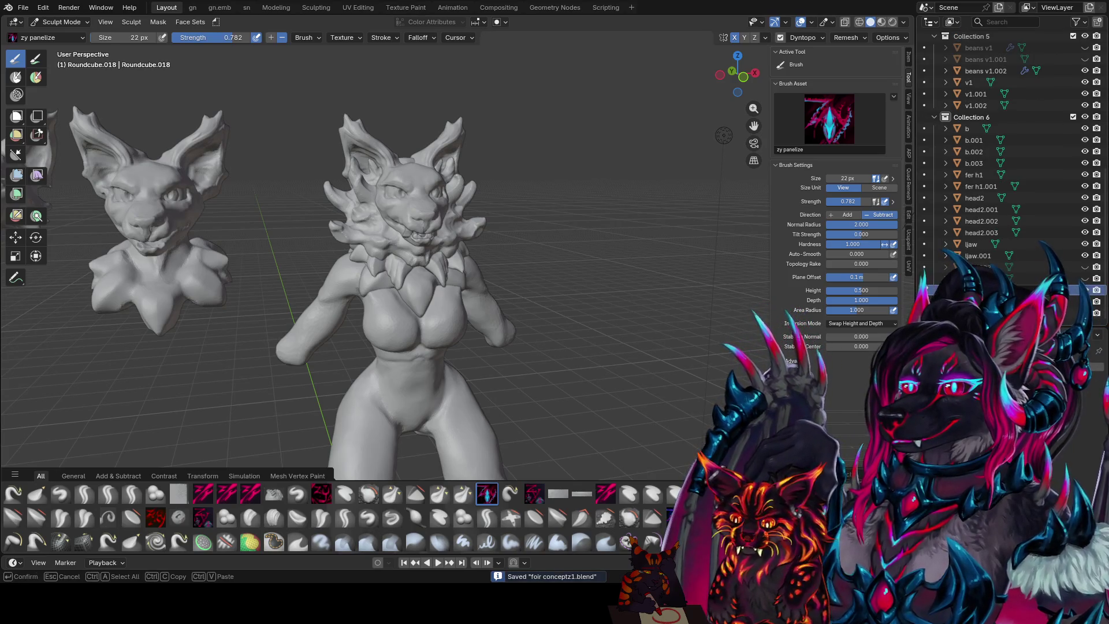
key(Return)
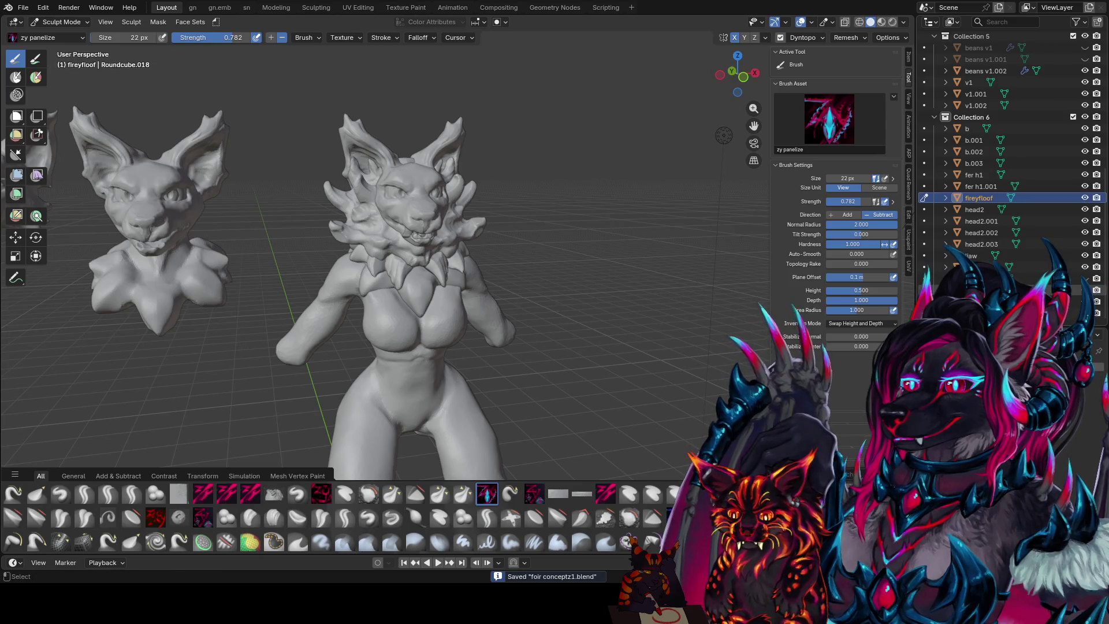
middle_drag(723, 135, 211, 2)
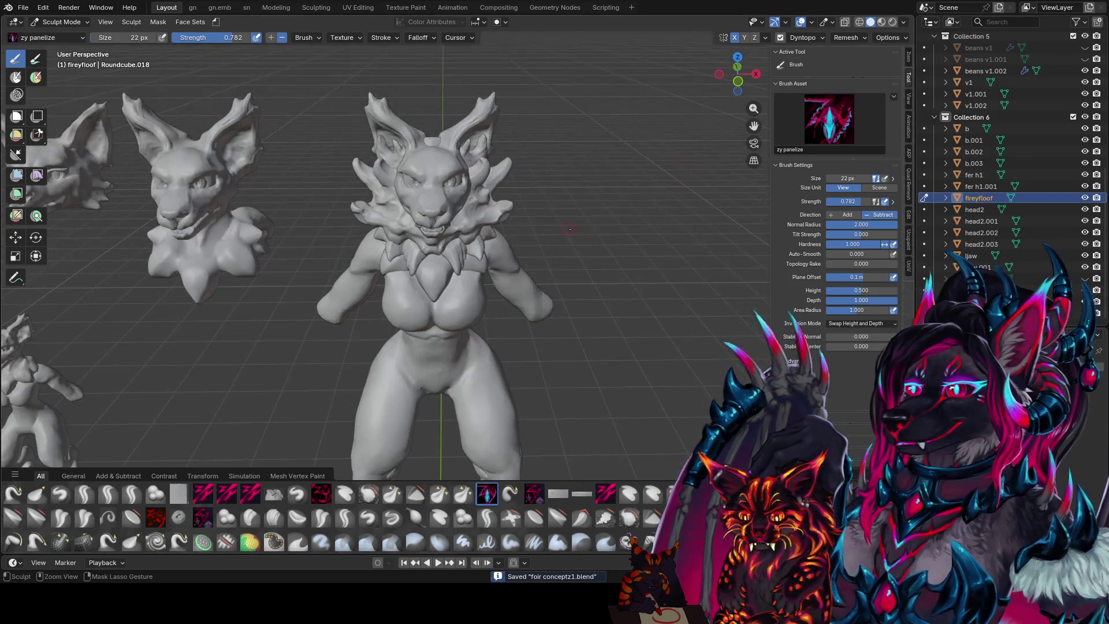
click(246, 7)
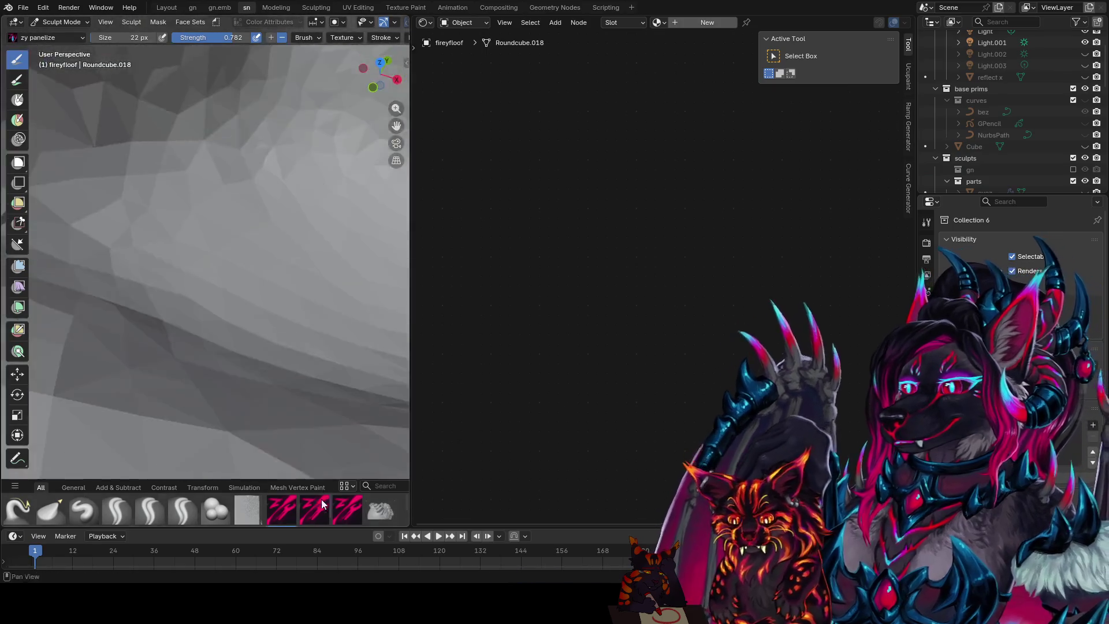
- Save, then preview with a dark studio HDRI rotated 180 degrees using scene lights
mouse_move(226, 286)
middle_down()
mouse_move(263, 293)
mouse_move(172, 224)
mouse_move(290, 260)
middle_up()
key(ctrl+s)
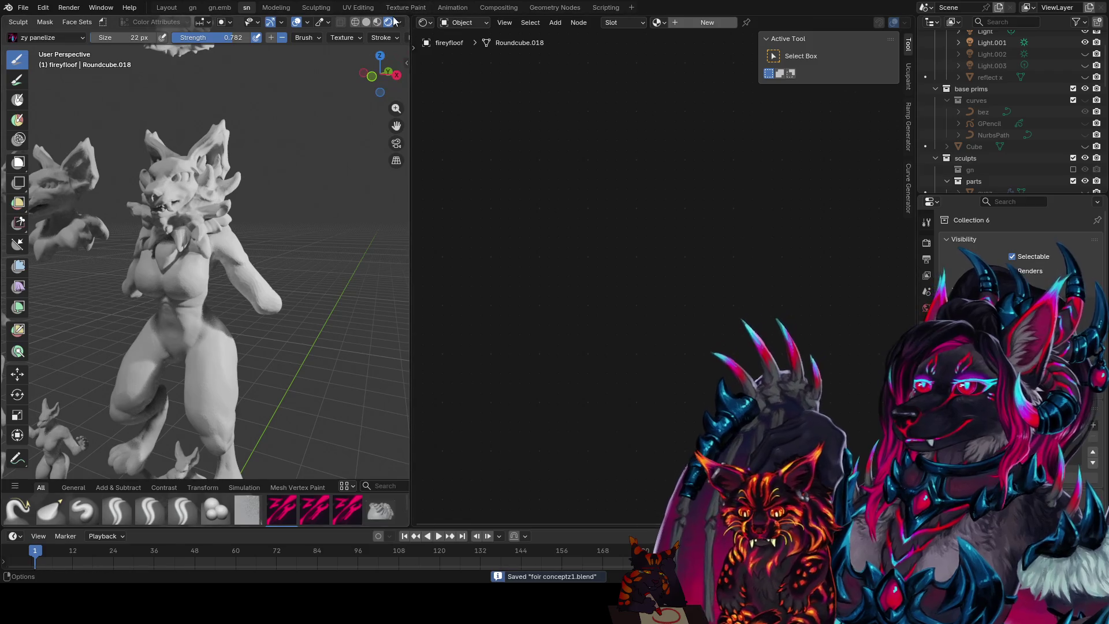
click(378, 22)
click(398, 22)
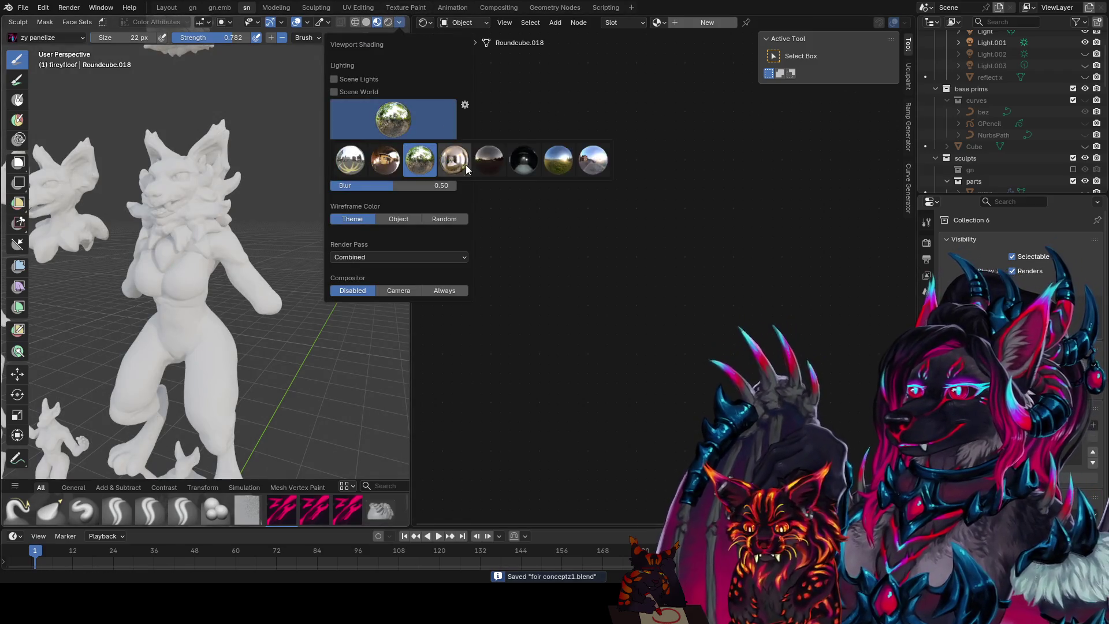
click(499, 166)
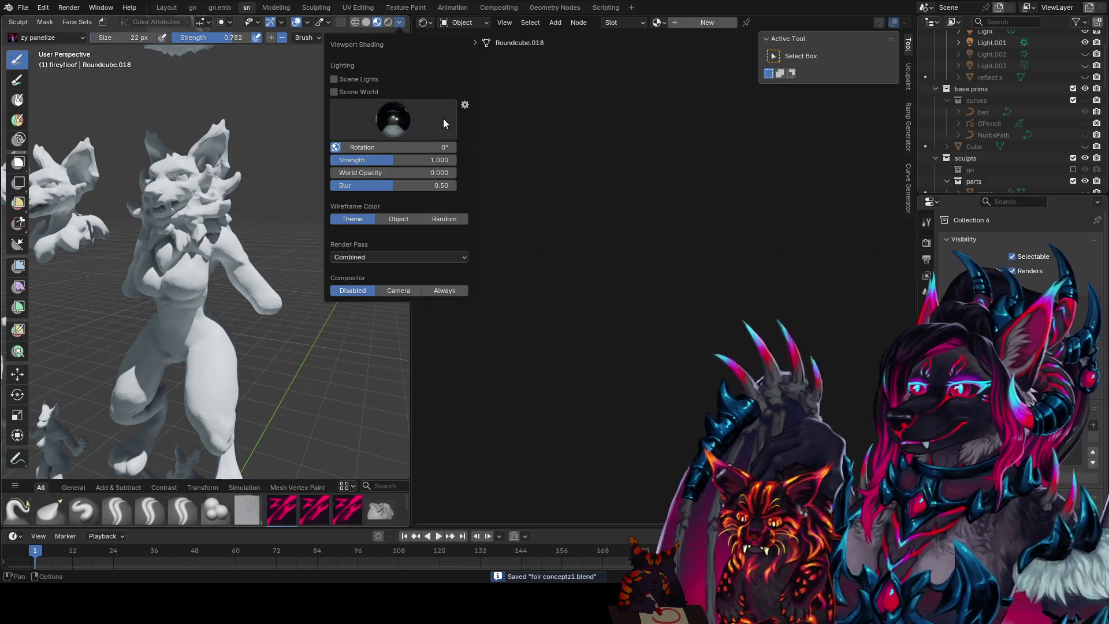
click(366, 78)
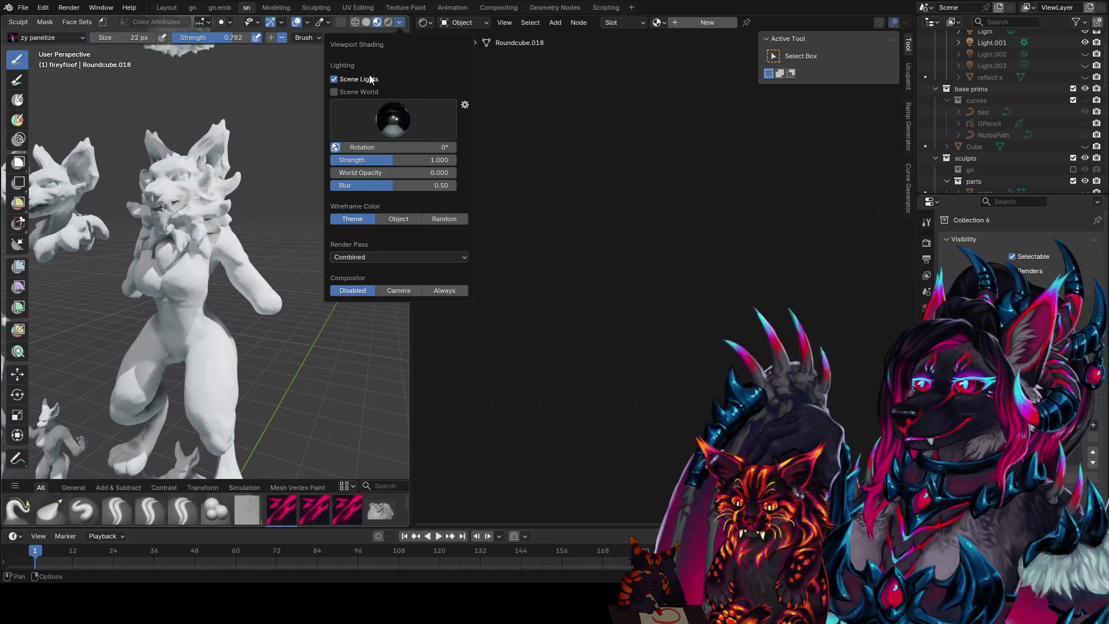
drag(394, 147, 450, 147)
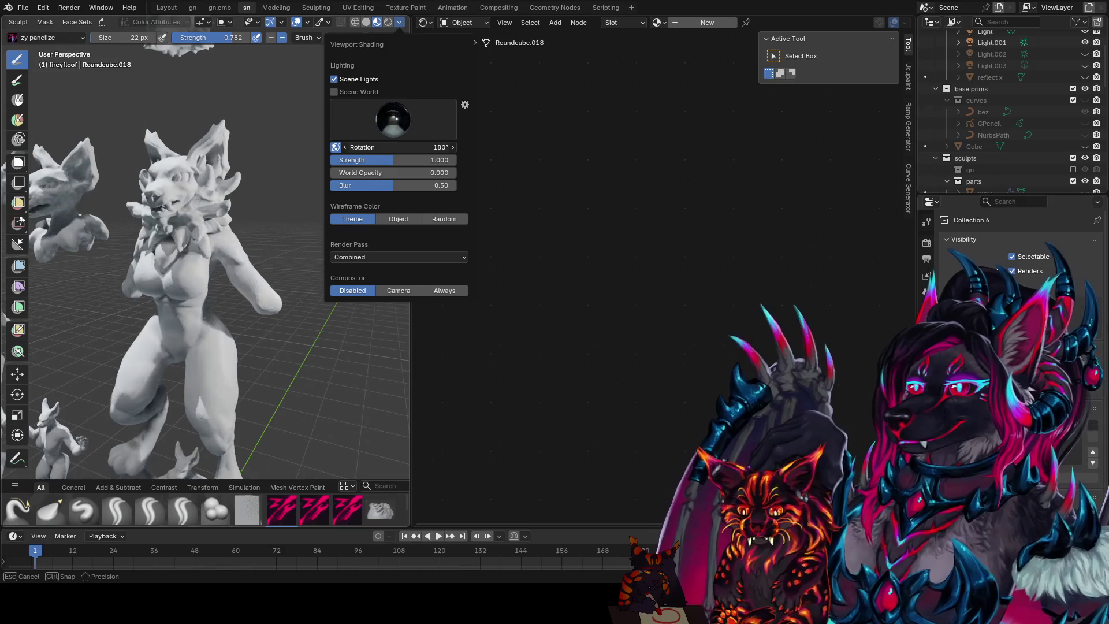
- Switch to rendered shading, save the file, and take fireyfloof out of sculpting into Object Mode
mouse_move(217, 208)
middle_down()
mouse_move(240, 195)
mouse_move(248, 208)
middle_up()
click(399, 23)
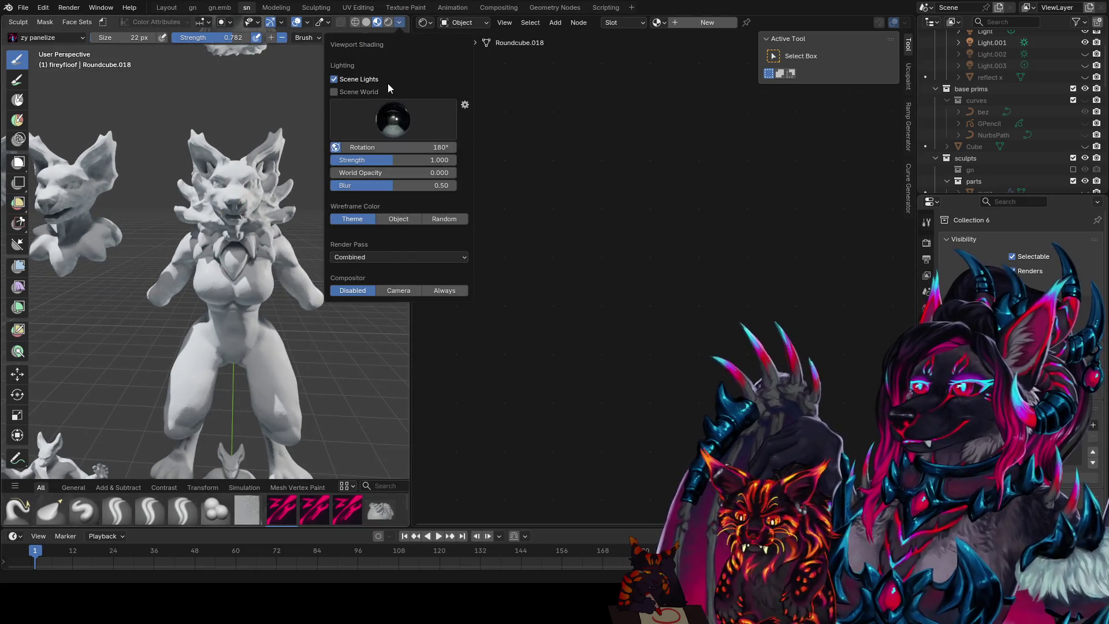
click(388, 22)
mouse_move(322, 210)
ctrl+middle_down()
mouse_move(296, 177)
mouse_move(310, 66)
ctrl+middle_up()
key(ctrl+s)
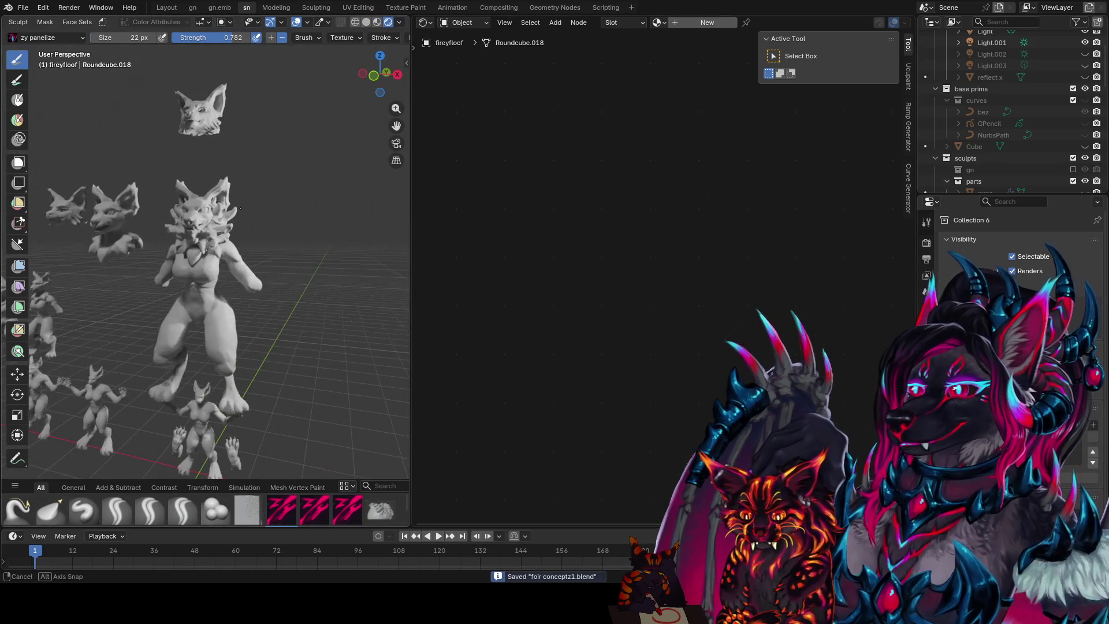
click(44, 39)
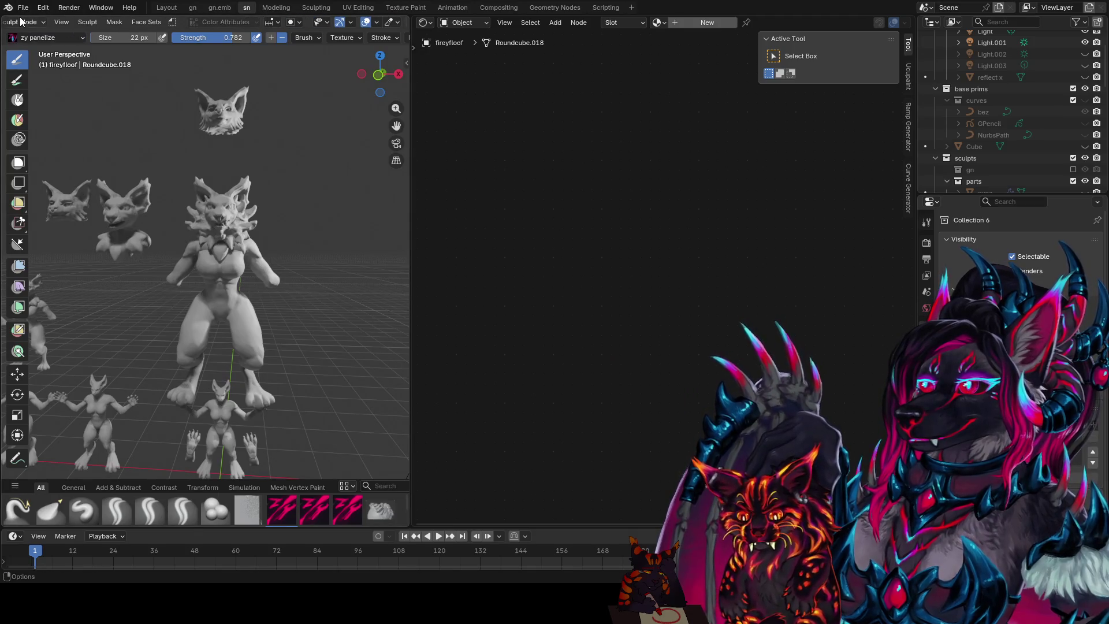
click(21, 22)
click(38, 39)
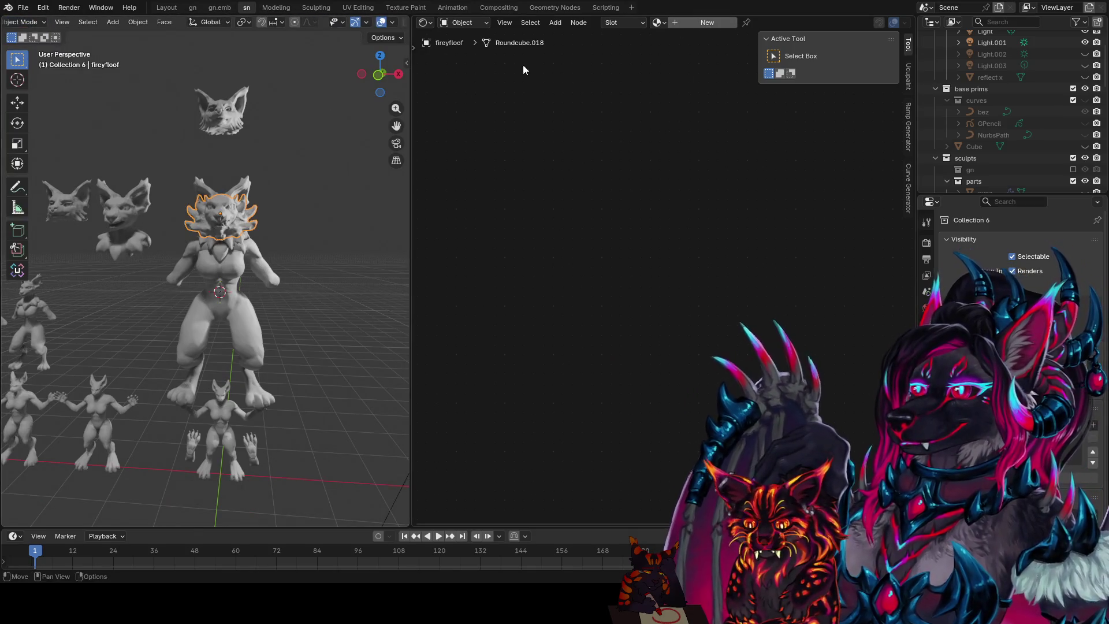
- Create a new material for fireyfloof with texture mapping nodes, removing the Image Texture
click(691, 29)
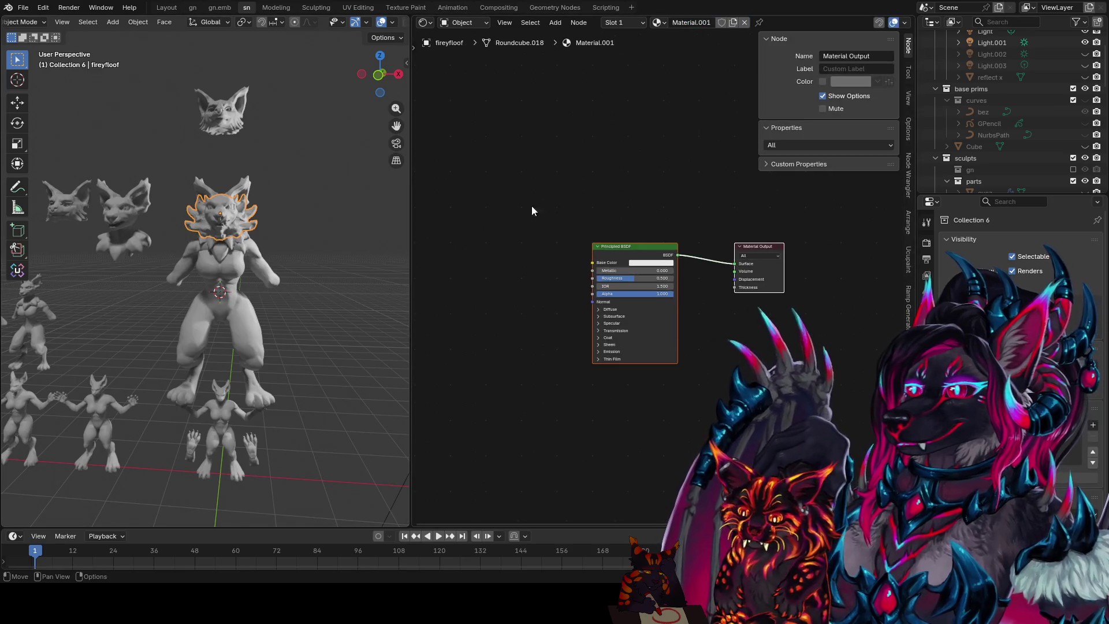
drag(637, 247, 616, 313)
middle_drag(589, 234, 555, 229)
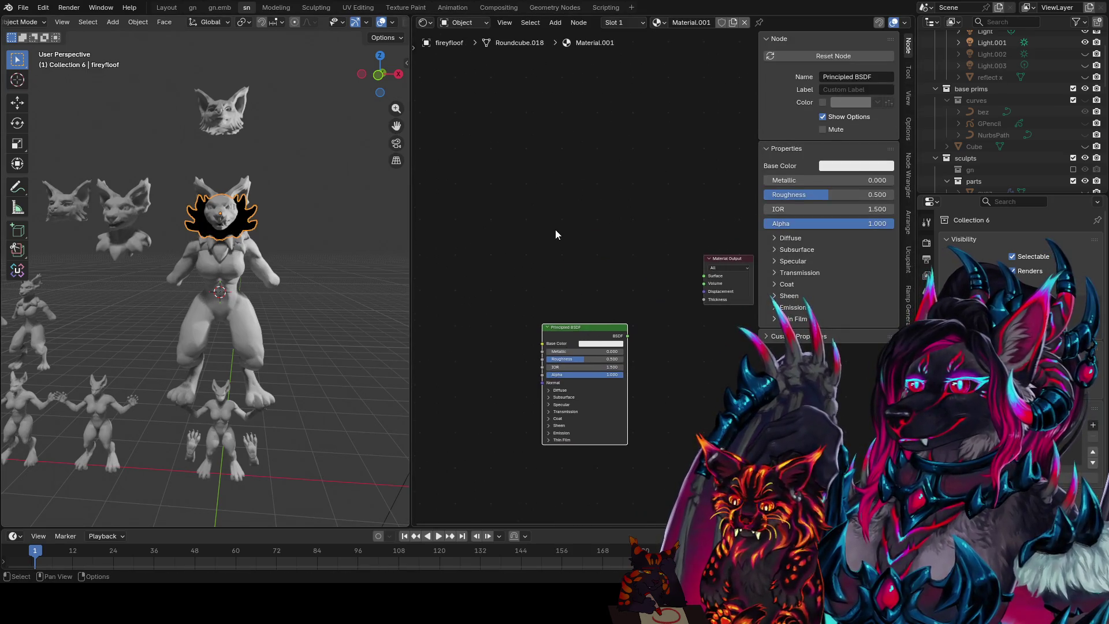
key(ctrl+t)
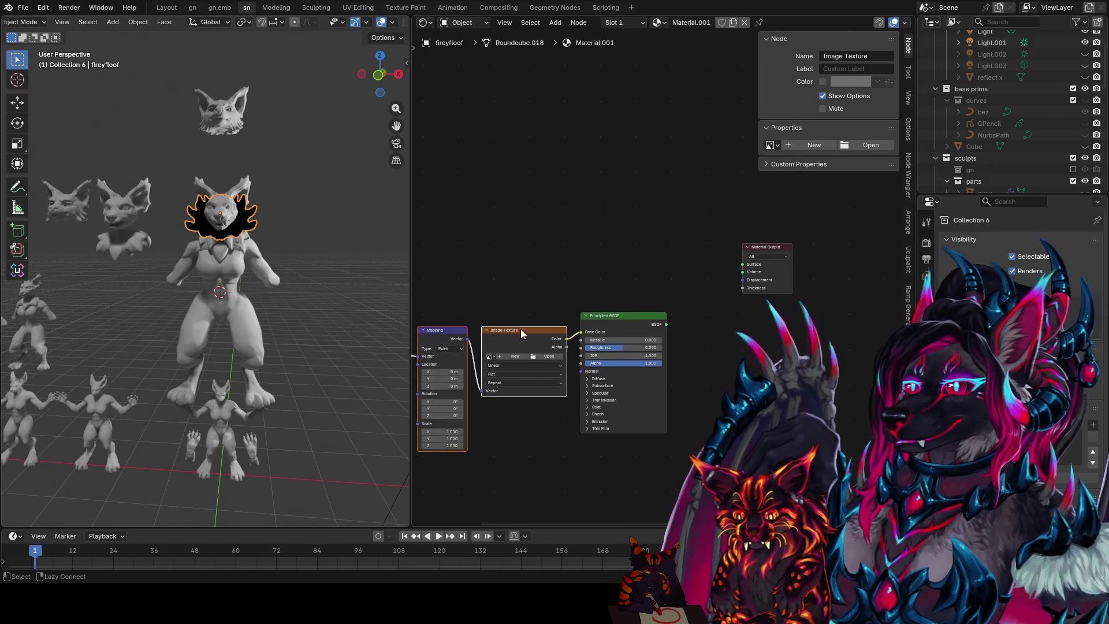
key(x)
- Add Geometry, Raycast and Layer Weight nodes to the shader tree
key(shift+a)
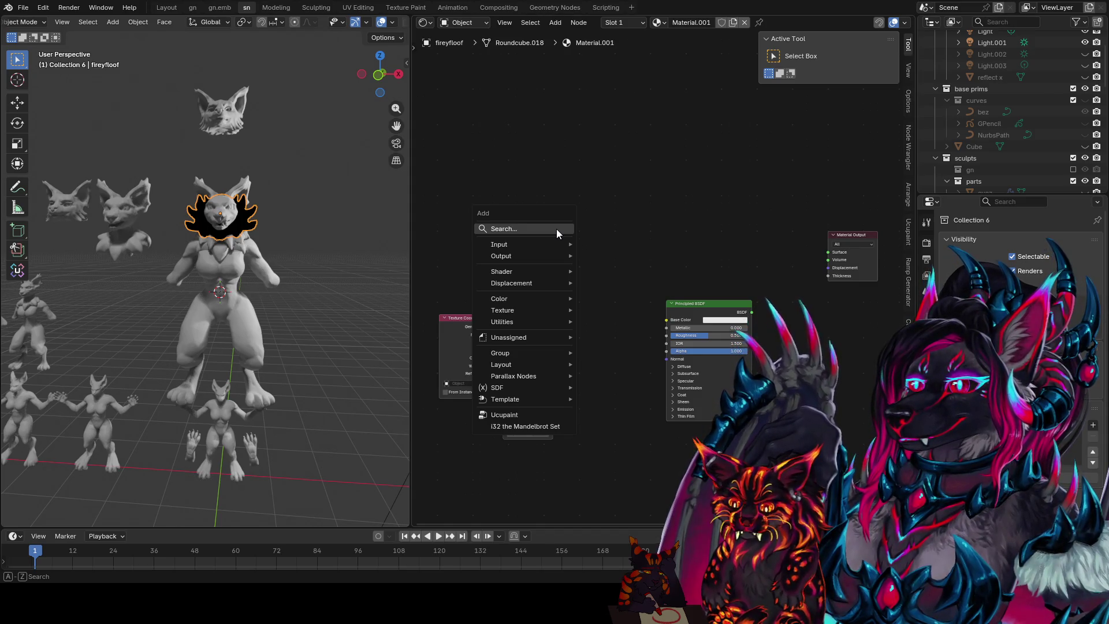
text(geom)
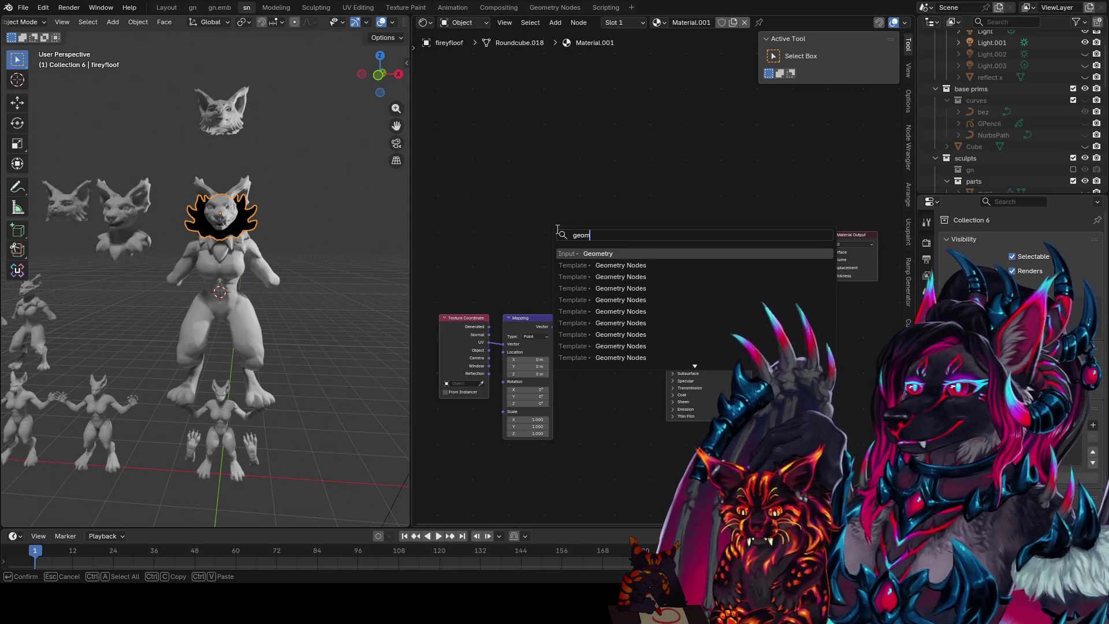
key(Return)
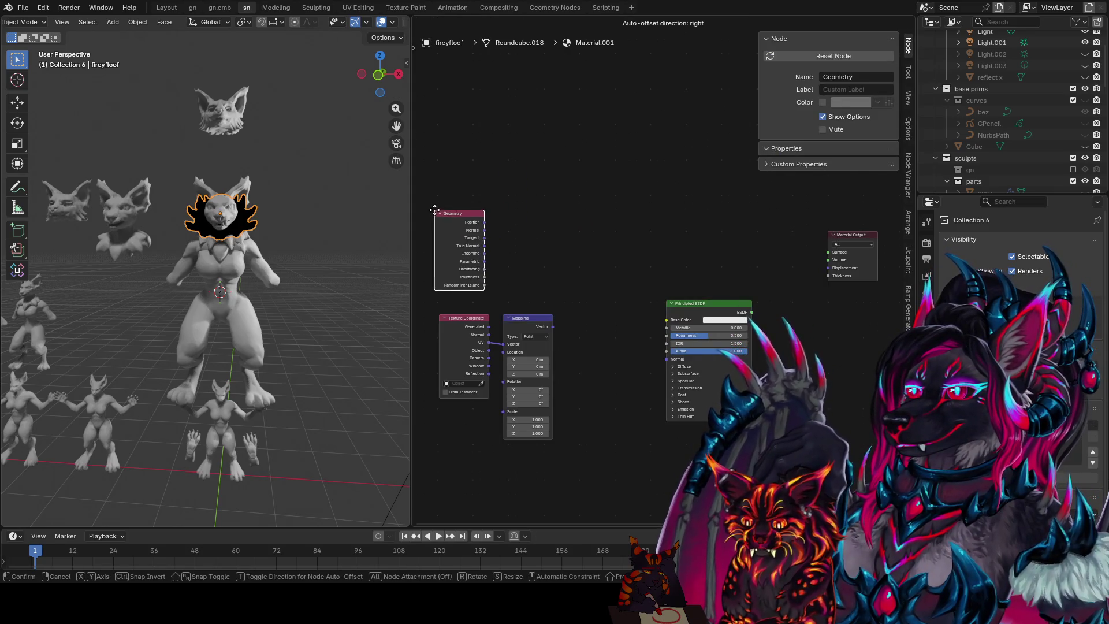
drag(556, 229, 437, 210)
middle_drag(553, 238, 592, 231)
key(shift+a)
text(ra)
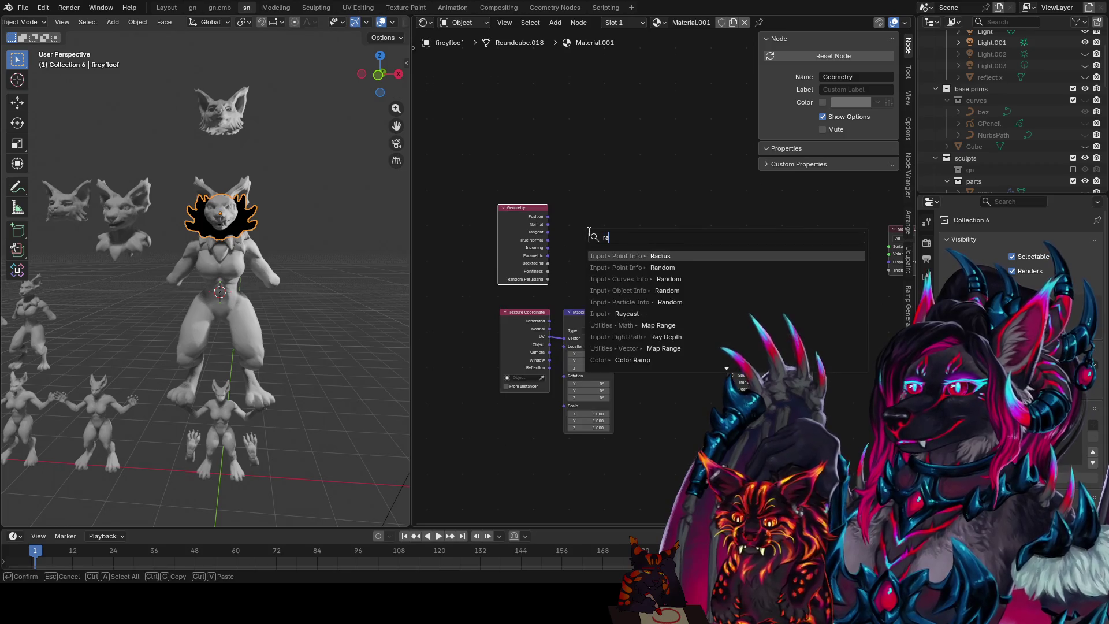
text(yc)
key(Return)
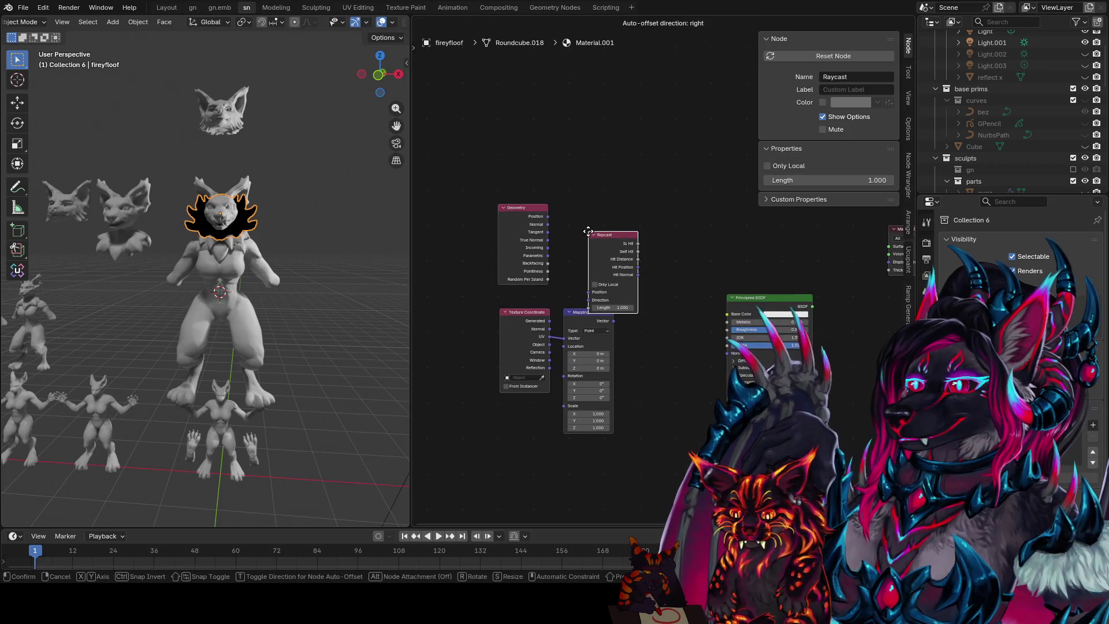
click(513, 96)
key(shift+a)
click(664, 165)
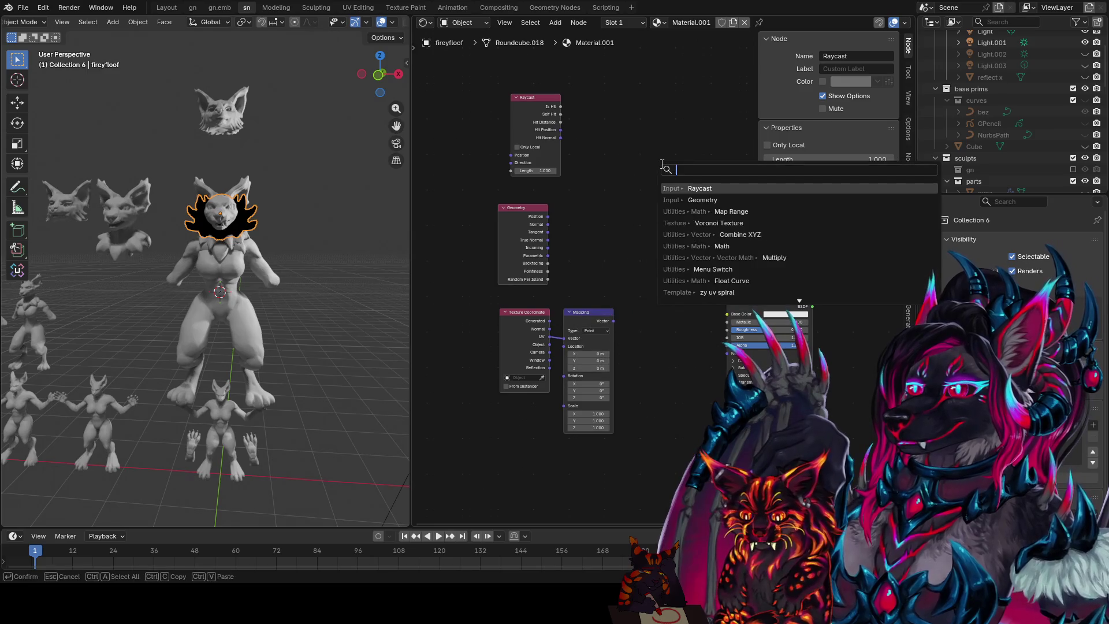
text(layer)
key(Return)
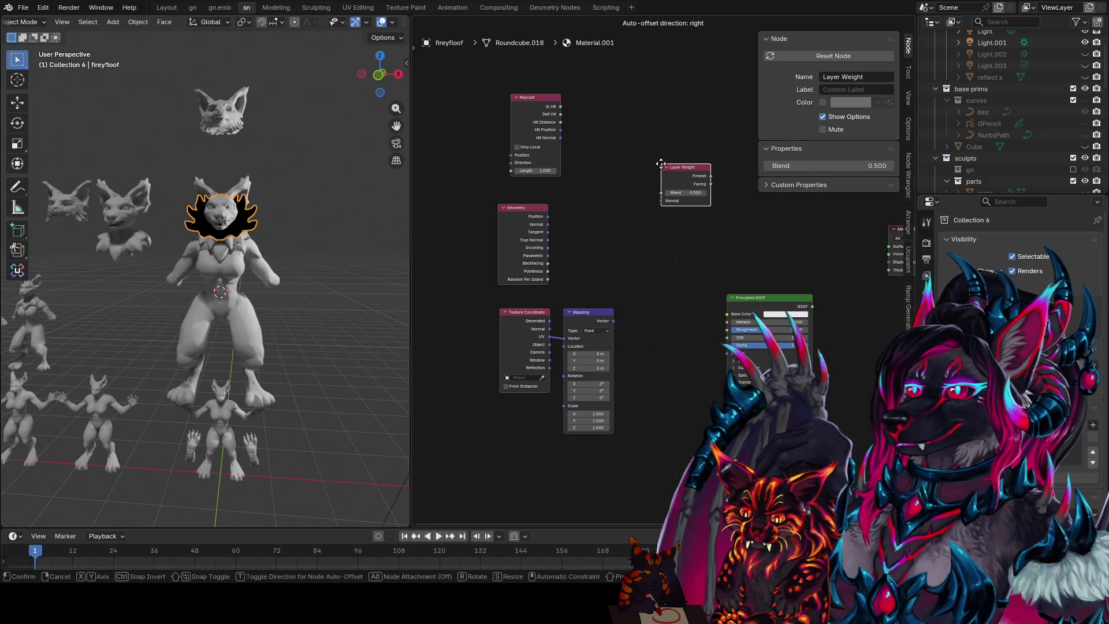
click(662, 164)
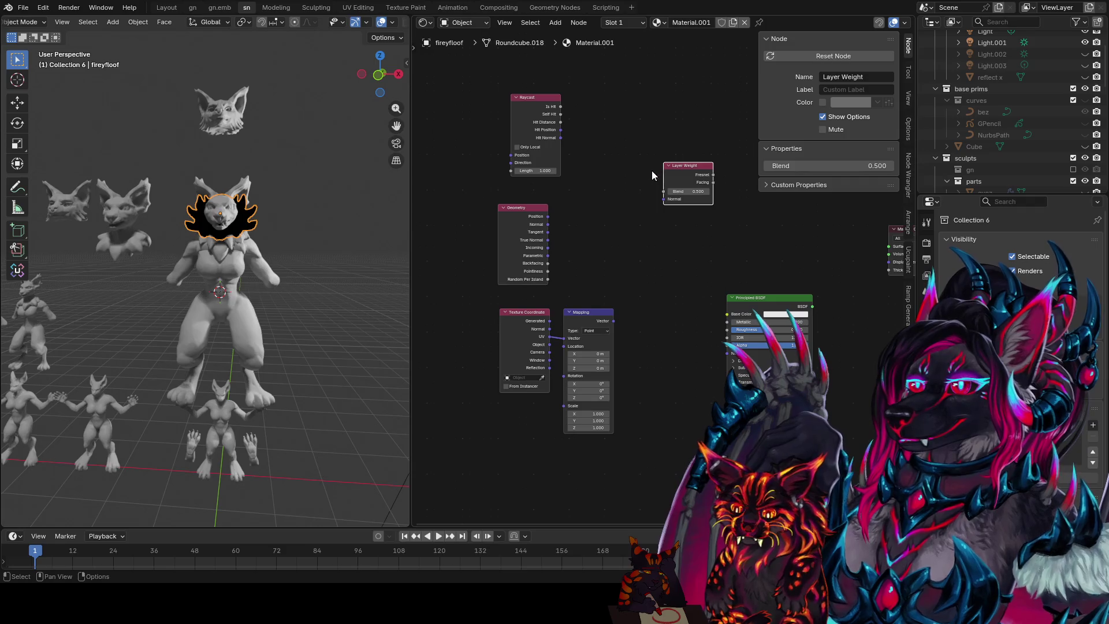
- Arrange the nodes and feed the Mapping output into Layer Weight Normal, previewing it on the ruff
middle_drag(571, 210, 547, 237)
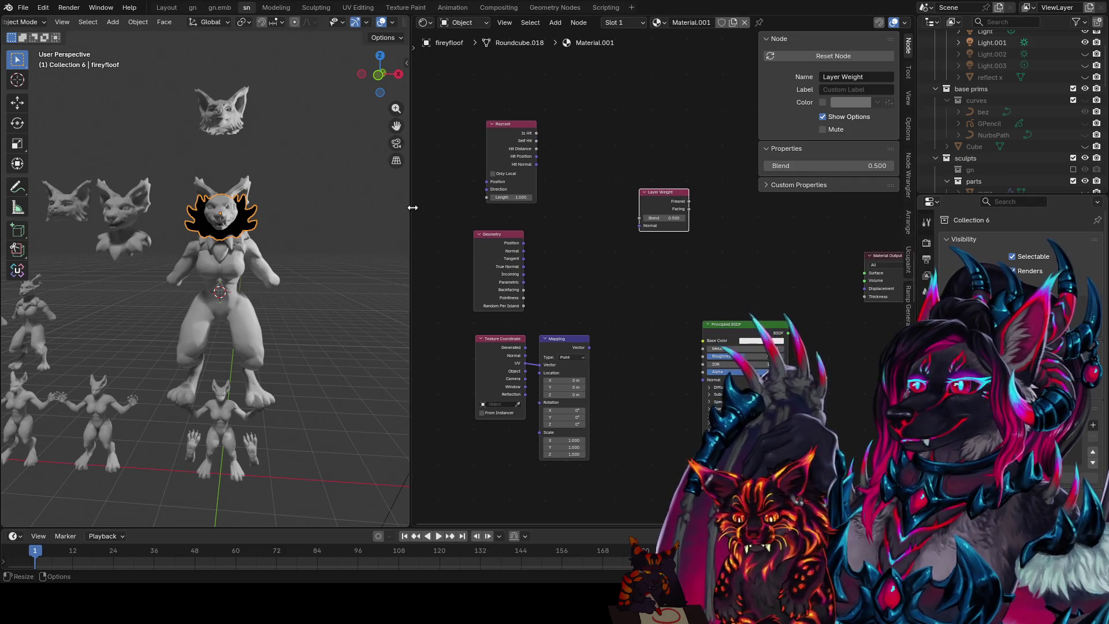
drag(413, 208, 338, 208)
scroll(549, 333, up, 2)
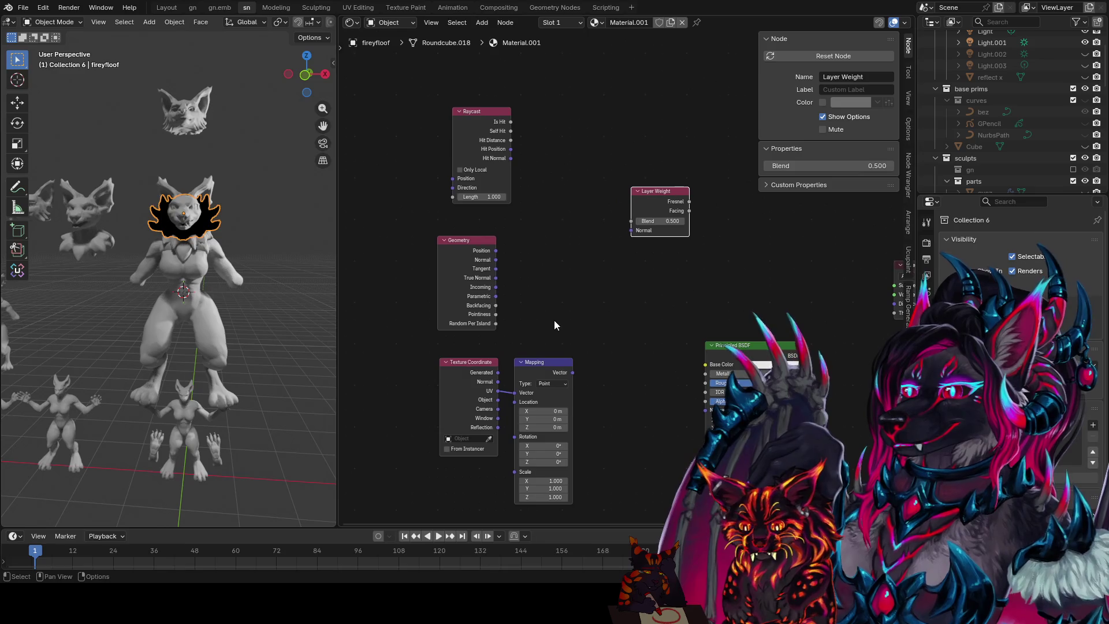
drag(479, 122, 549, 119)
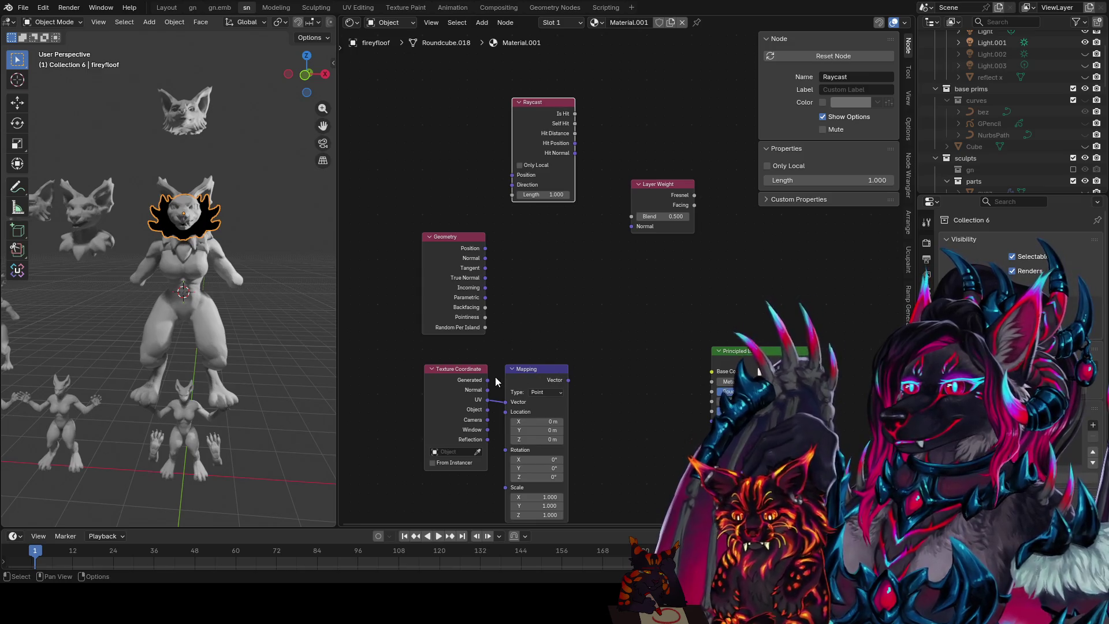
ctrl+shift+click(546, 391)
shift+click(476, 371)
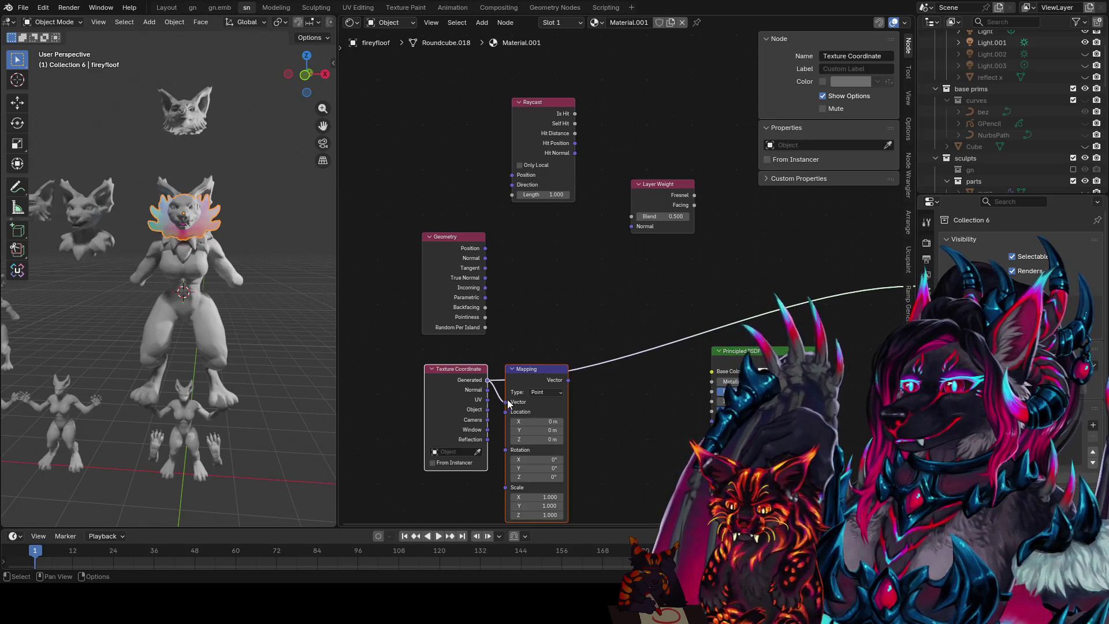
mouse_move(563, 382)
mouse_down()
mouse_move(552, 272)
mouse_move(631, 227)
mouse_up()
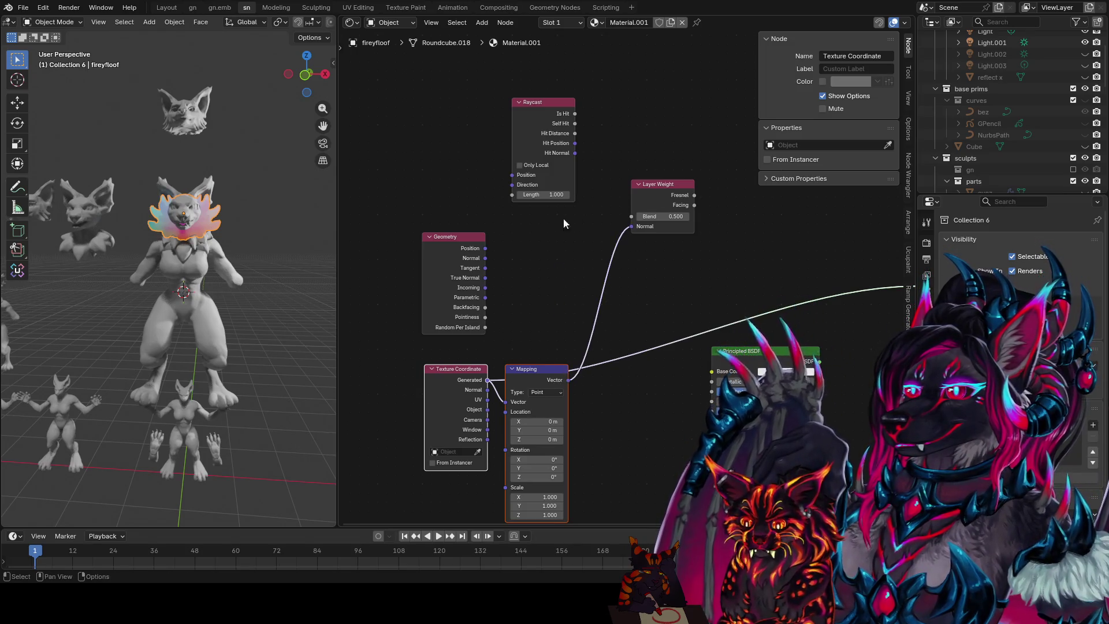
drag(478, 247, 446, 211)
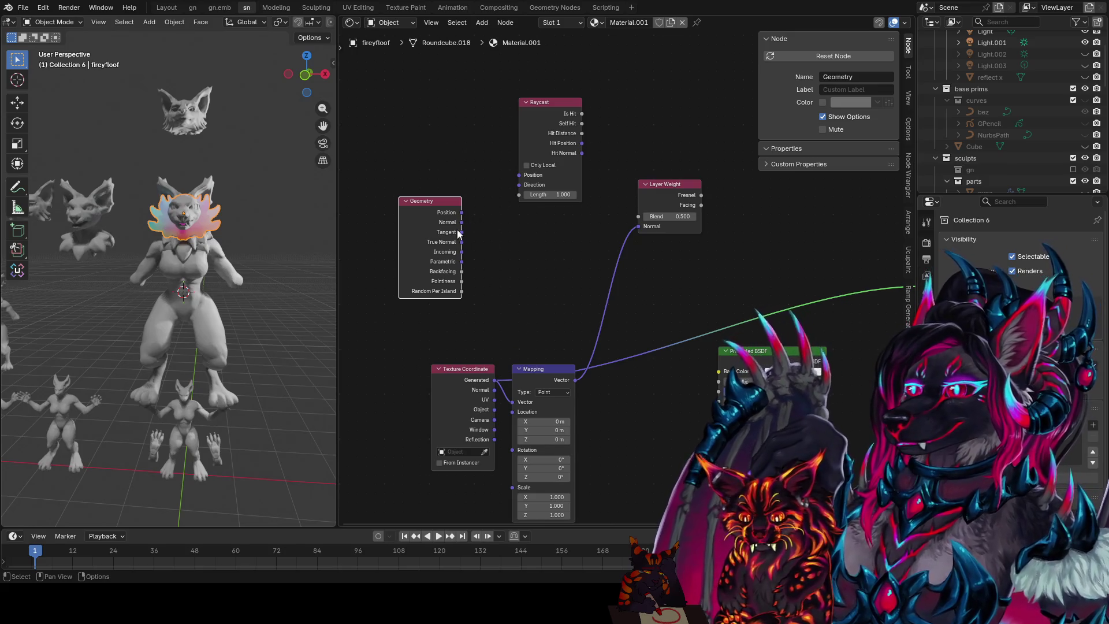
drag(462, 212, 498, 190)
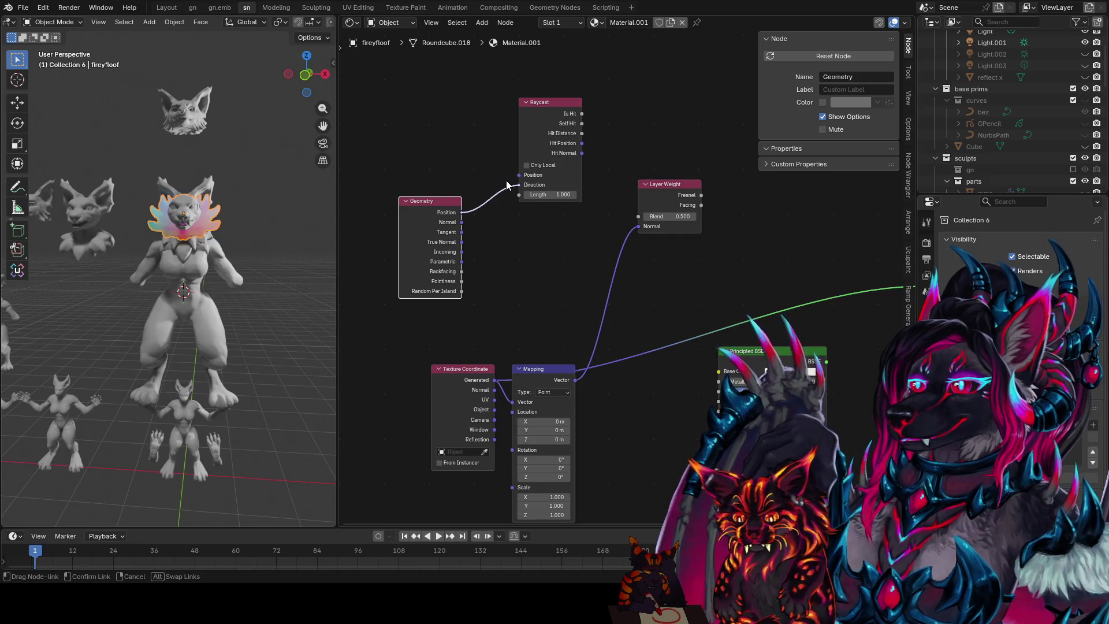
right_click(501, 178)
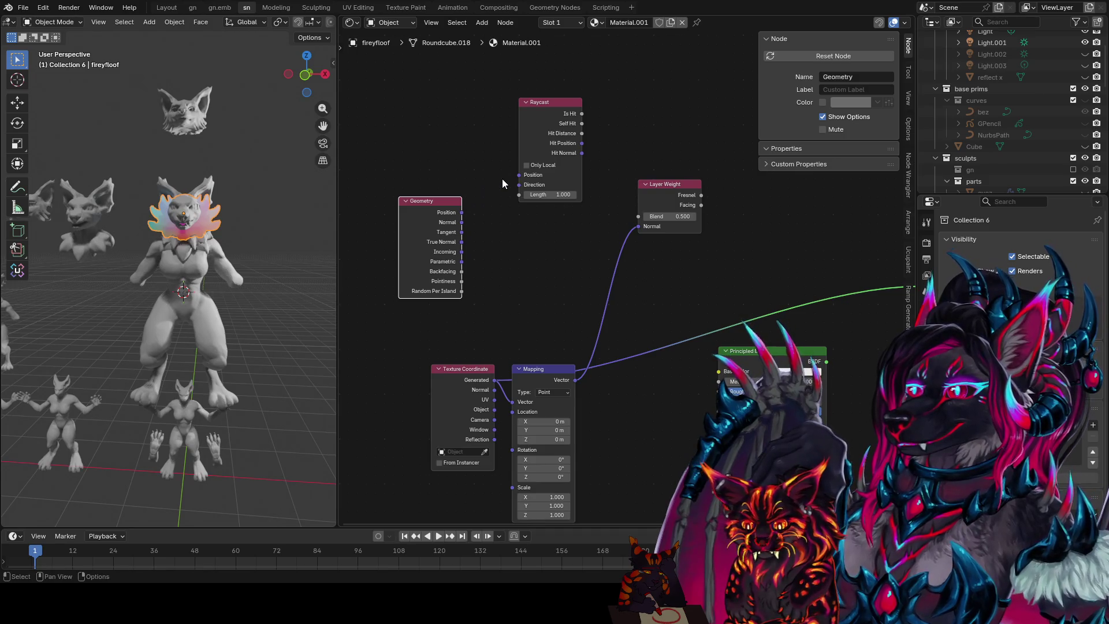
drag(463, 369, 451, 365)
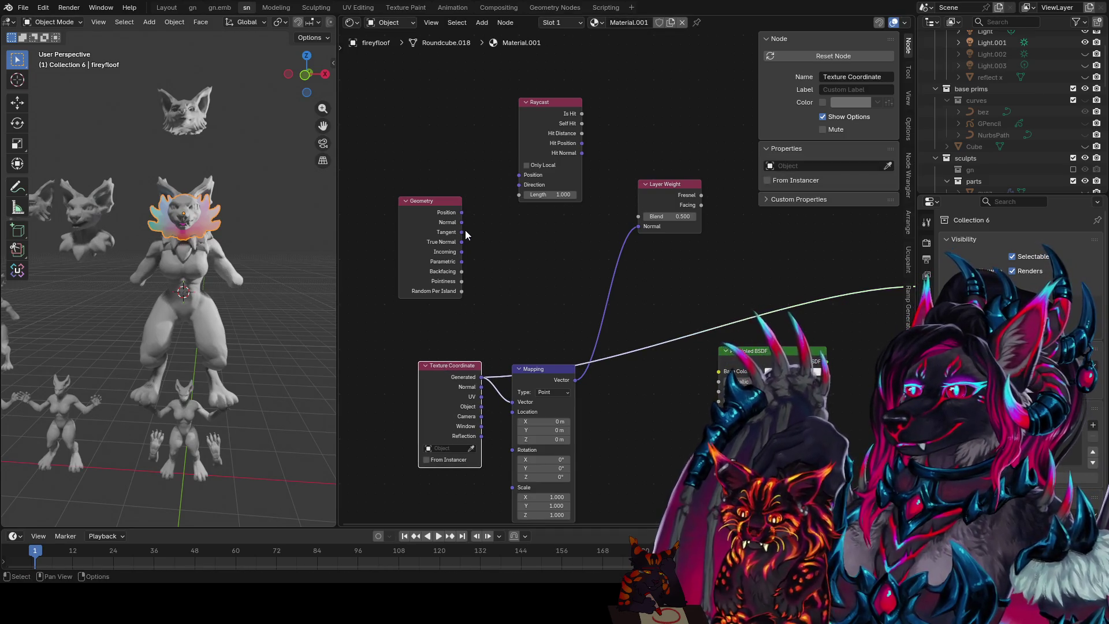
- Add a vector Subtract of two Geometry outputs and preview its result on the ruff
drag(464, 224, 528, 253)
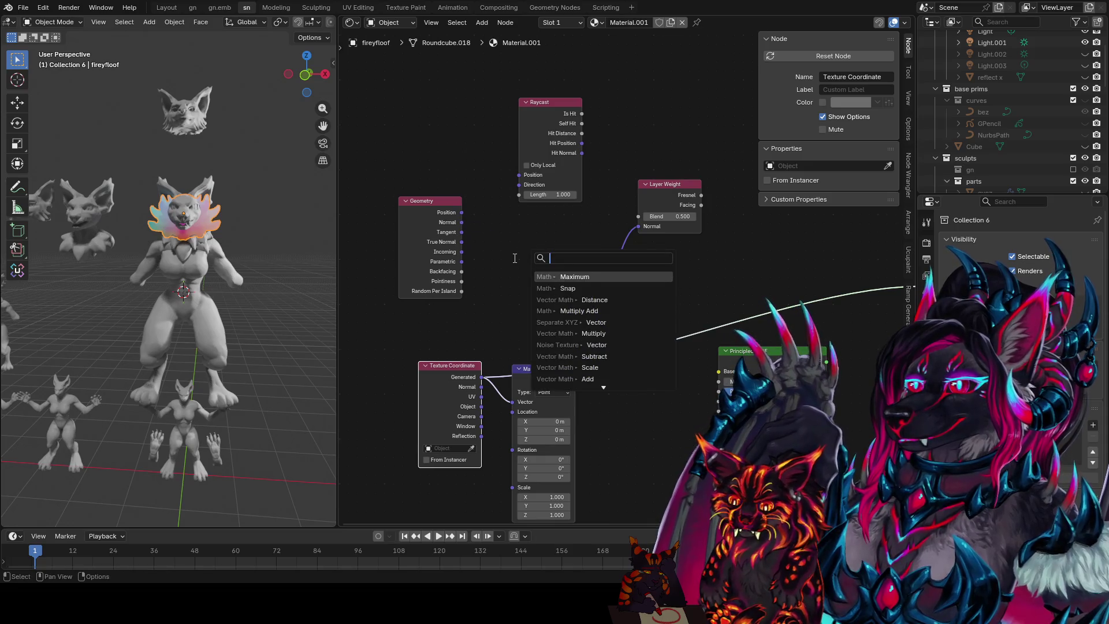
text(sub)
key(Return)
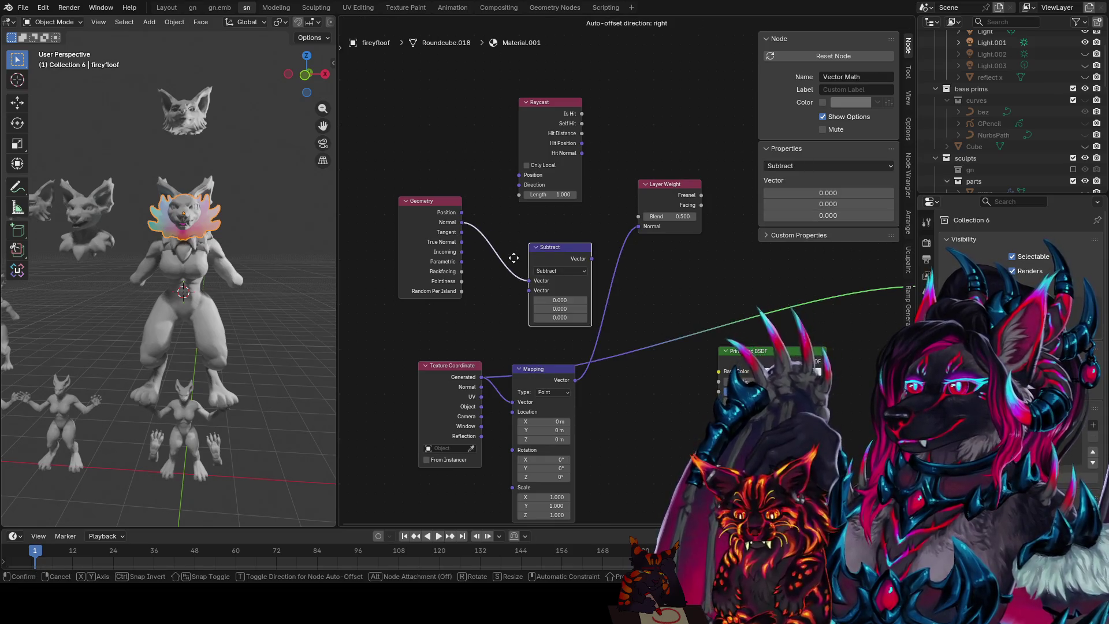
click(481, 247)
mouse_move(462, 223)
mouse_down()
mouse_move(475, 265)
mouse_move(501, 279)
mouse_up()
ctrl+shift+click(529, 260)
scroll(173, 260, up, 5)
- Smooth-shade the ruff and drive Raycast Direction from the Subtract, previewing Is Hit
mouse_move(174, 260)
middle_down()
mouse_move(189, 233)
mouse_move(226, 220)
middle_up()
right_click(225, 216)
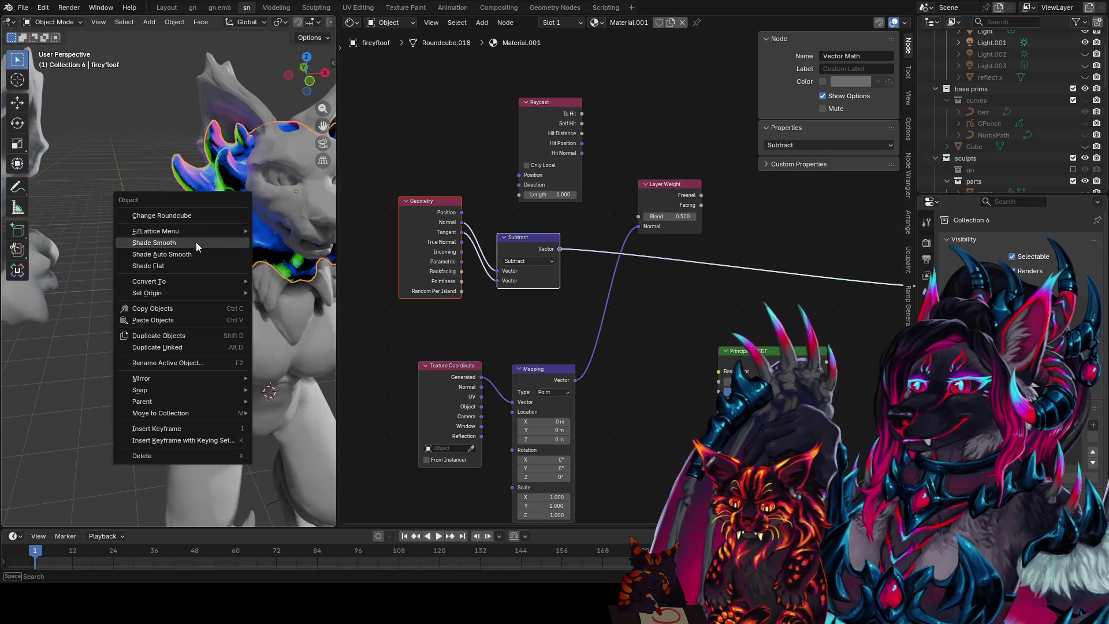
click(196, 242)
scroll(256, 210, down, 4)
middle_drag(225, 225, 257, 210)
drag(559, 250, 519, 185)
ctrl+shift+click(578, 111)
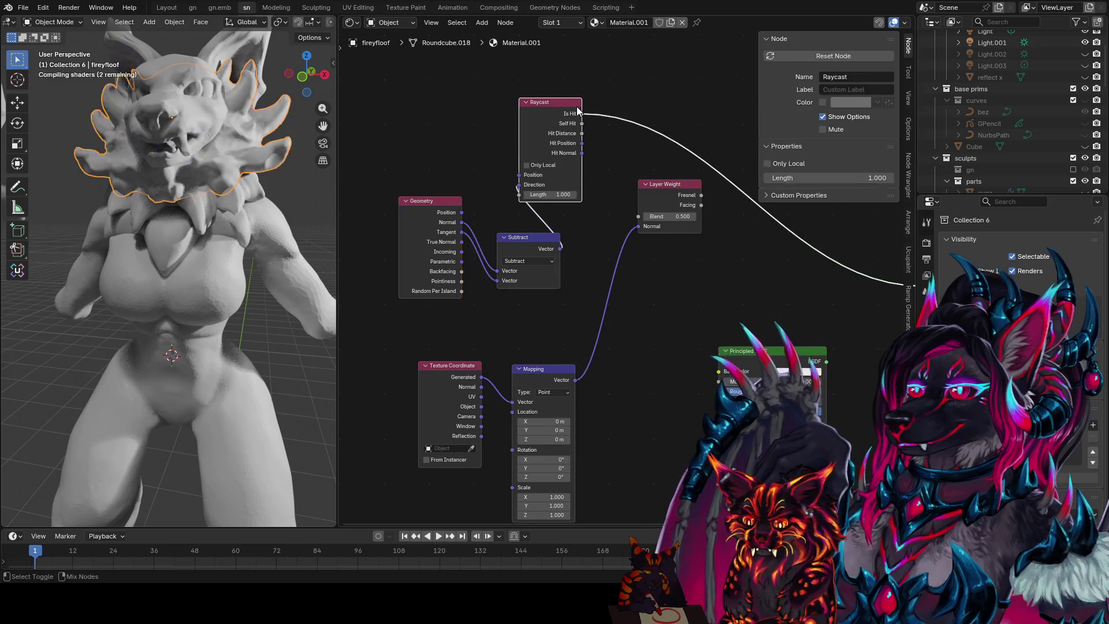
scroll(221, 164, down, 3)
- Save the file and set the Raycast length to 0.710
mouse_move(220, 164)
middle_down()
mouse_move(238, 152)
mouse_move(223, 171)
mouse_move(182, 160)
mouse_move(244, 170)
mouse_move(210, 170)
middle_up()
key(ctrl+s)
drag(551, 194, 520, 194)
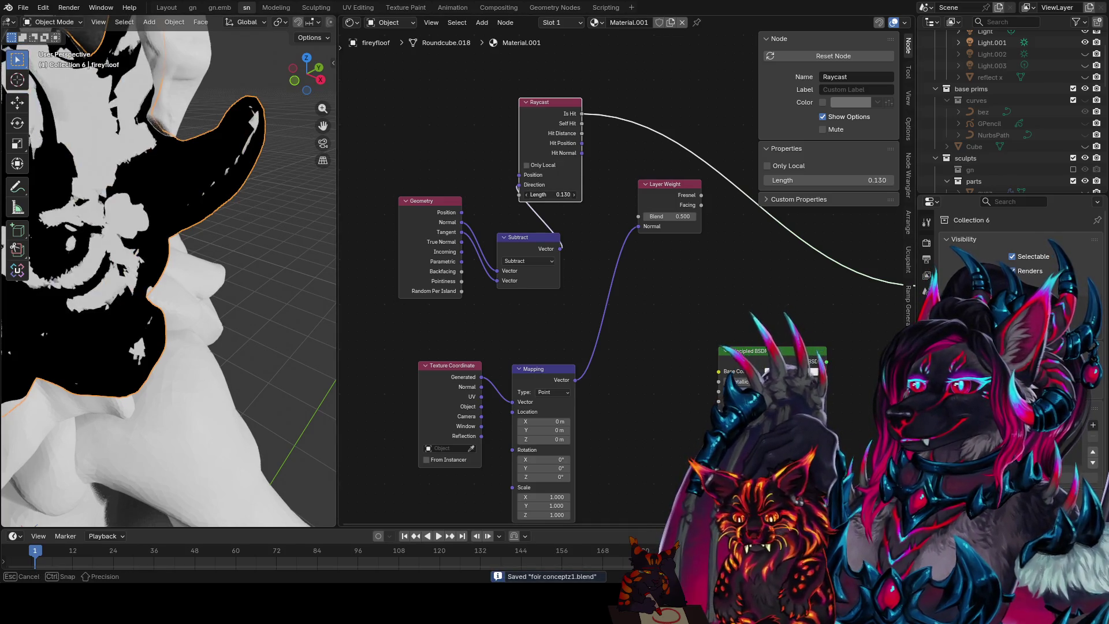
drag(520, 194, 578, 200)
scroll(598, 200, right, 2)
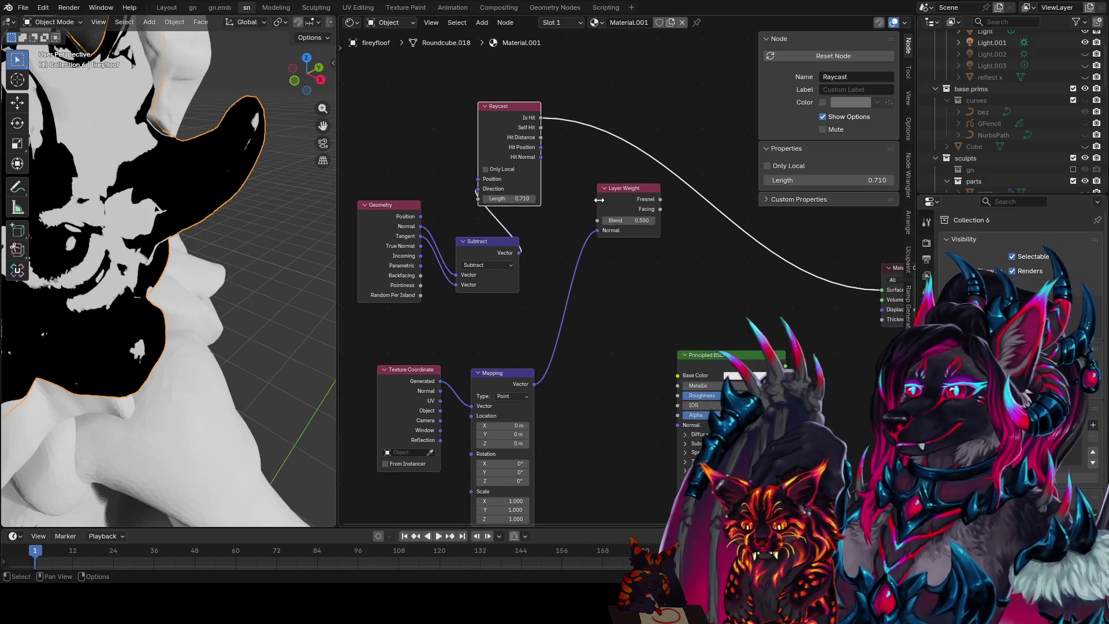
- Duplicate the Subtract node, feed it Geometry Normal and Geometry, and preview it on the ruff
drag(494, 248, 406, 129)
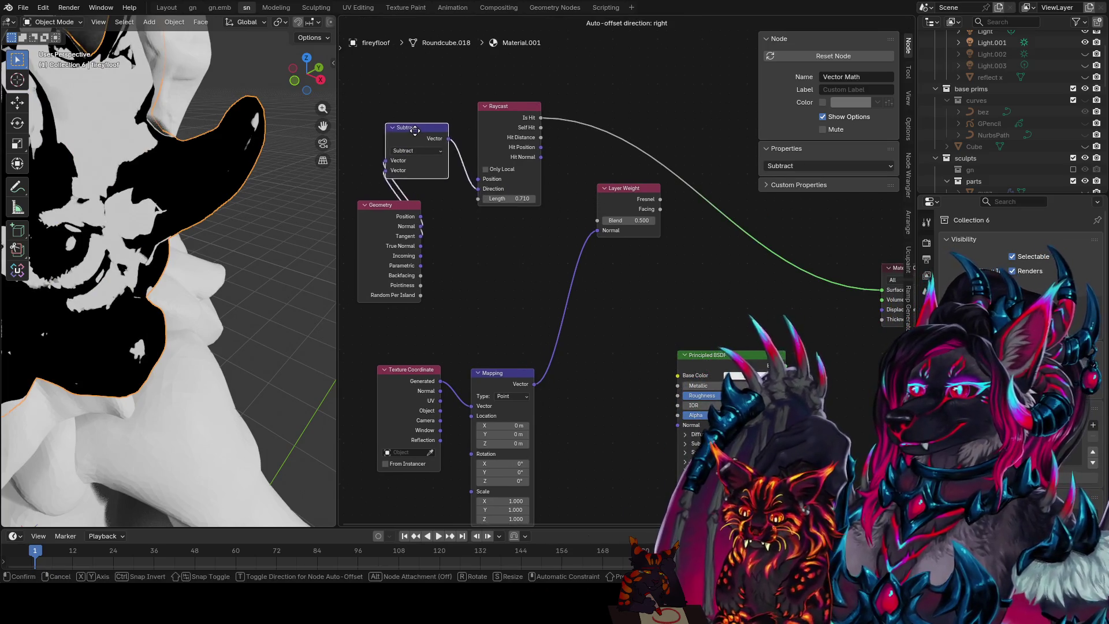
key(shift+d)
click(537, 252)
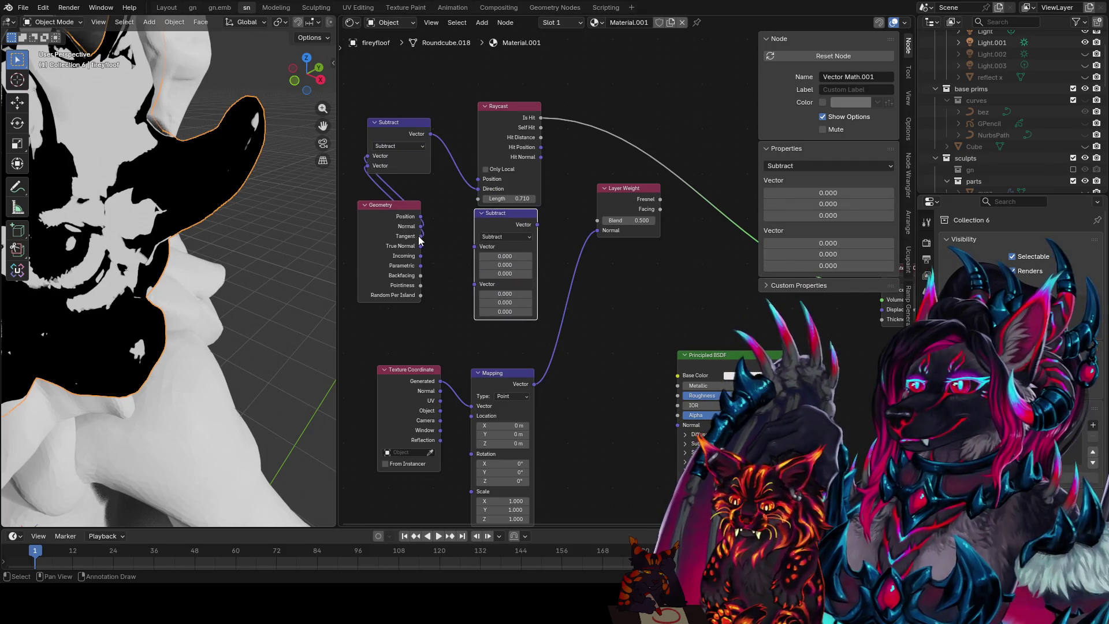
mouse_move(421, 226)
mouse_down()
mouse_move(457, 251)
mouse_move(478, 246)
mouse_up()
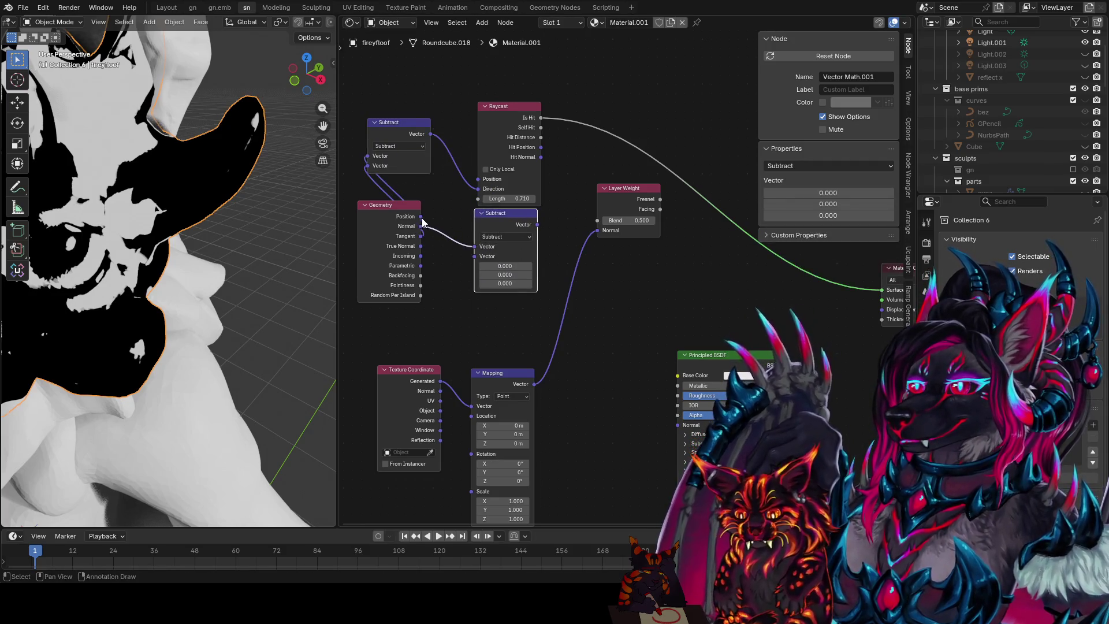
drag(422, 226, 477, 255)
ctrl+shift+click(526, 225)
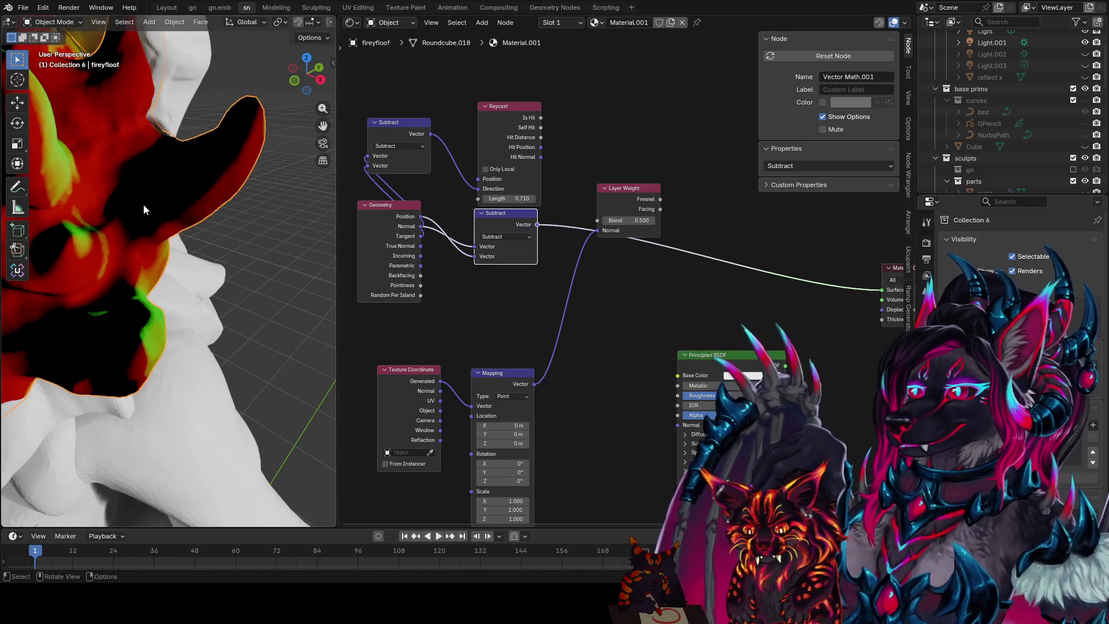
scroll(226, 201, down, 5)
- Tidy the layout, moving the Raycast node higher and repositioning the second Subtract node
middle_drag(226, 201, 234, 198)
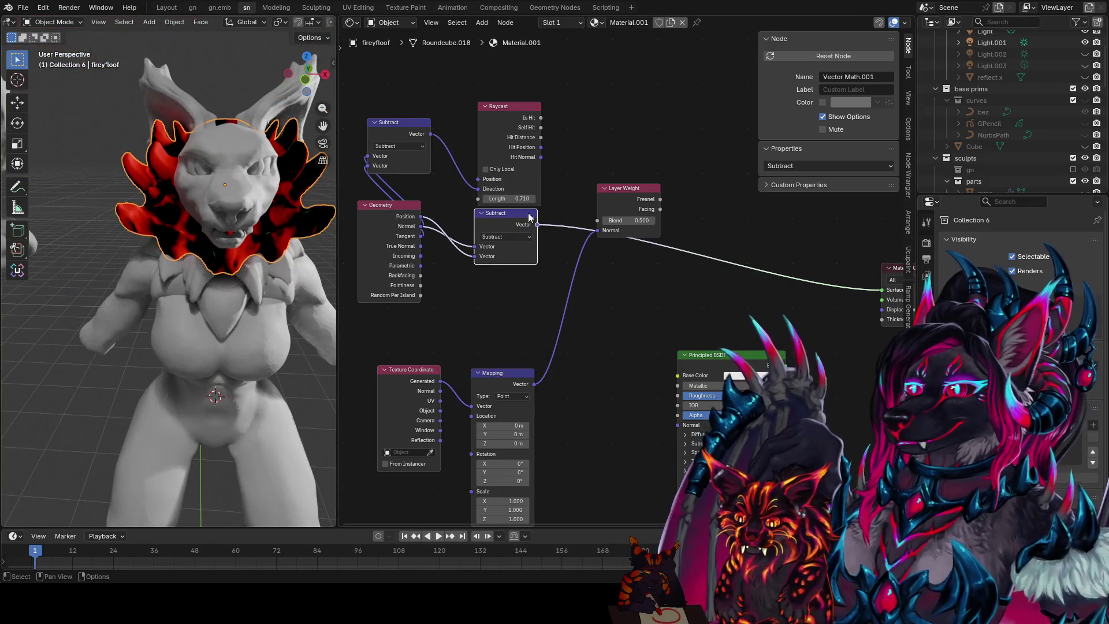
drag(512, 107, 511, 29)
middle_drag(476, 151, 506, 123)
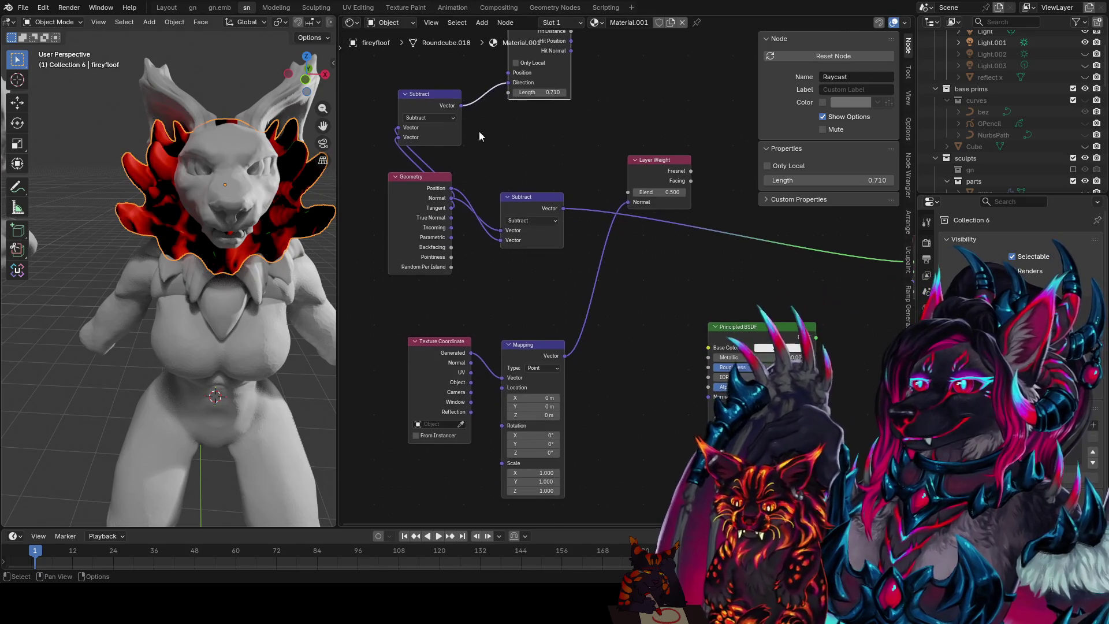
scroll(173, 217, down, 3)
mouse_move(149, 199)
middle_down()
mouse_move(32, 211)
mouse_move(167, 183)
middle_up()
middle_drag(465, 76, 541, 88)
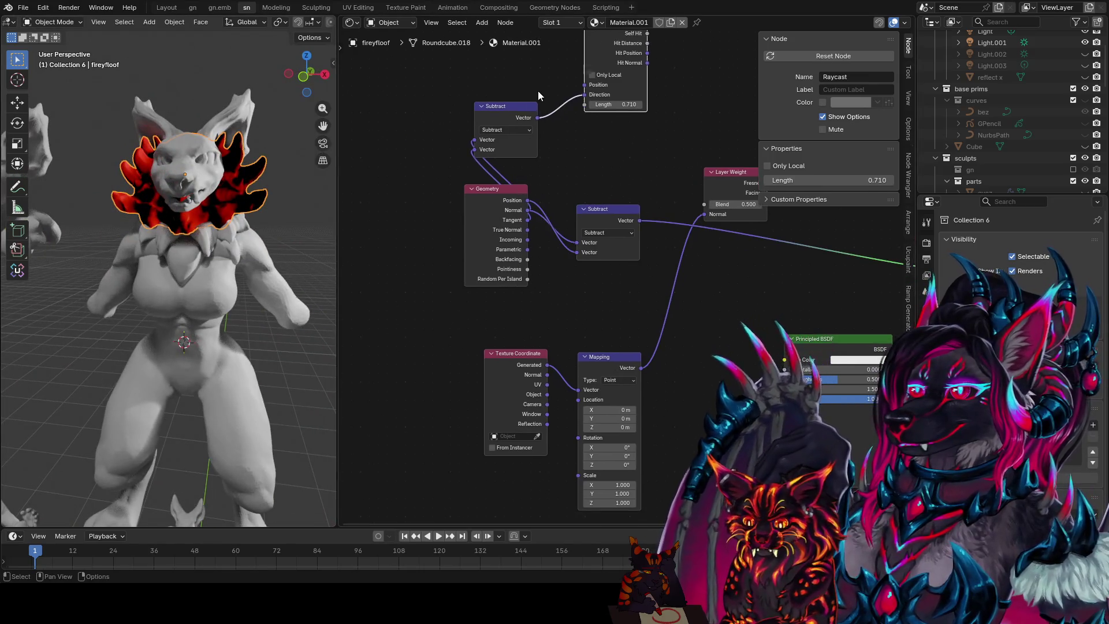
drag(520, 106, 455, 91)
middle_drag(675, 199, 588, 222)
drag(526, 228, 487, 200)
click(488, 200)
- Make a Multiply Add node with Subtract on Vector and Multiplier, addend 1, 1, 1, and save
key(shift+d)
click(498, 261)
key(ctrl+s)
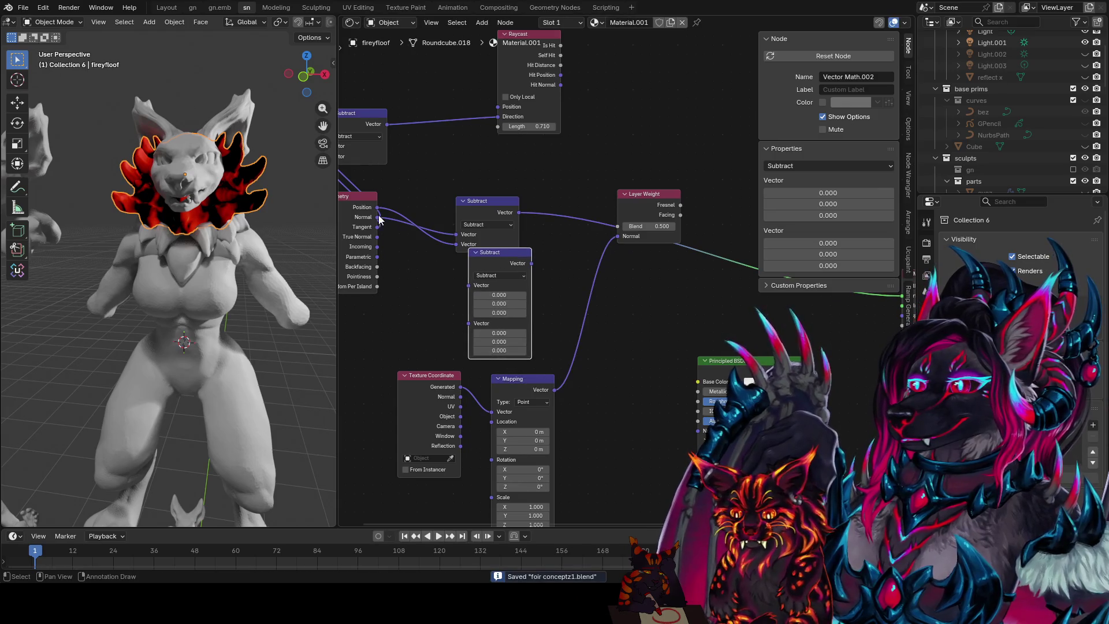
drag(469, 201, 445, 157)
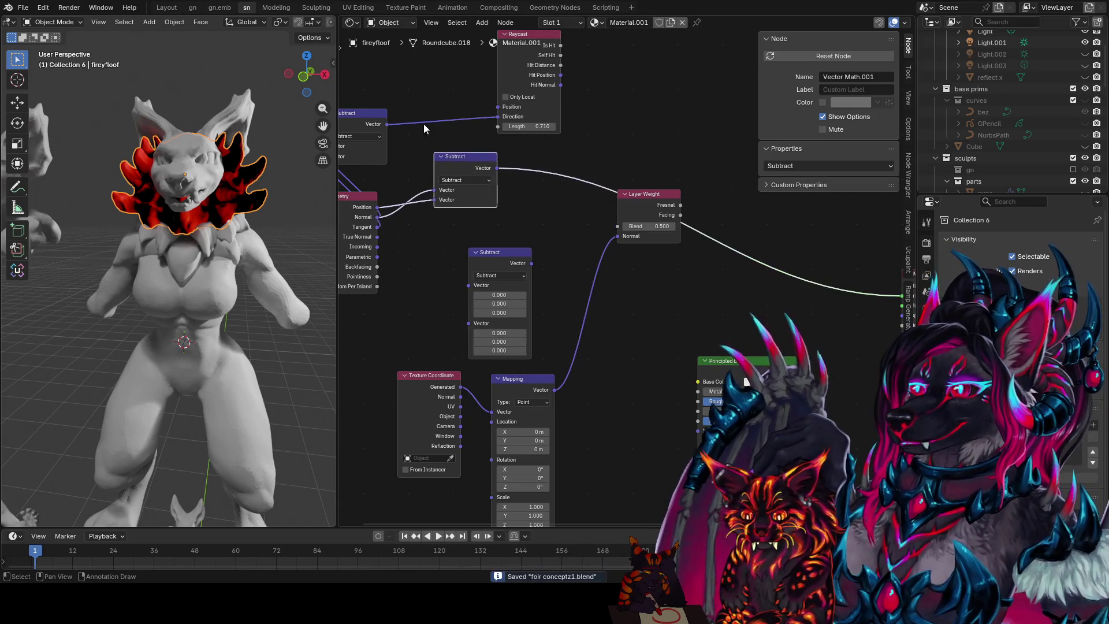
drag(386, 124, 486, 286)
click(500, 275)
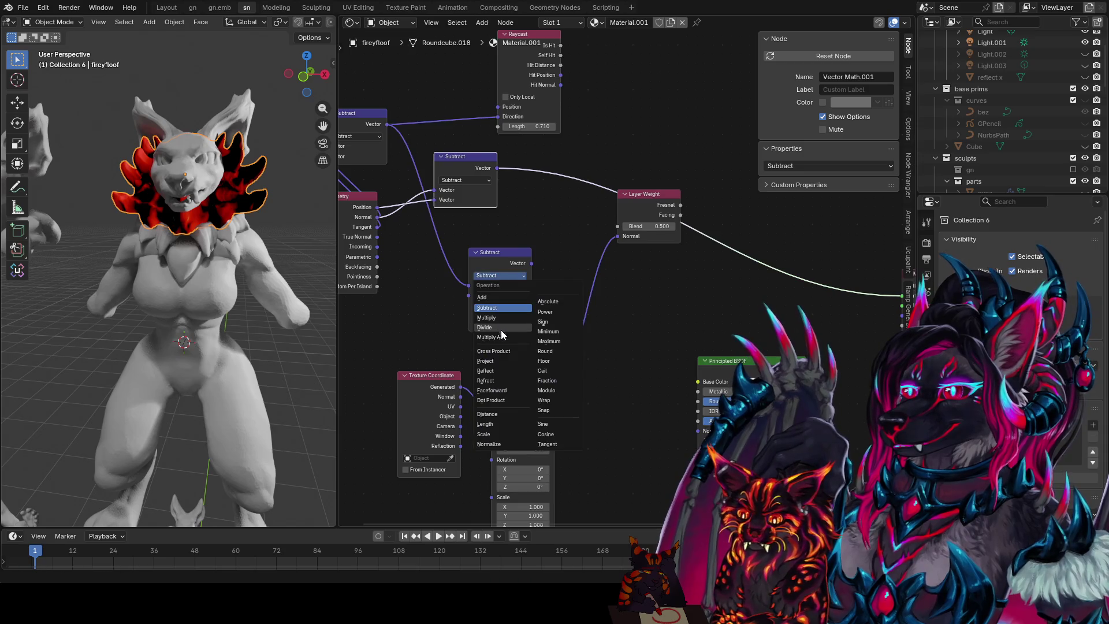
click(499, 327)
drag(496, 167, 469, 284)
drag(467, 330, 470, 303)
mouse_move(499, 314)
mouse_down()
mouse_move(486, 315)
mouse_move(520, 323)
mouse_move(509, 334)
mouse_move(486, 314)
mouse_move(519, 314)
mouse_move(485, 315)
mouse_up()
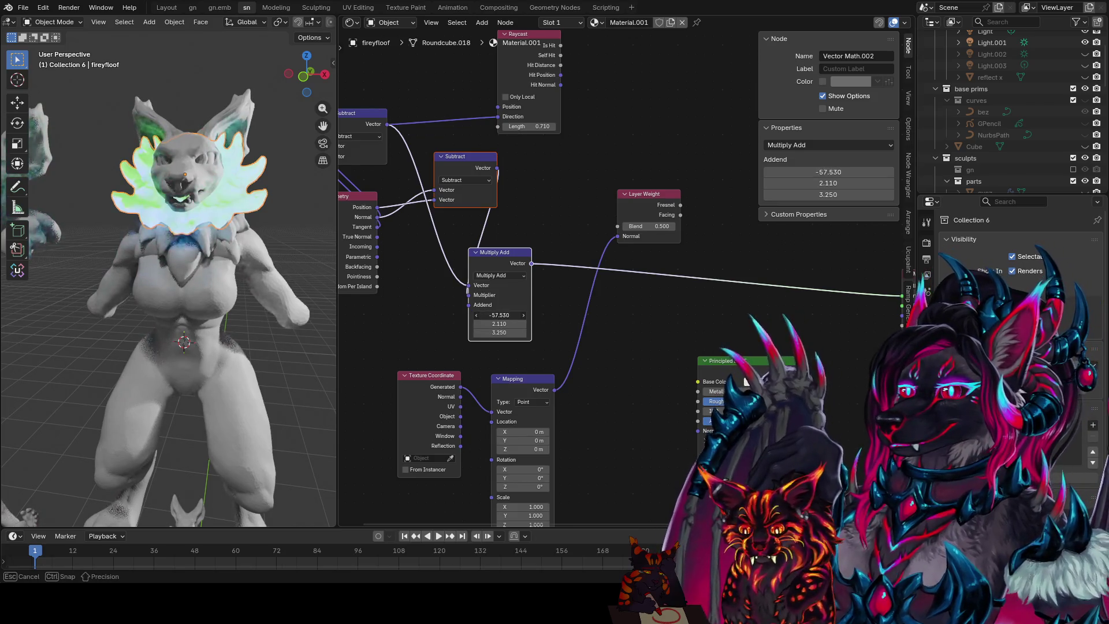
key(BackSpace)
- Nudge the Subtract/Multiply Add pair down and move the Texture Coordinate and Mapping nodes aside
mouse_move(260, 260)
middle_down()
mouse_move(222, 242)
mouse_move(238, 250)
middle_up()
scroll(237, 250, up, 3)
scroll(220, 245, up, 2)
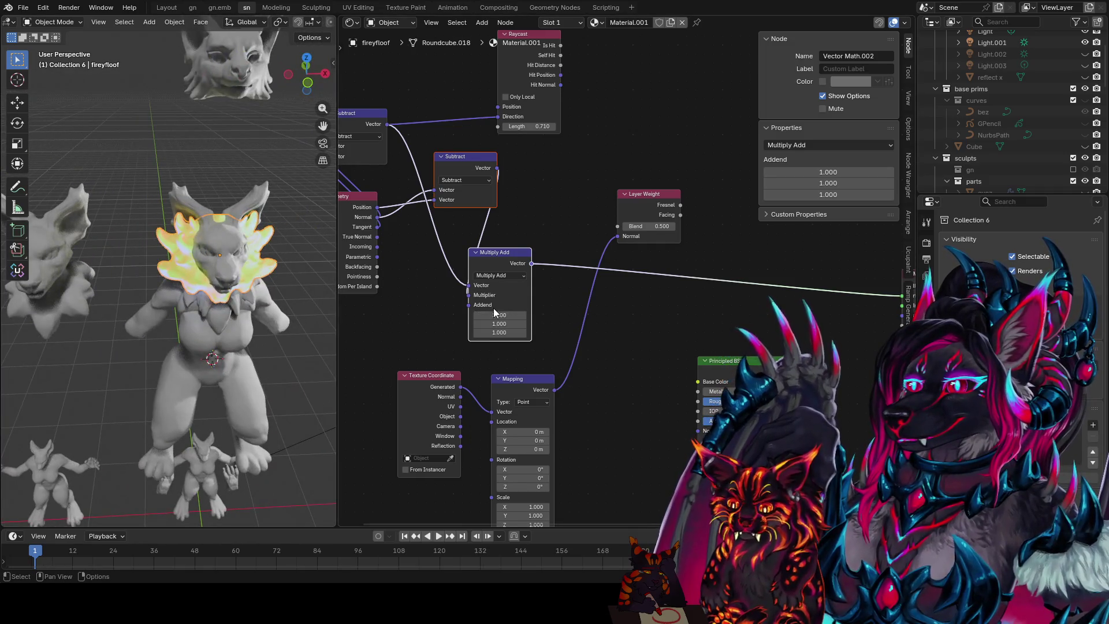
drag(494, 311, 499, 333)
middle_drag(532, 297, 544, 235)
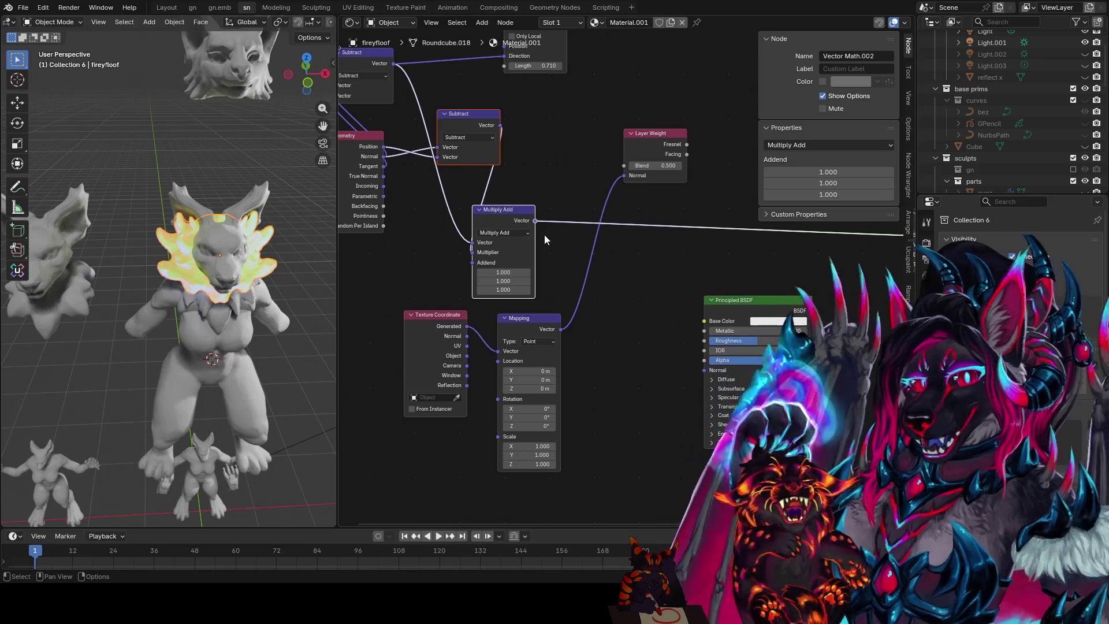
middle_drag(614, 277, 613, 235)
drag(599, 262, 425, 331)
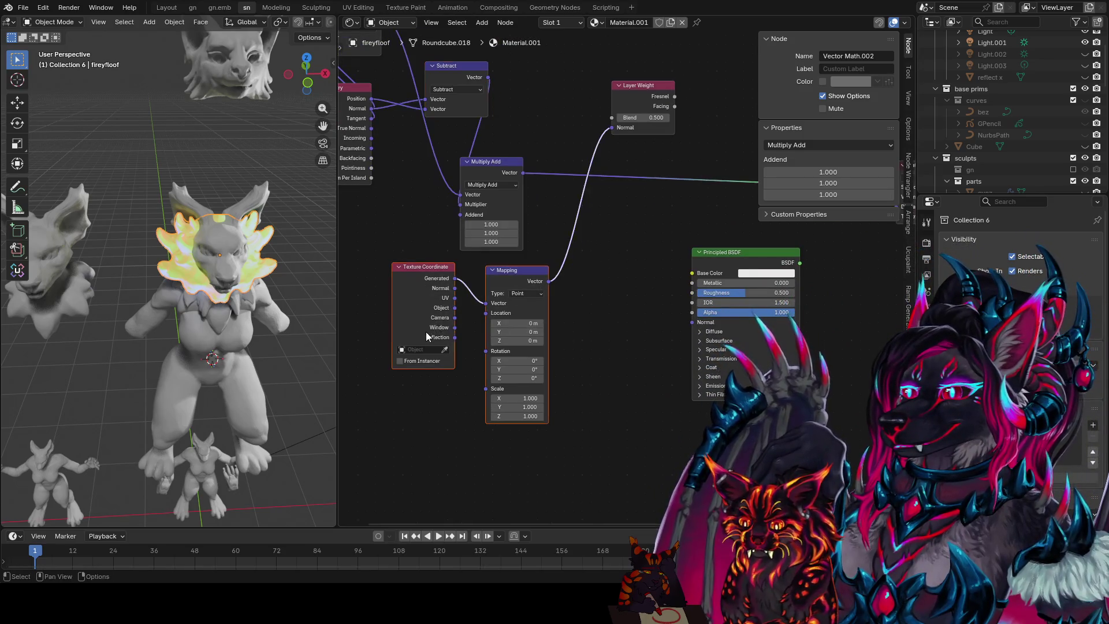
key(g)
click(458, 341)
- Zero all three Multiply Add addend values and drive the Material Output surface with Layer Weight Fresnel
middle_drag(633, 294, 610, 298)
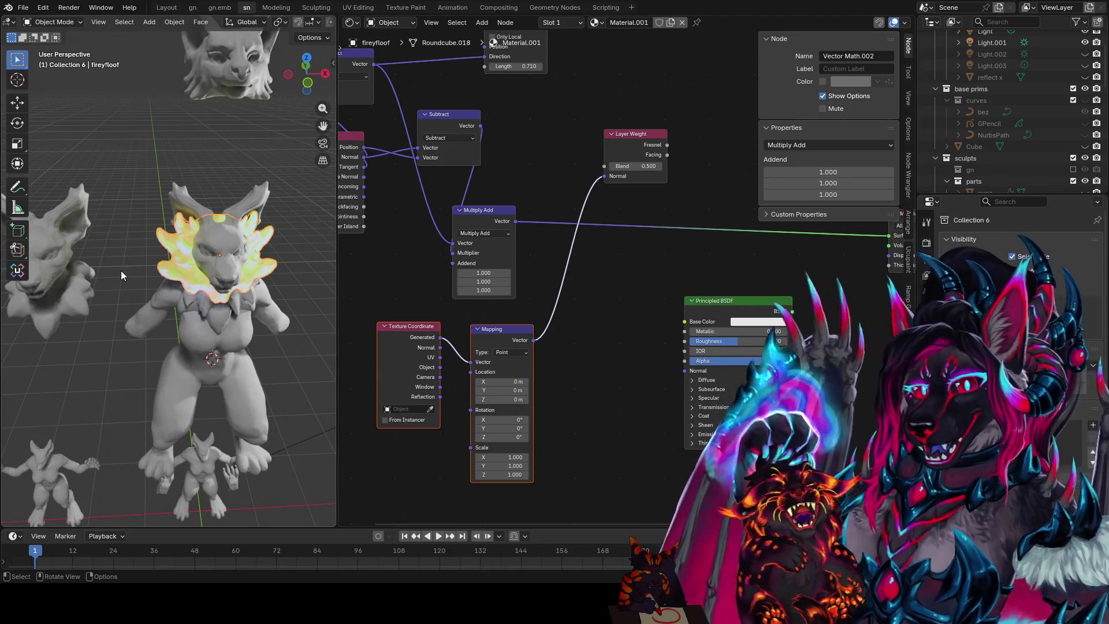
middle_drag(579, 293, 595, 285)
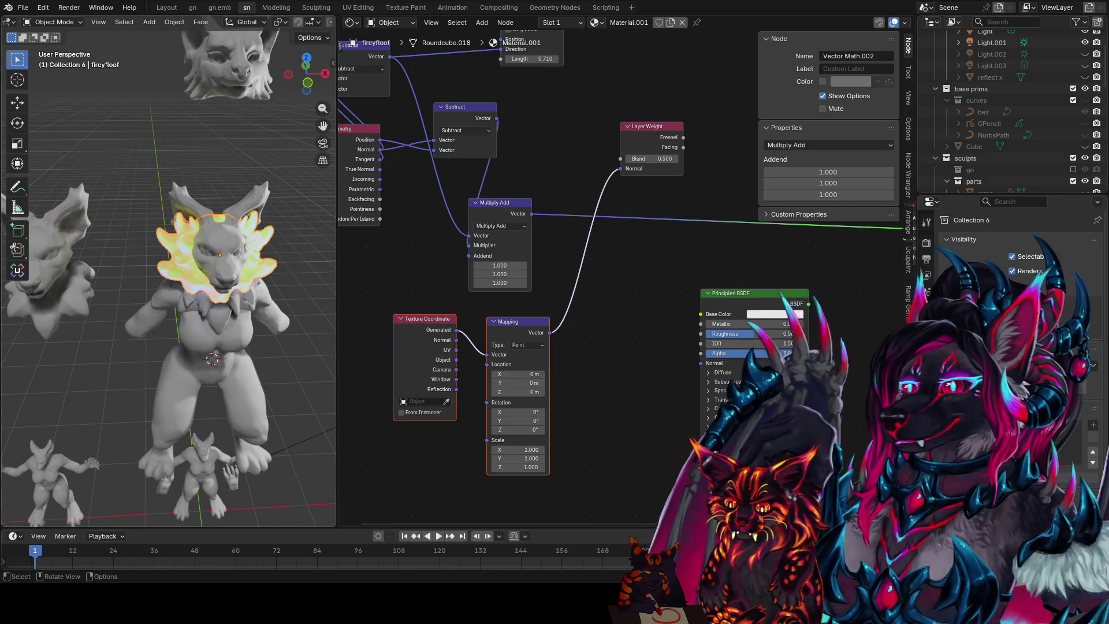
scroll(621, 268, up, 1)
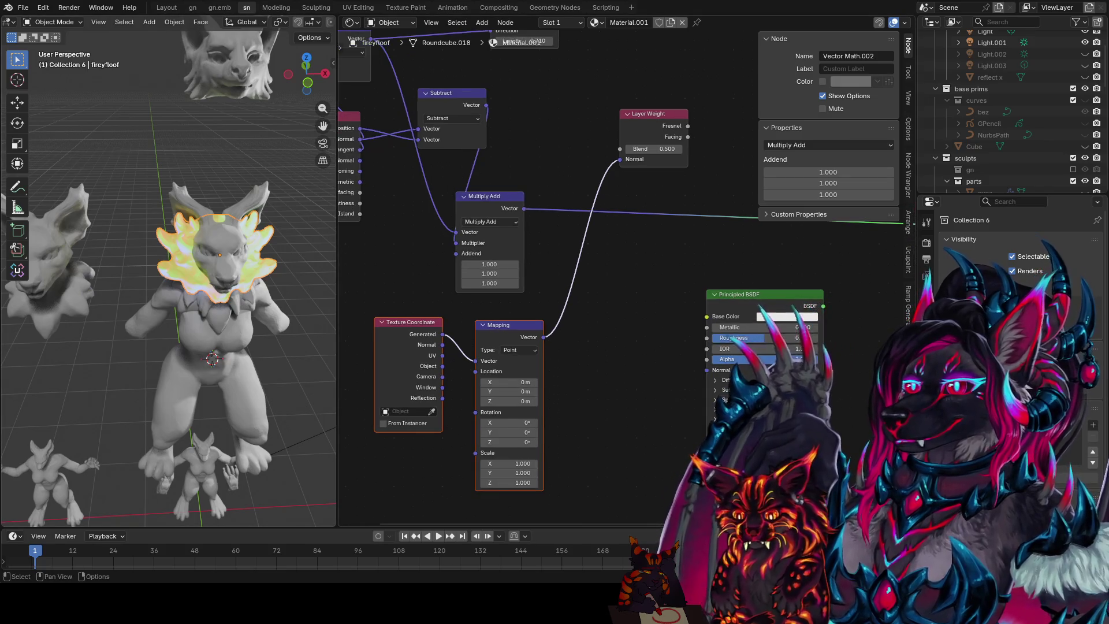
middle_drag(684, 274, 667, 285)
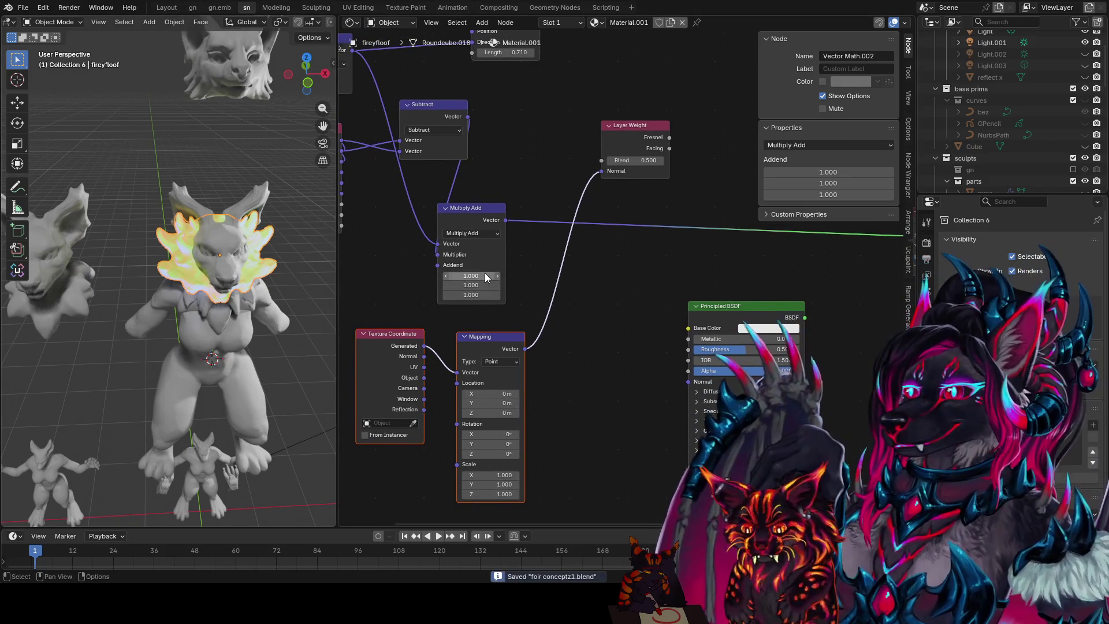
text(0)
key(Return)
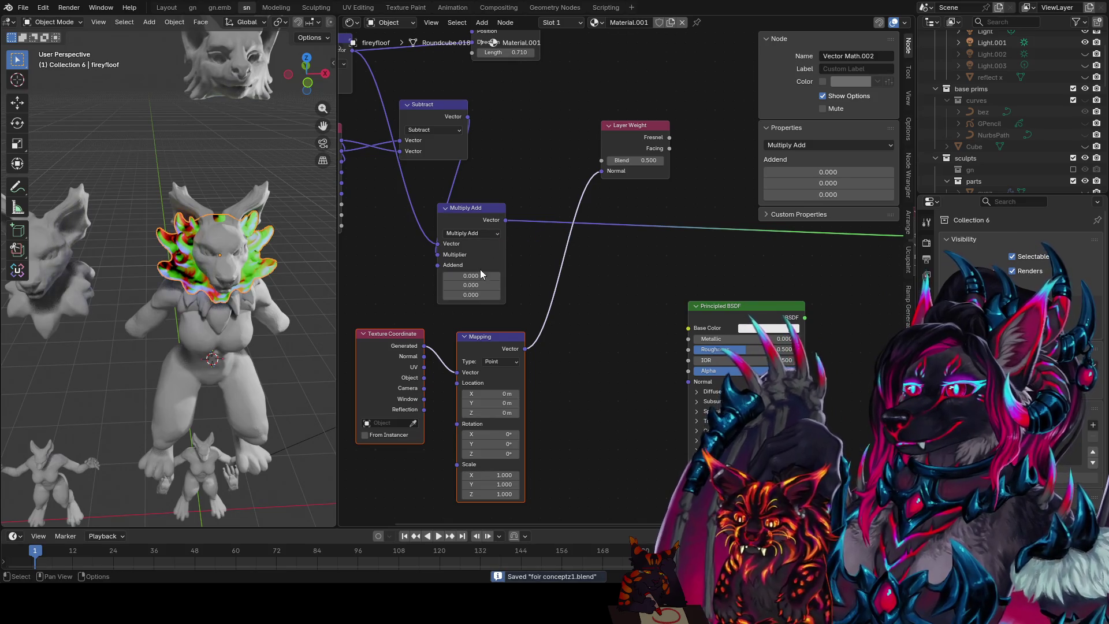
drag(618, 131, 608, 139)
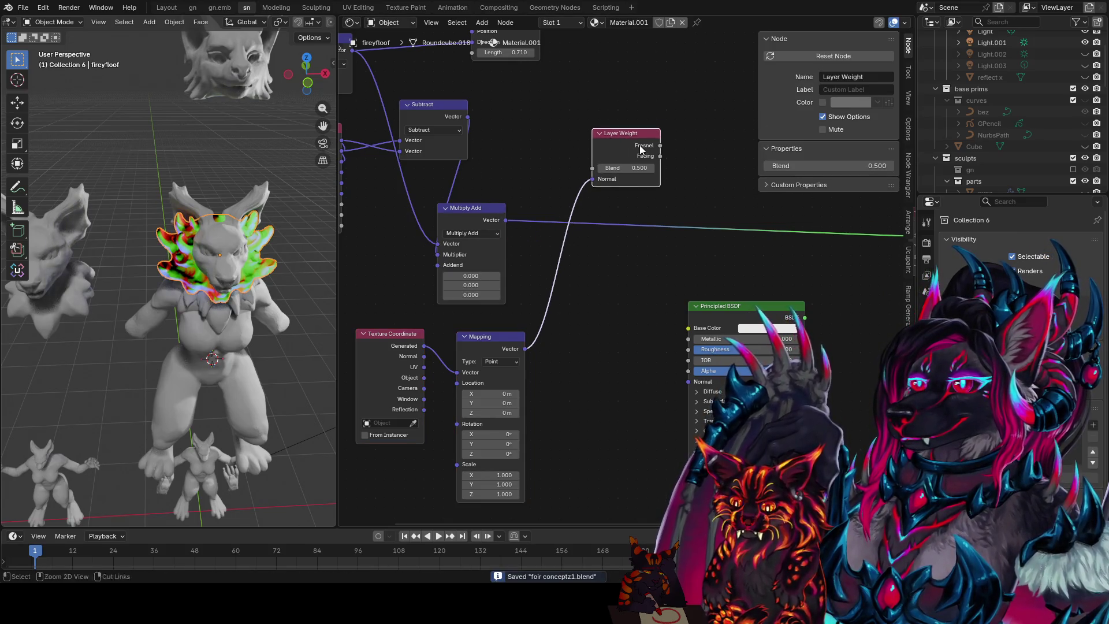
ctrl+shift+click(639, 149)
drag(510, 336, 522, 369)
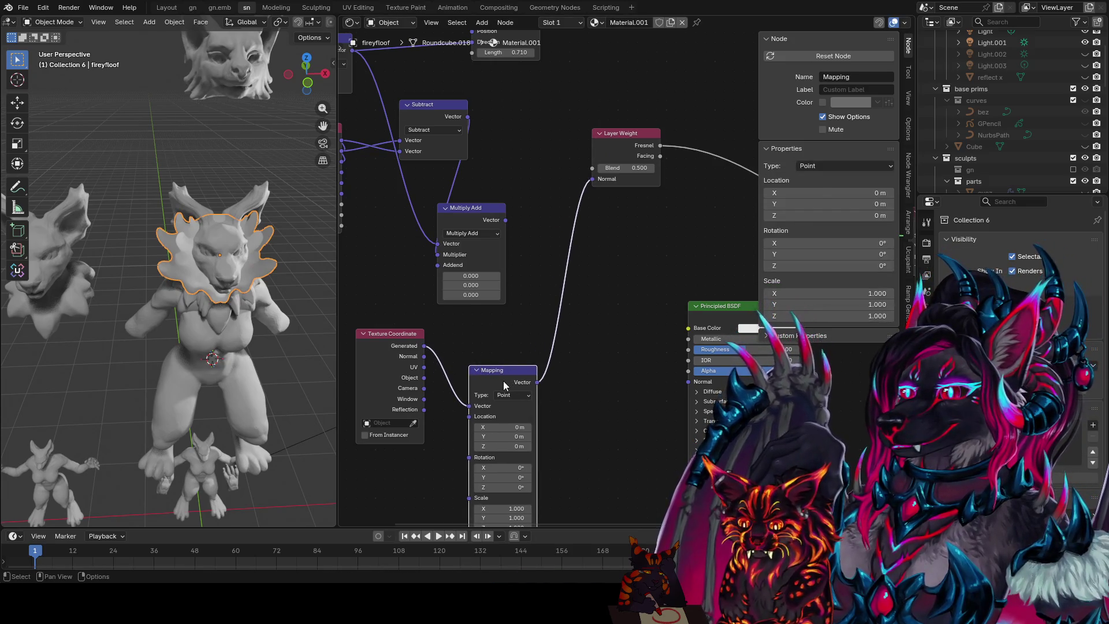
- Duplicate Mapping into Mapping.001 fed by Subtract, route it to Layer Weight Normal, blend 0.170
key(shift+d)
click(637, 274)
drag(600, 305, 602, 299)
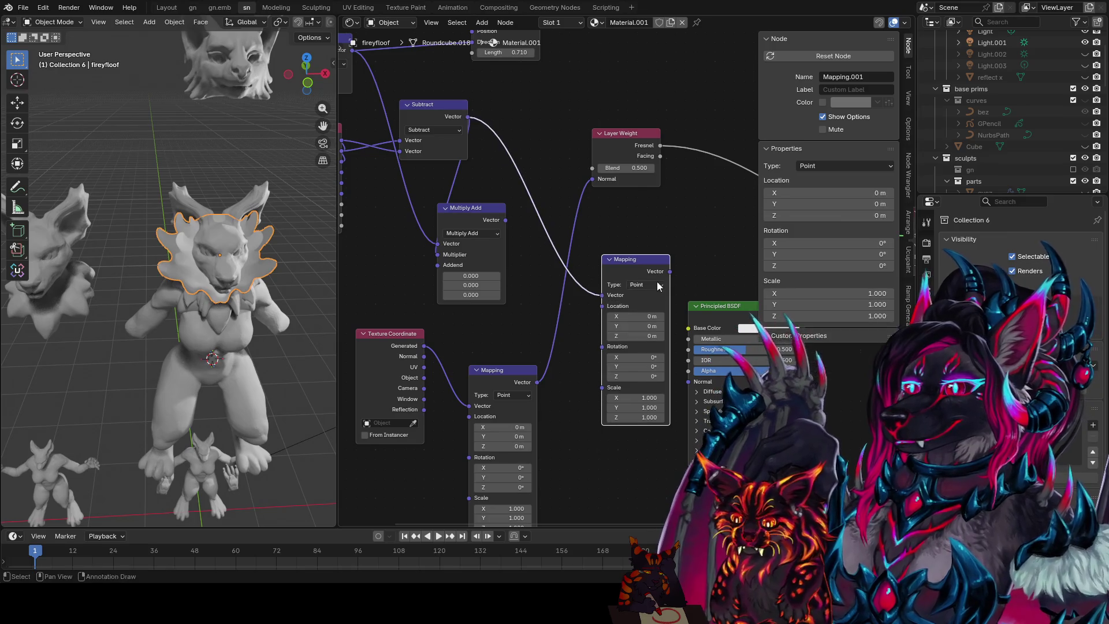
drag(579, 164, 590, 179)
middle_drag(593, 187, 586, 200)
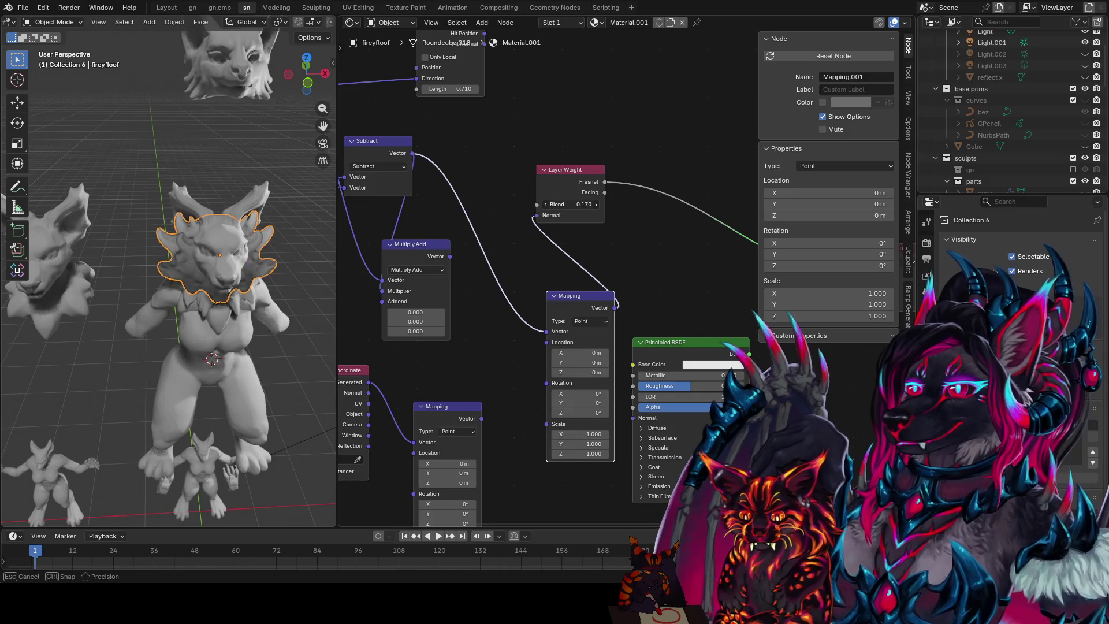
drag(570, 203, 570, 204)
scroll(248, 287, up, 3)
scroll(249, 287, up, 3)
scroll(242, 265, up, 2)
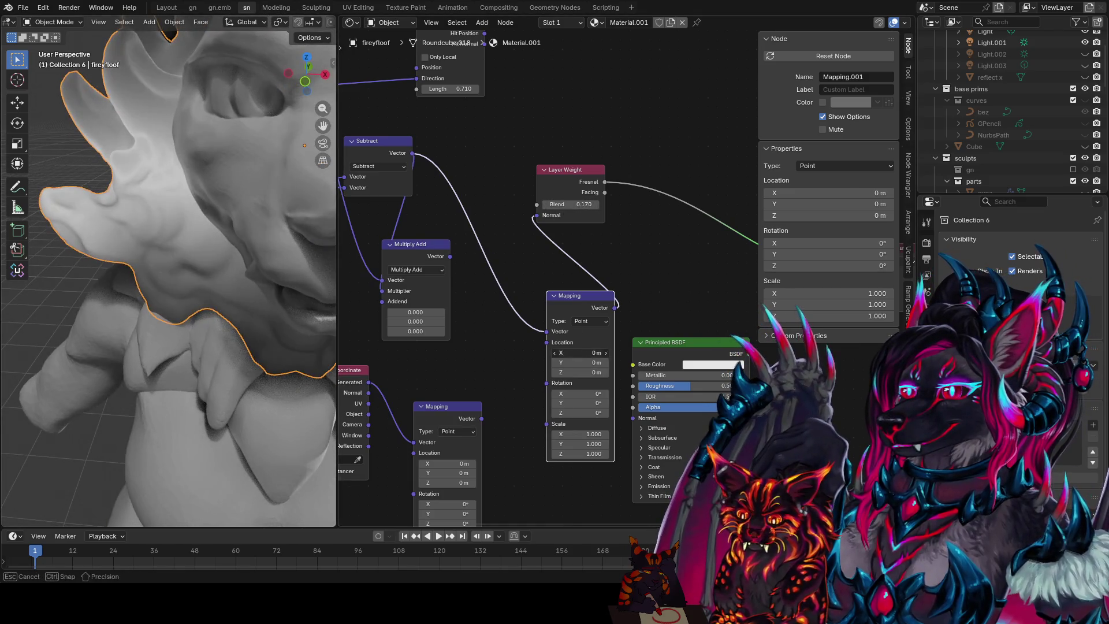
- Set Mapping Location X to -5.58 m, feed Multiply Add into its Rotation, and keep Scale X at 1
drag(580, 352, 580, 352)
scroll(114, 249, down, 5)
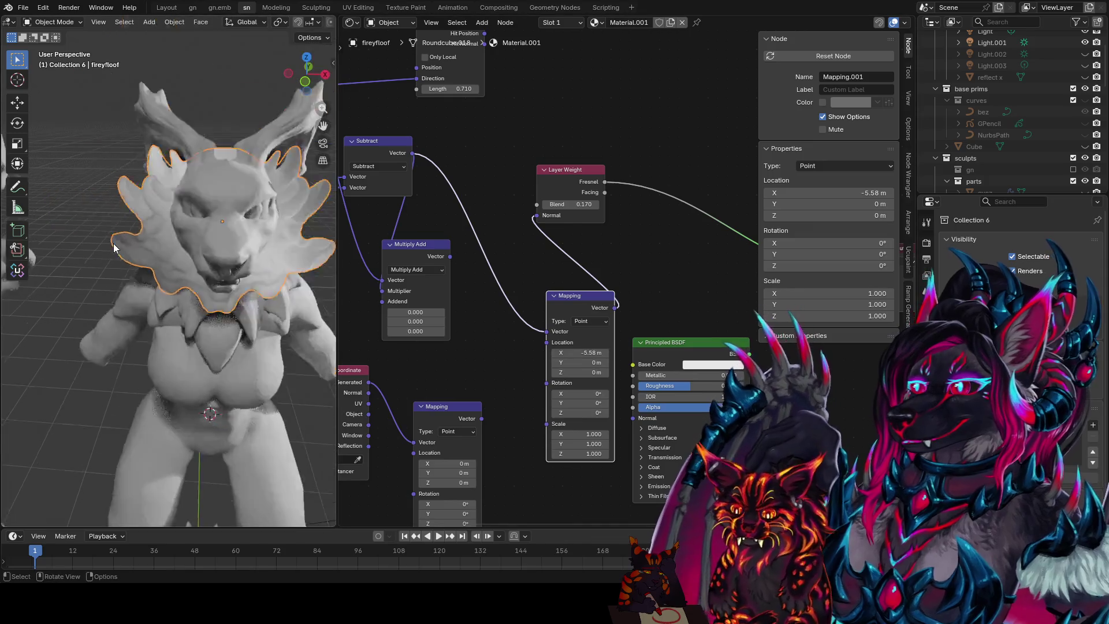
scroll(113, 249, down, 2)
middle_drag(530, 287, 549, 280)
drag(468, 249, 560, 337)
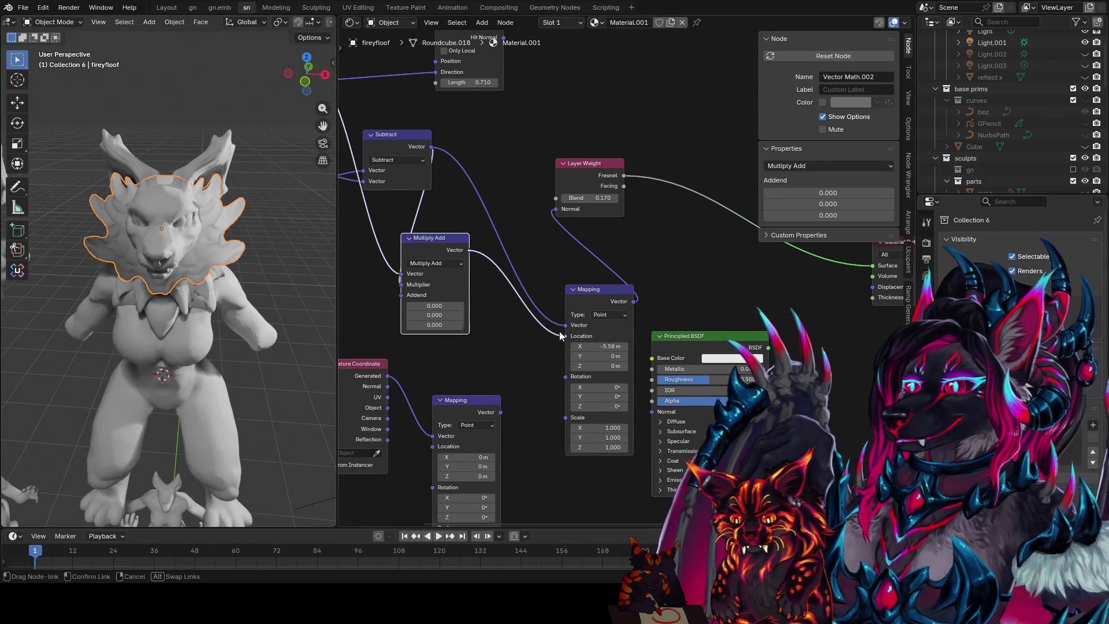
drag(567, 374, 565, 377)
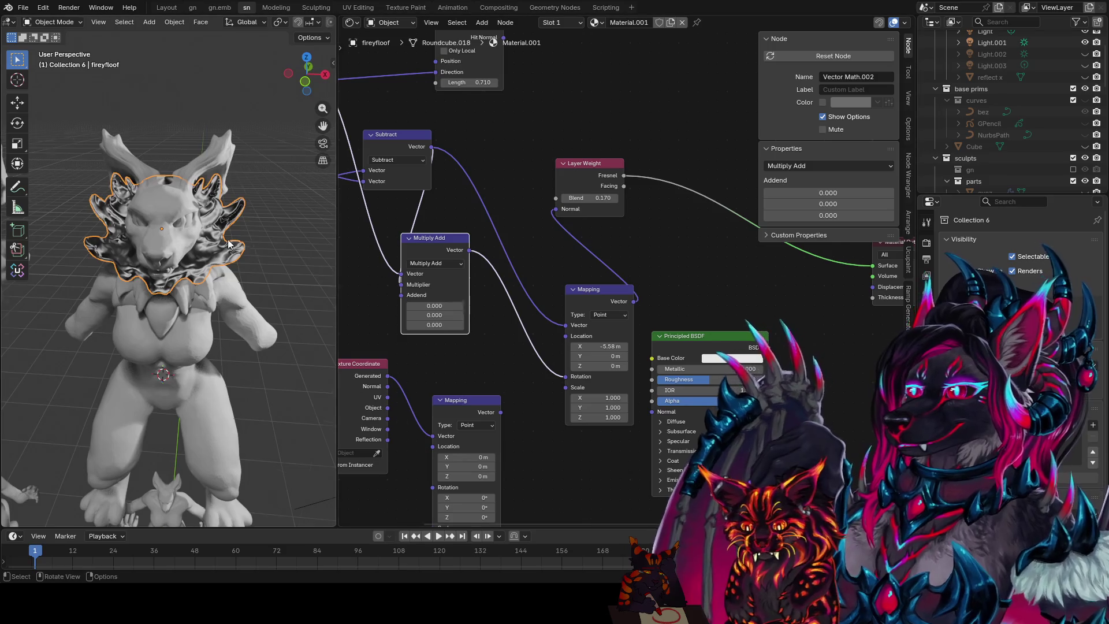
middle_drag(260, 260, 285, 256)
mouse_move(597, 417)
mouse_down()
mouse_move(563, 417)
mouse_move(609, 418)
mouse_move(615, 407)
mouse_move(571, 396)
mouse_move(615, 401)
mouse_up()
text(1)
key(Return)
- Move the Principled BSDF right and switch the Layer Weight output from Fresnel to Facing
ctrl+middle_drag(226, 295, 237, 228)
scroll(237, 228, down, 3)
scroll(690, 317, down, 2)
drag(702, 323, 699, 325)
click(730, 326)
middle_drag(729, 327, 676, 339)
click(552, 214)
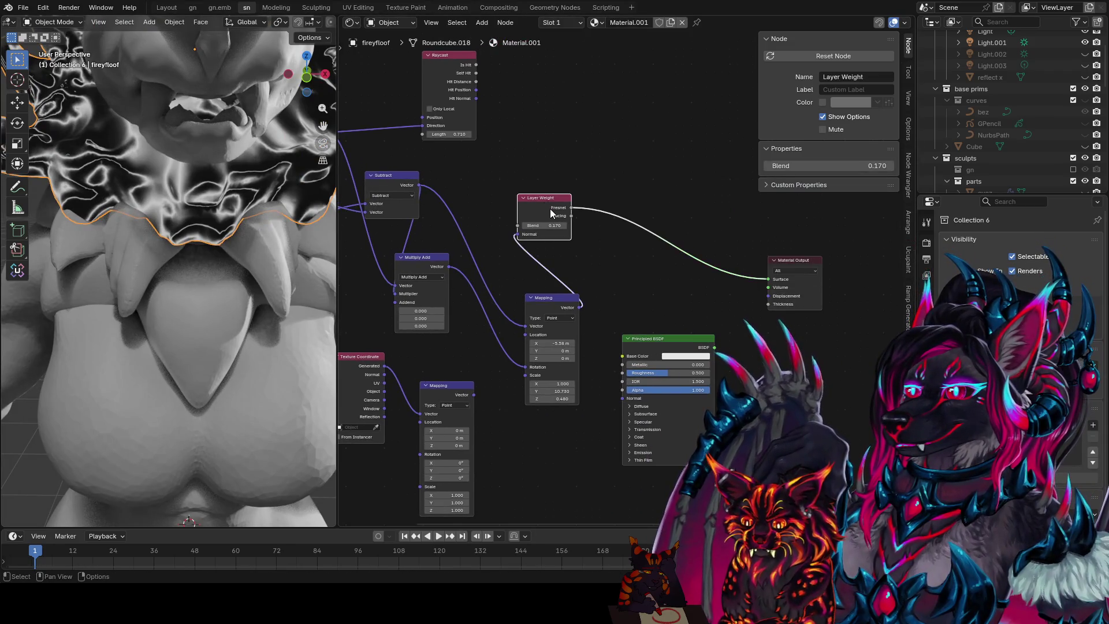
middle_drag(570, 214, 550, 250)
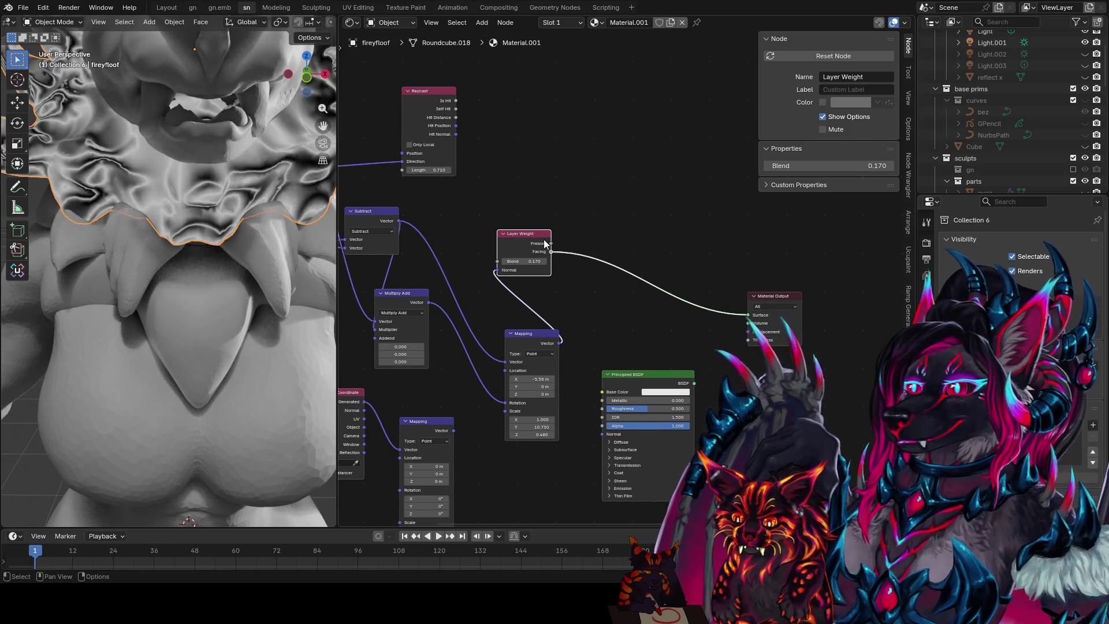
- Duplicate the Layer Weight node twice, feed Raycast Hit Distance into its Blend, toggling Fresnel/Facing
key(shift+d)
click(560, 153)
middle_drag(502, 144, 507, 150)
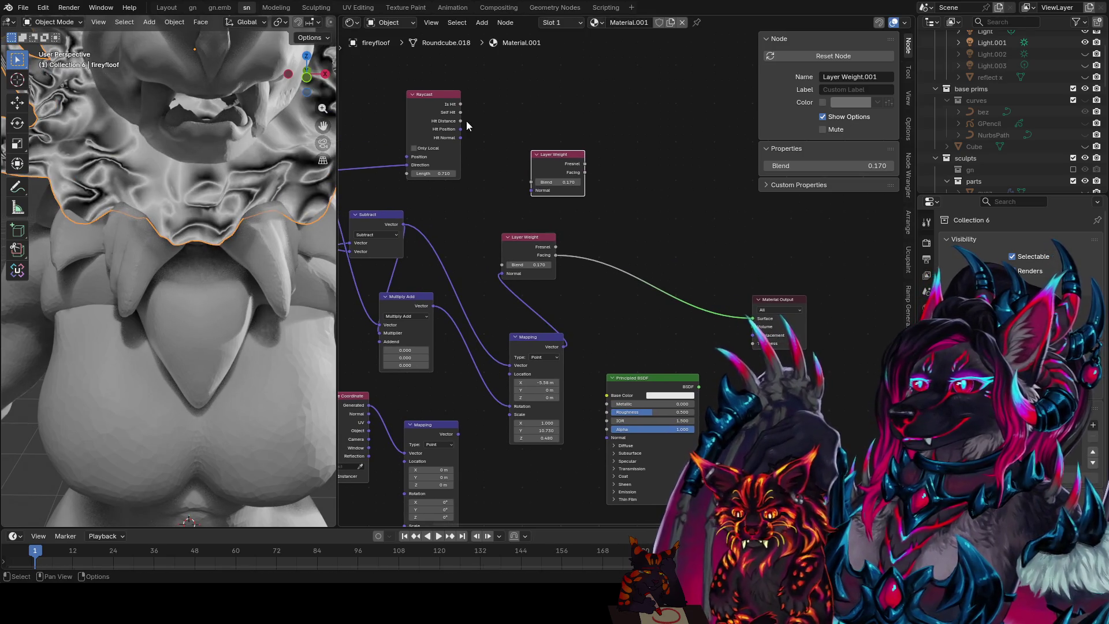
drag(460, 120, 501, 265)
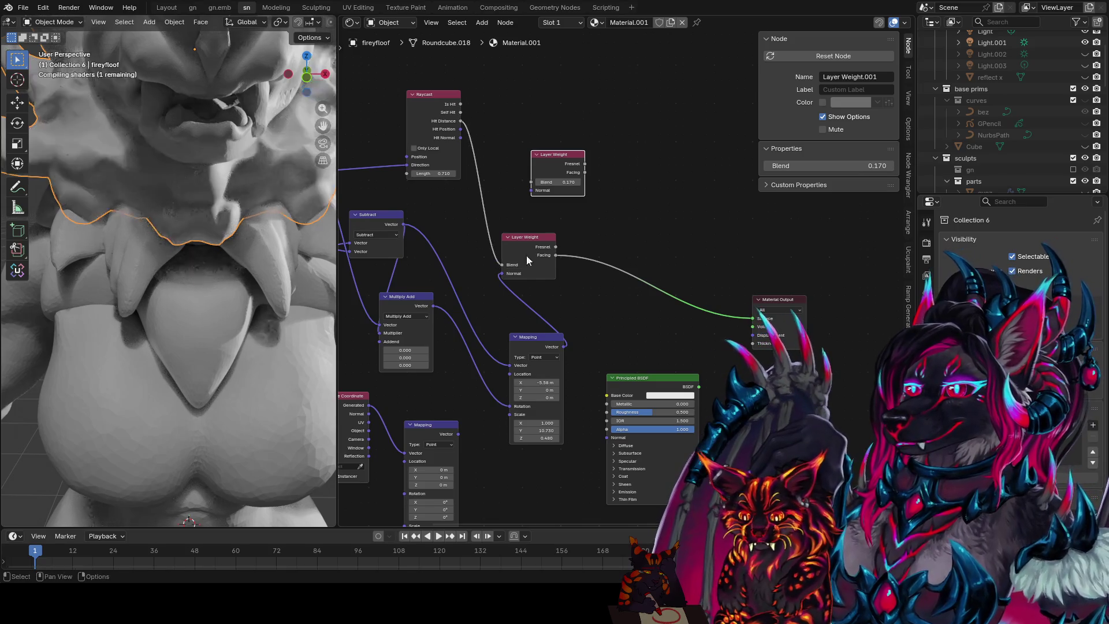
ctrl+shift+click(560, 250)
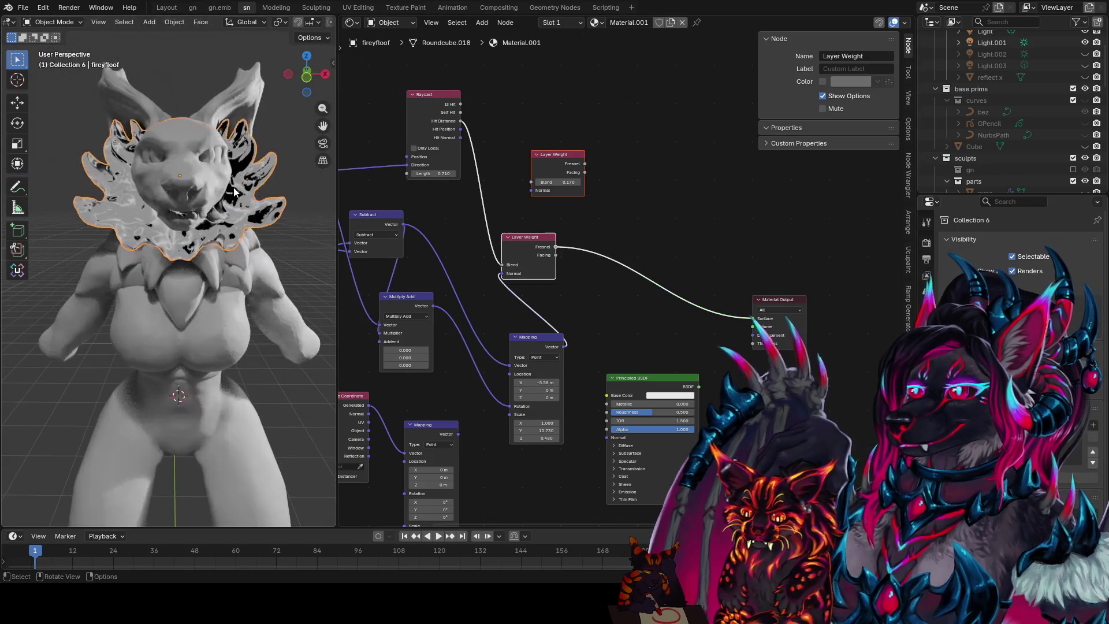
ctrl+shift+click(554, 253)
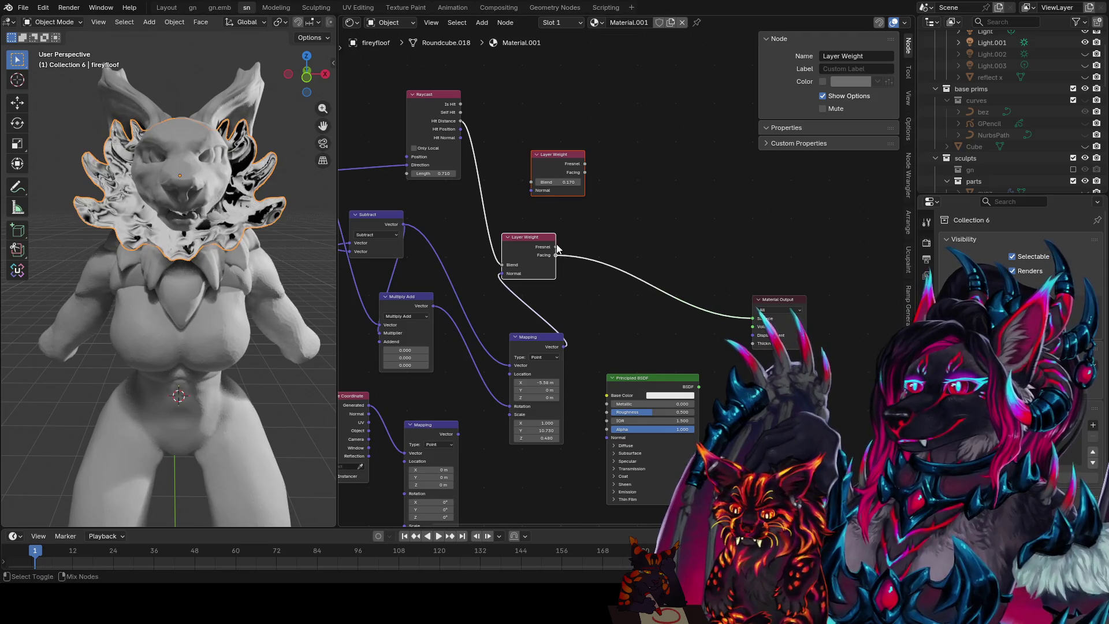
ctrl+shift+click(557, 249)
key(shift+d)
click(528, 205)
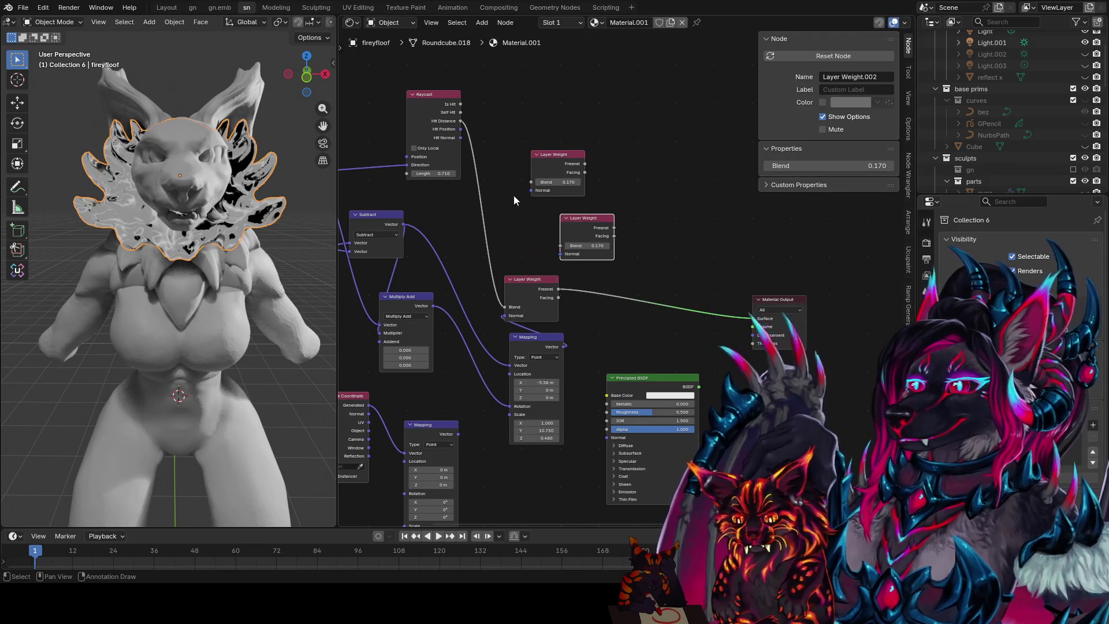
- Link the vector into Mapping Location, set Layer Weight blend 0.27, and drive the surface with Facing
middle_drag(435, 400, 494, 384)
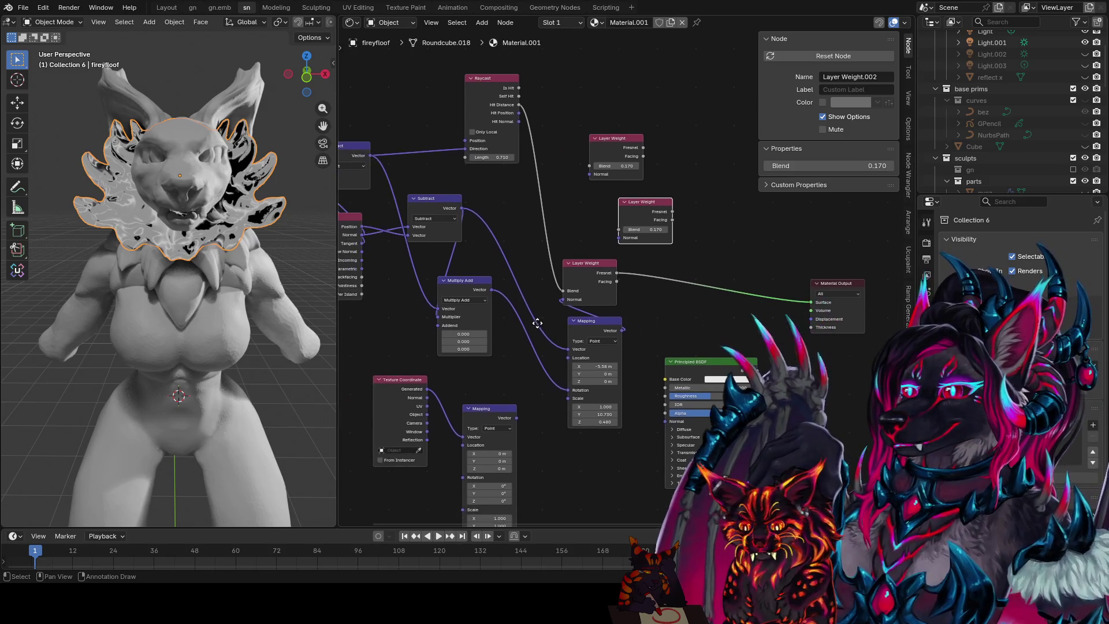
click(463, 283)
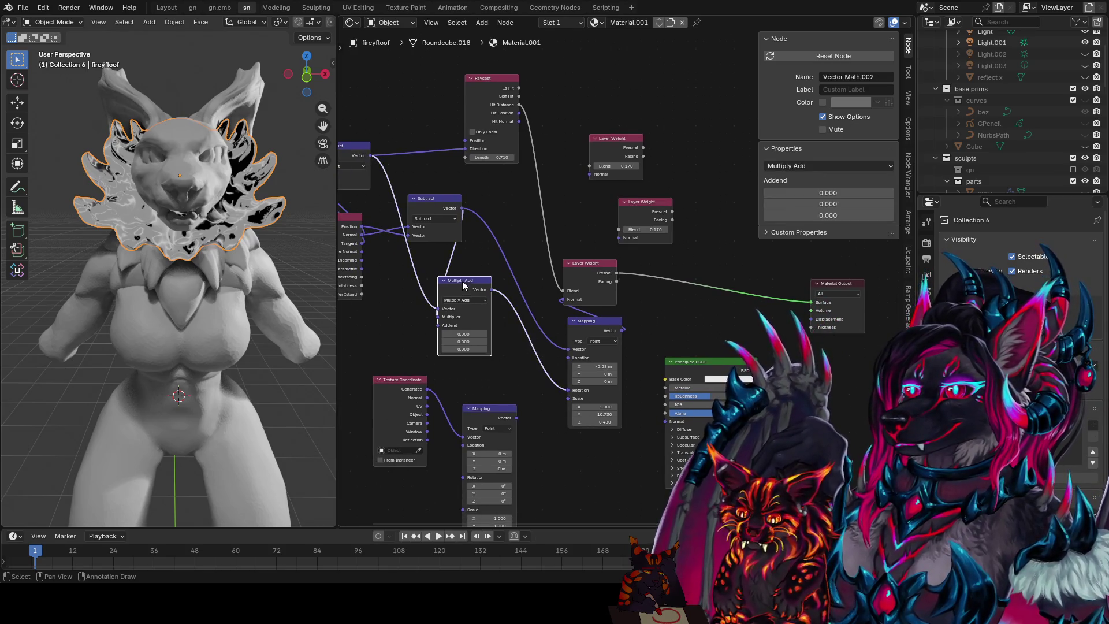
middle_drag(565, 297, 564, 218)
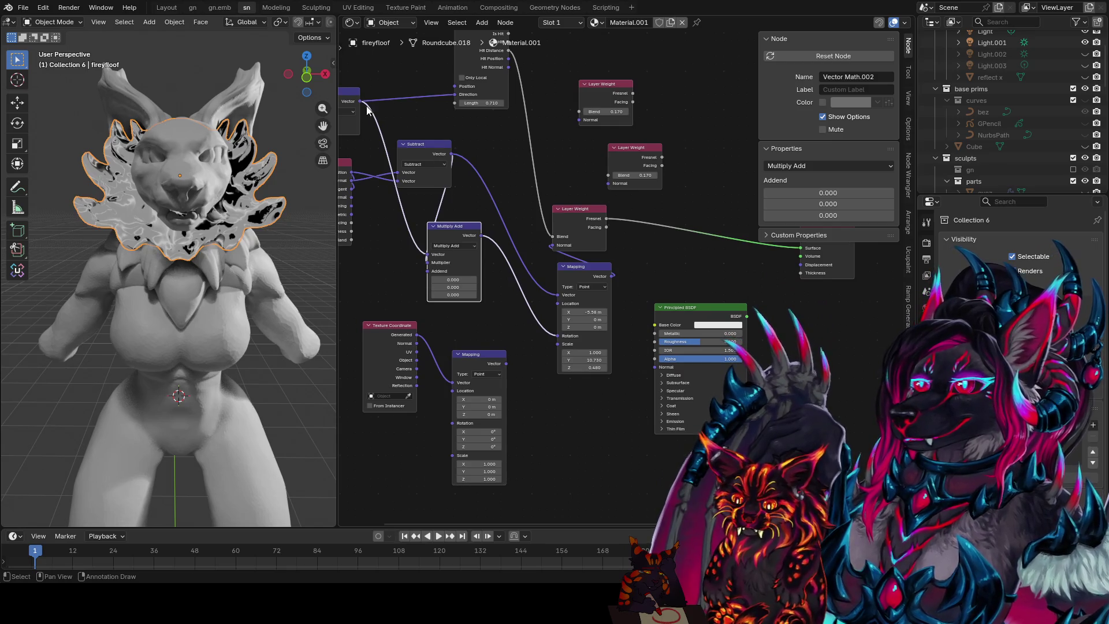
drag(363, 102, 459, 391)
drag(504, 362, 611, 183)
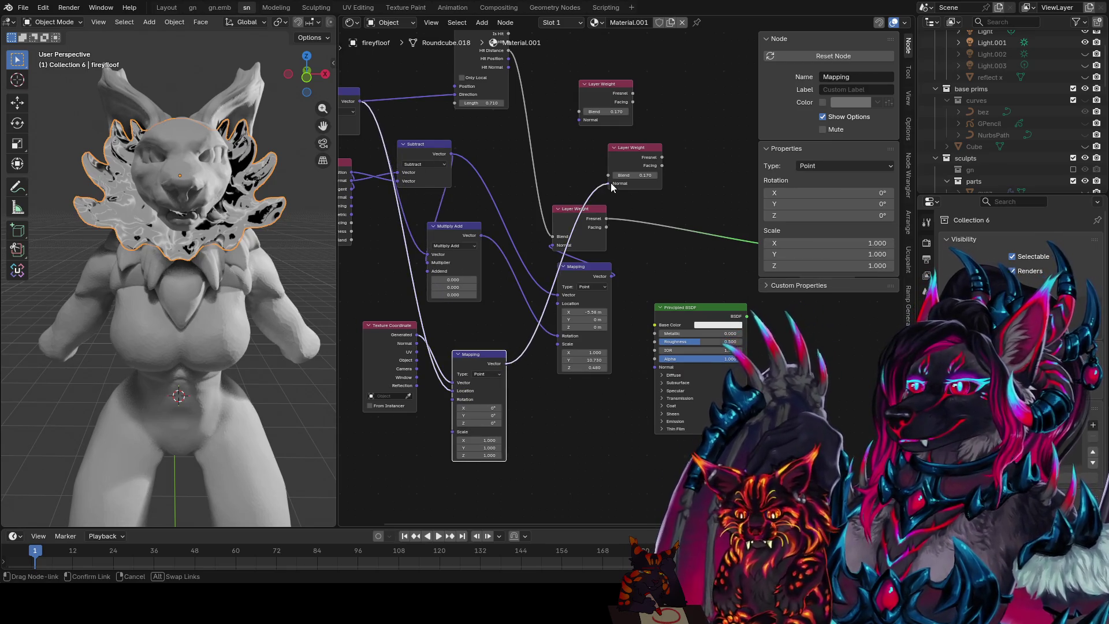
ctrl+shift+click(649, 167)
text(0.27)
key(Return)
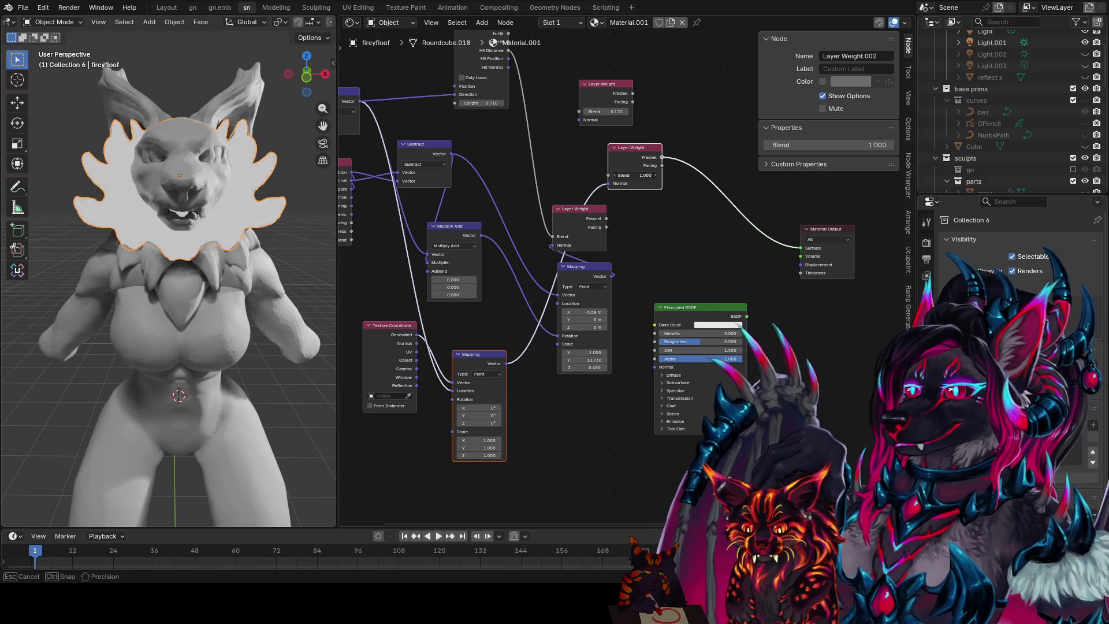
ctrl+shift+click(657, 166)
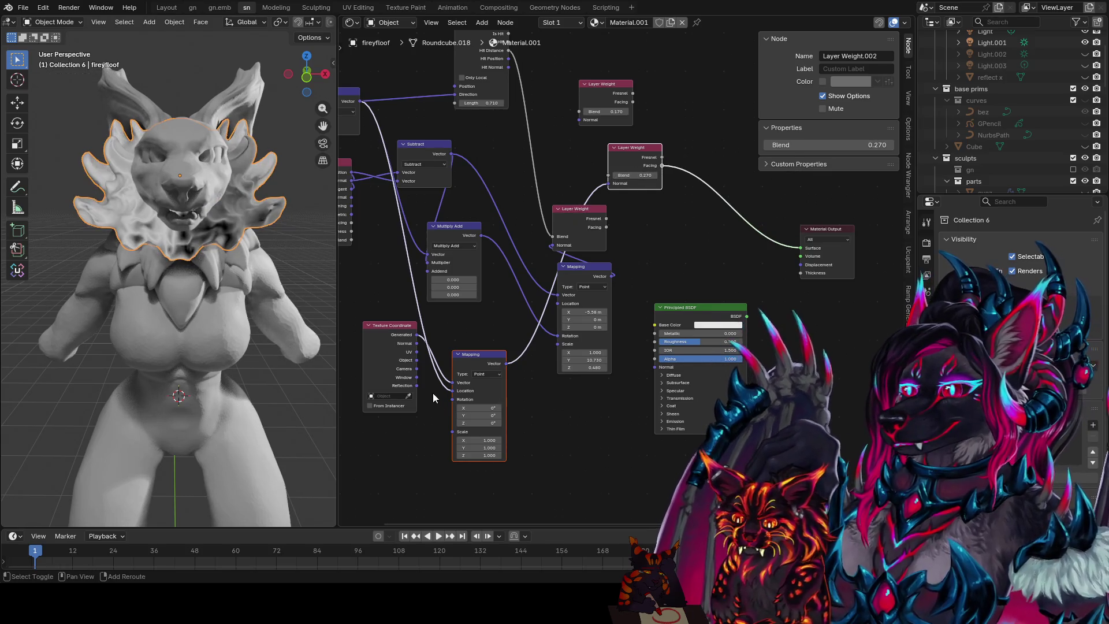
mouse_move(475, 357)
mouse_down()
mouse_move(489, 347)
mouse_move(474, 349)
mouse_up()
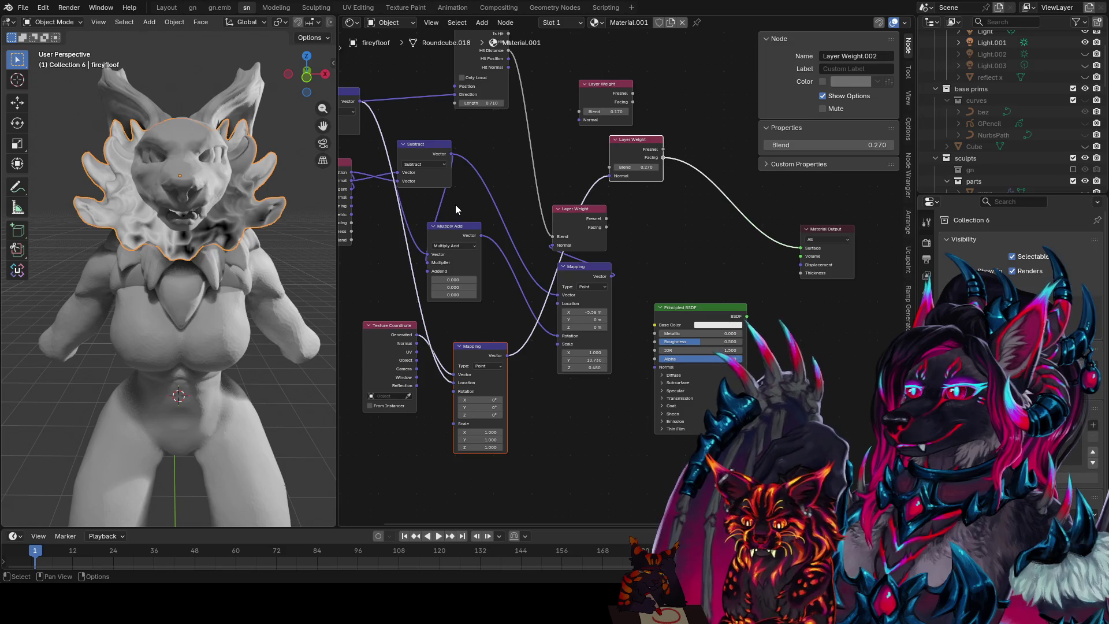
drag(399, 338, 392, 359)
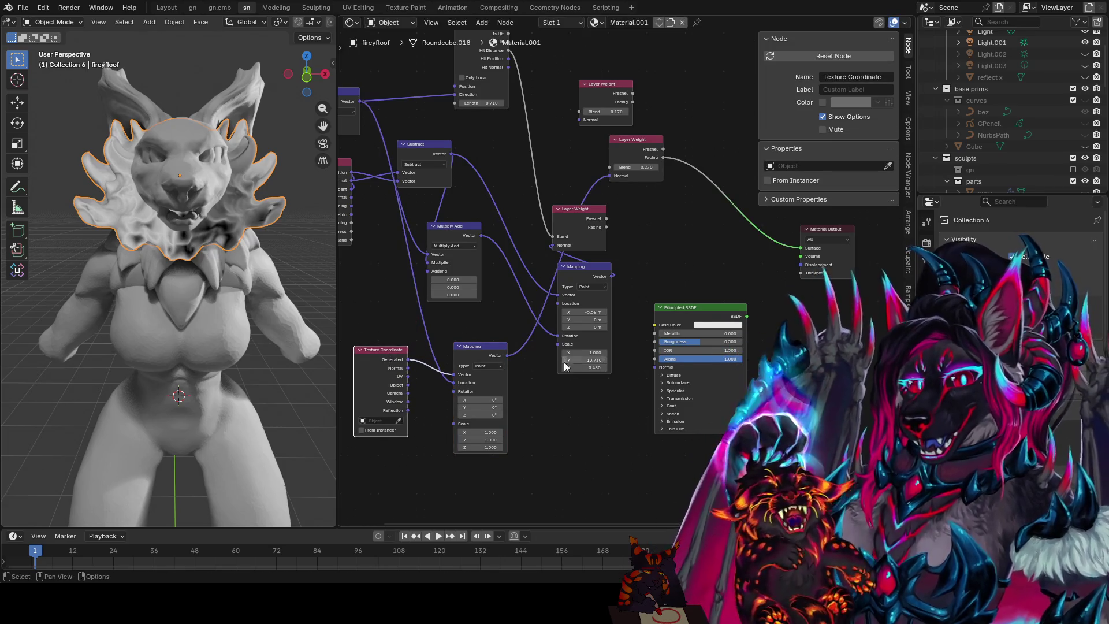
scroll(602, 307, up, 1)
scroll(526, 394, up, 1)
drag(527, 365, 486, 365)
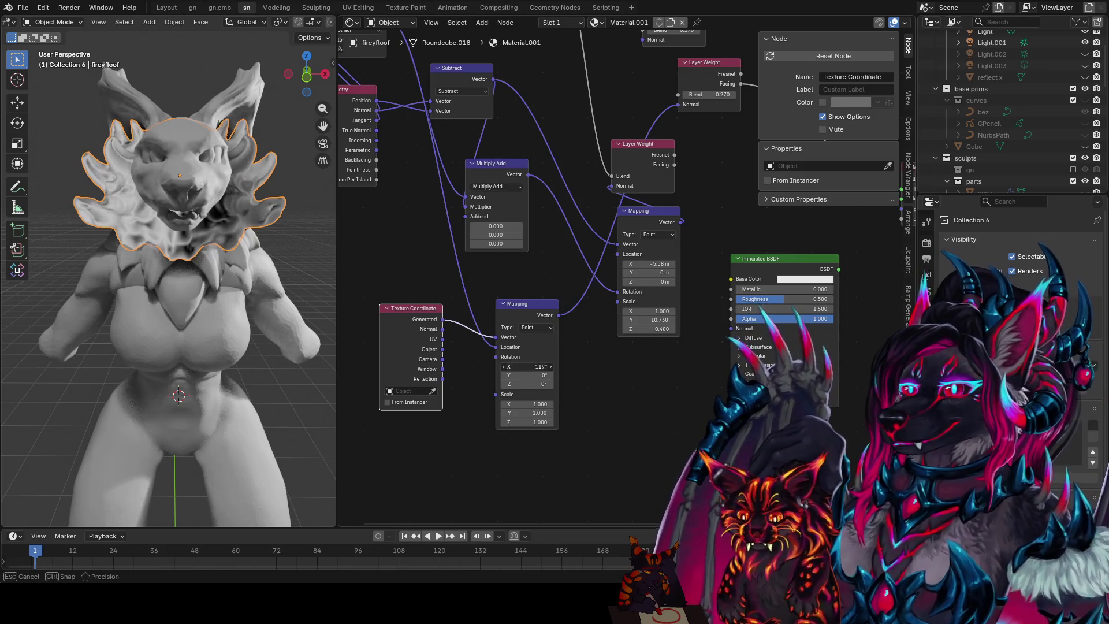
click(552, 369)
key(Return)
drag(528, 404, 555, 404)
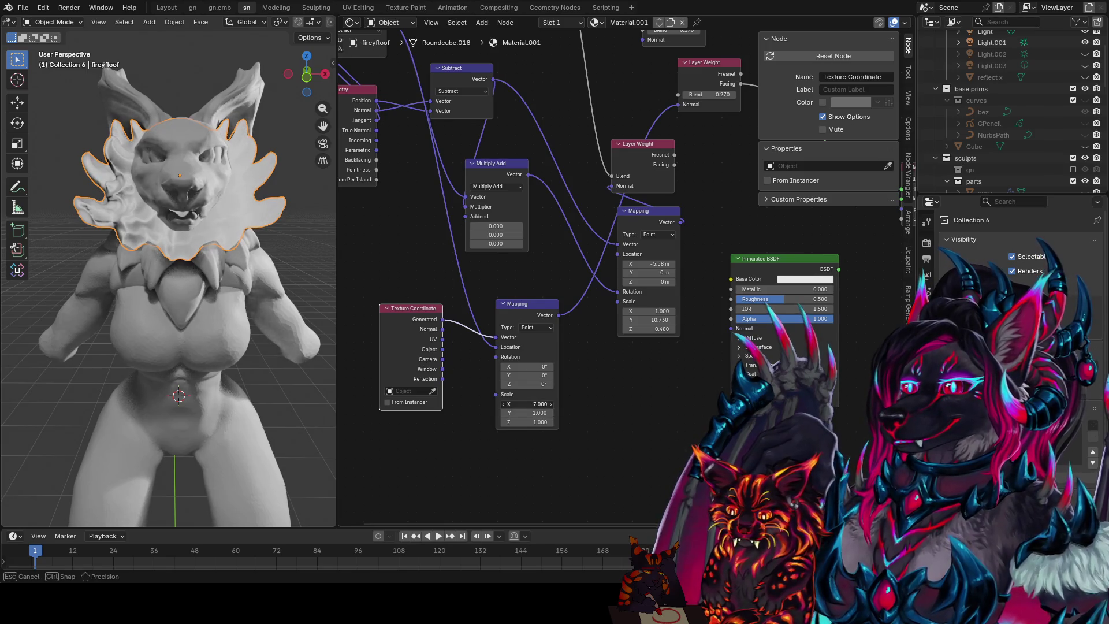
text(1)
key(Return)
mouse_move(536, 414)
mouse_down()
mouse_move(567, 415)
mouse_move(541, 412)
mouse_up()
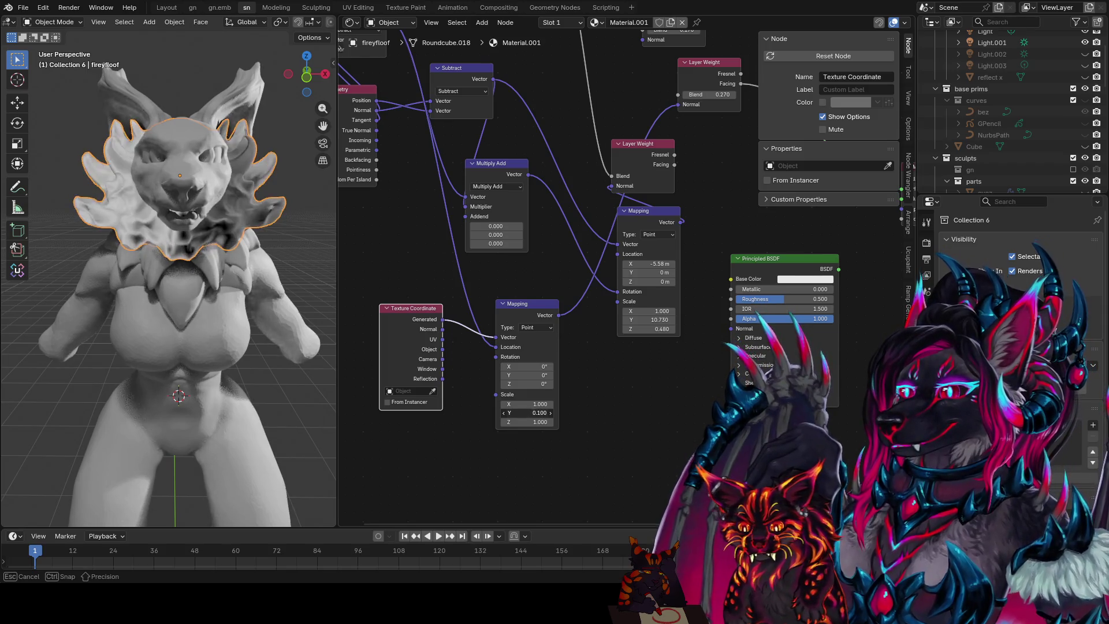
click(545, 411)
text(1)
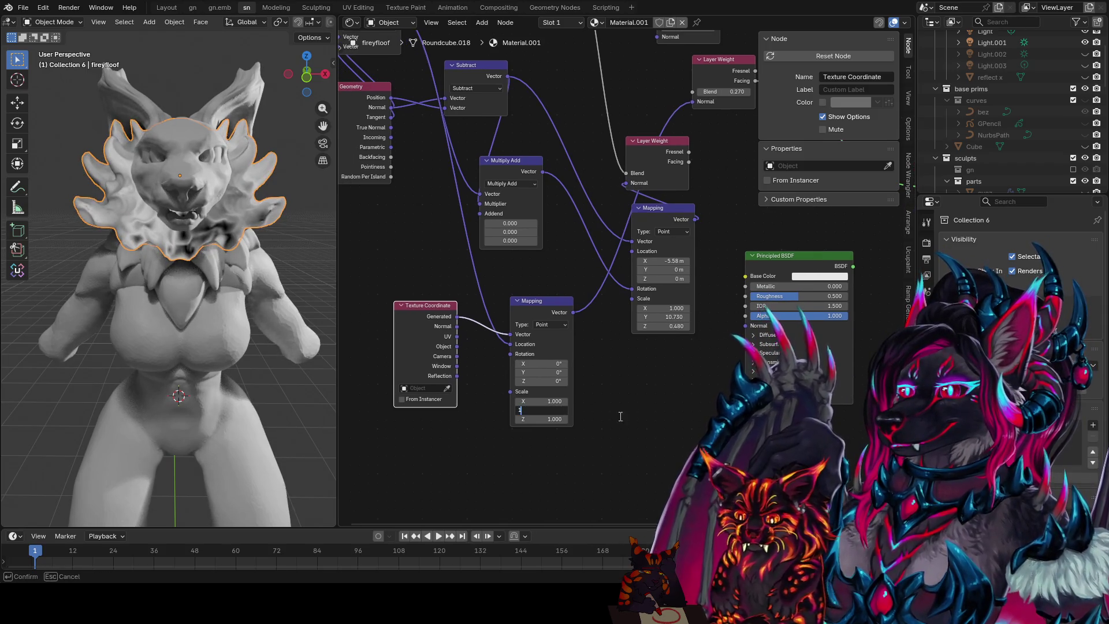
key(Return)
middle_drag(650, 397, 585, 469)
key(ctrl+s)
key(shift+a)
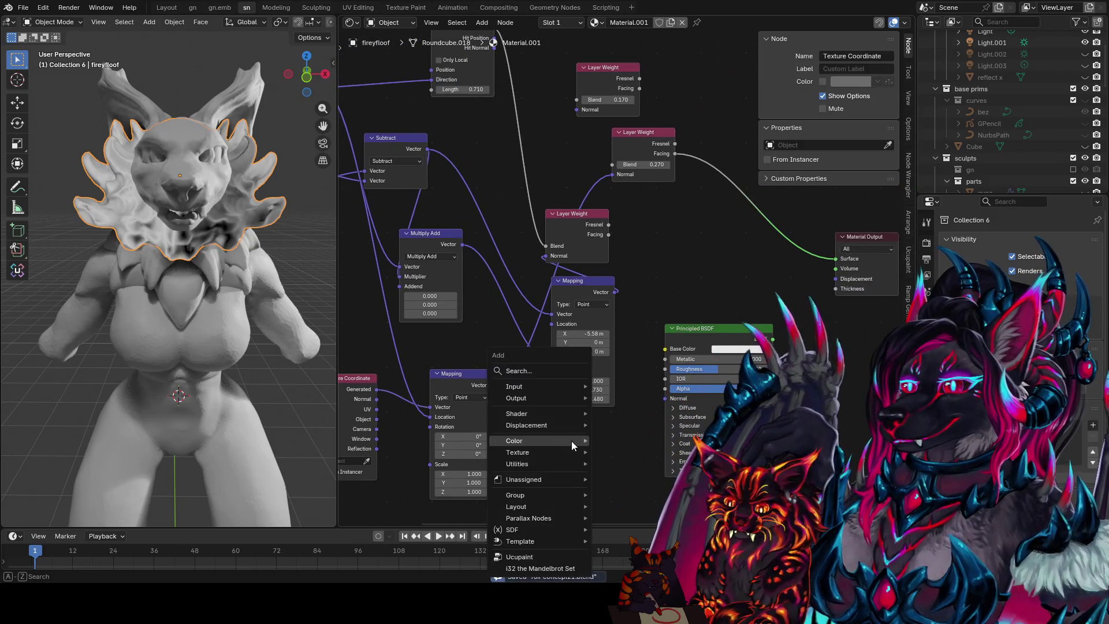
- Add a Noise Texture node set to 4D and start a connection from its W input
click(573, 441)
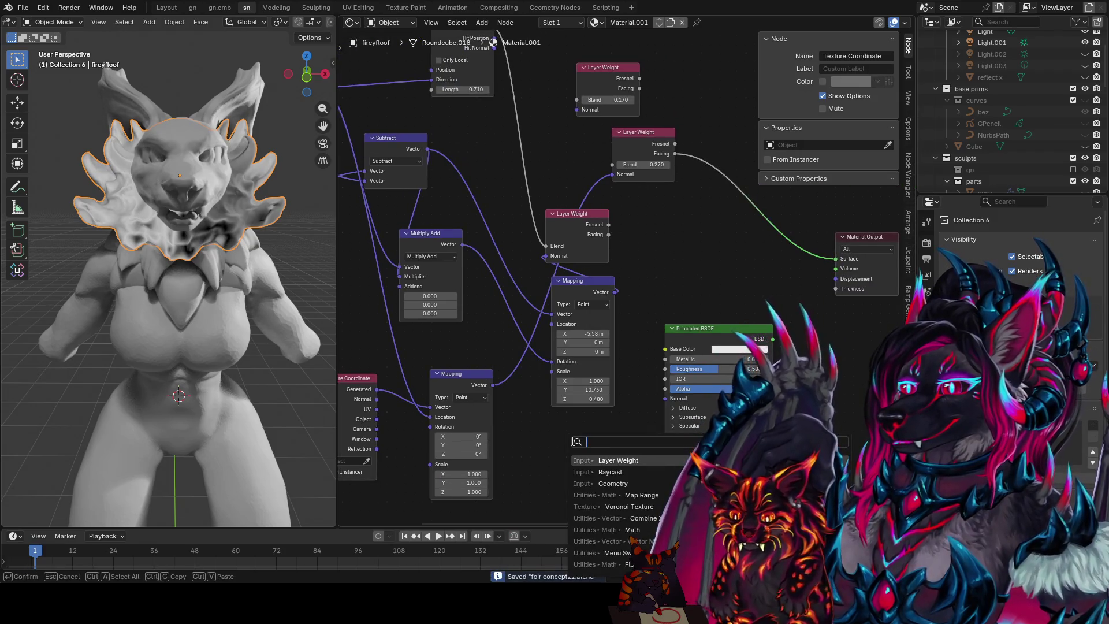
text(noise)
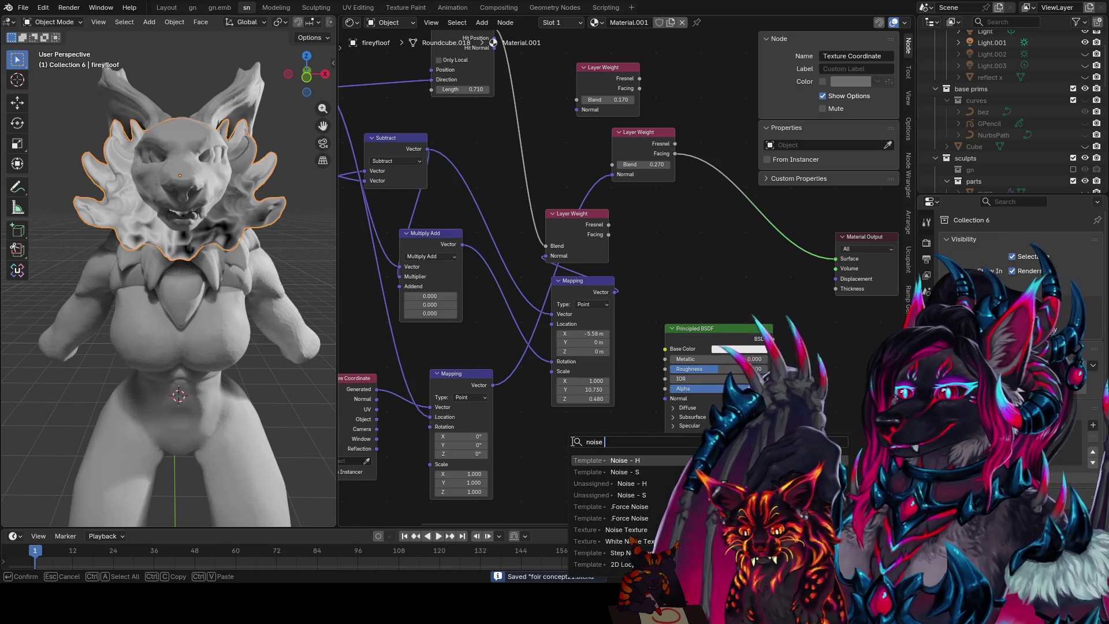
key(Down)
key(Down)
key(Down)
key(Return)
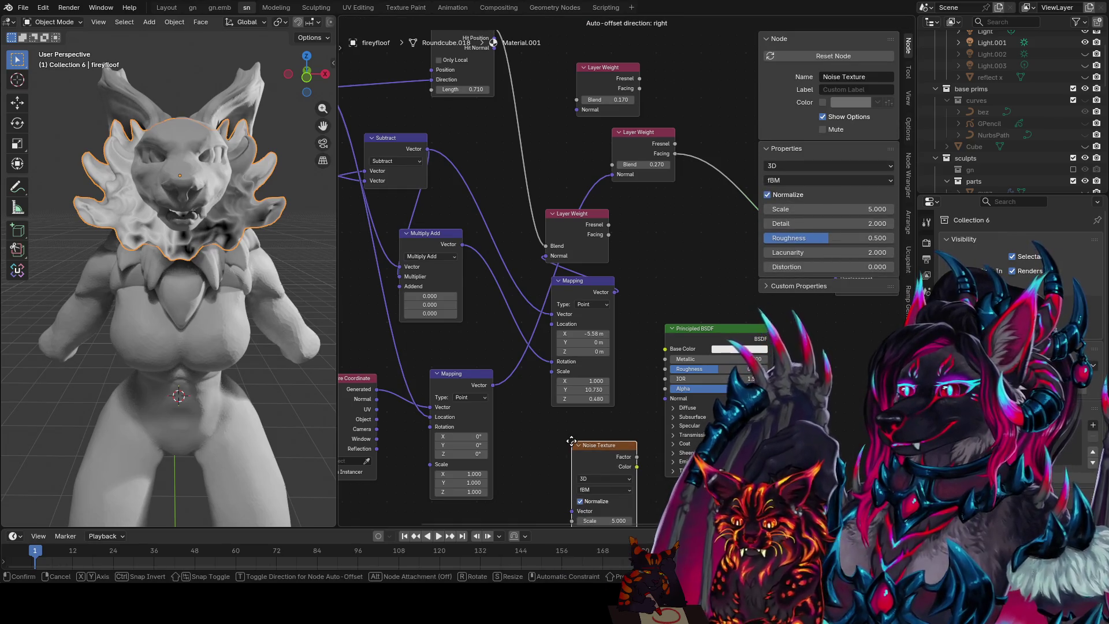
click(583, 434)
click(611, 467)
click(606, 521)
middle_drag(537, 445, 527, 343)
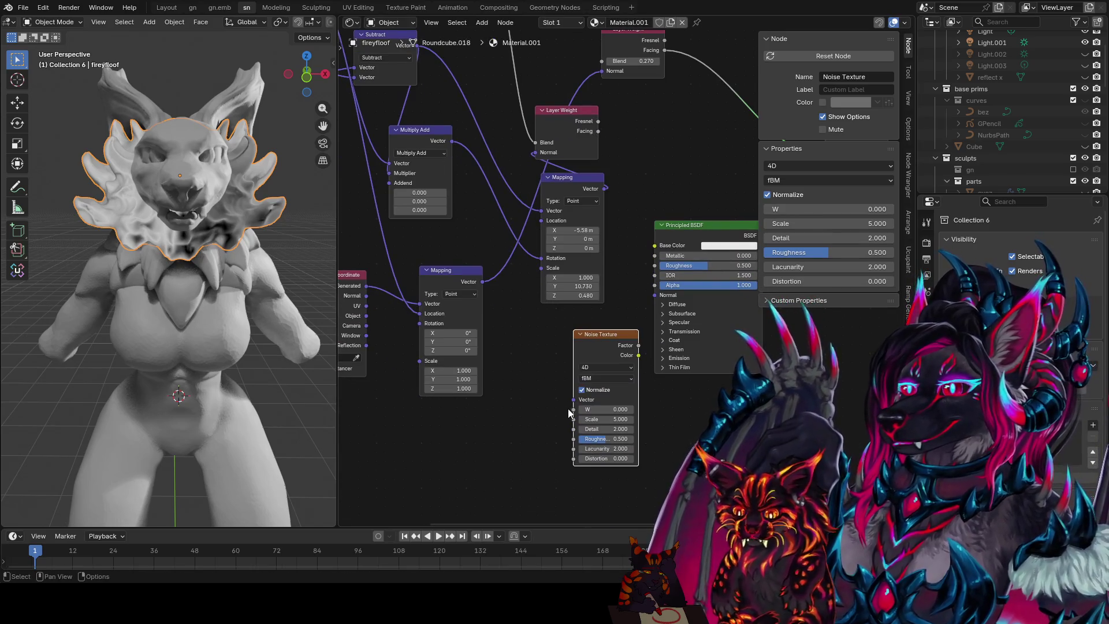
drag(555, 409, 512, 426)
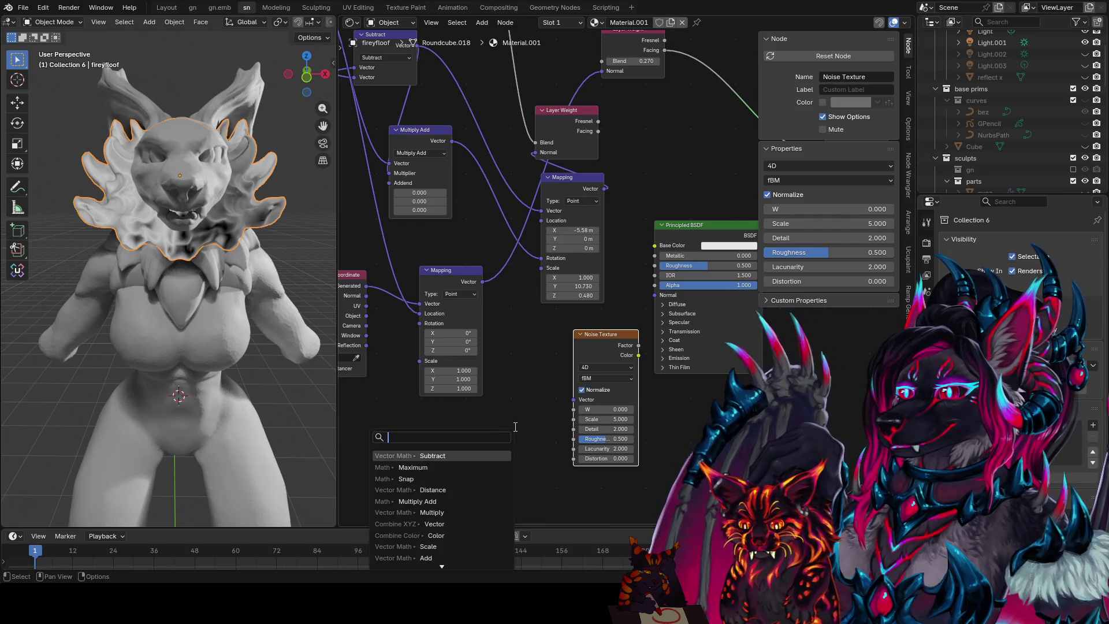
text(attribute)
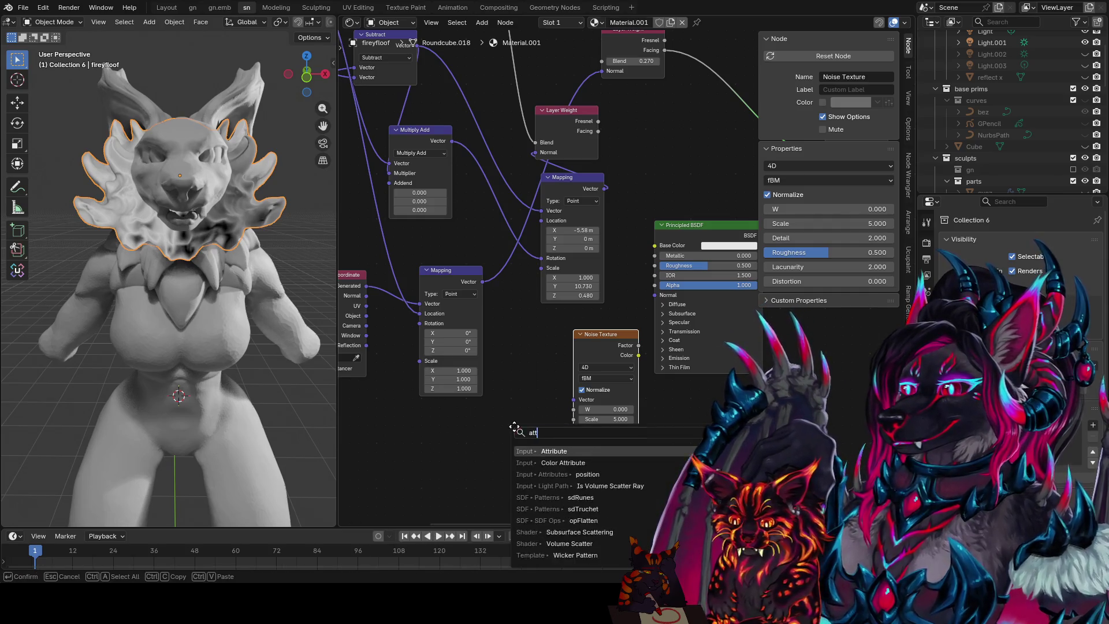
- Add two Attribute nodes set to View Layer and line them up vertically on the left
key(Return)
click(421, 396)
middle_drag(421, 396, 462, 308)
key(shift+d)
click(468, 416)
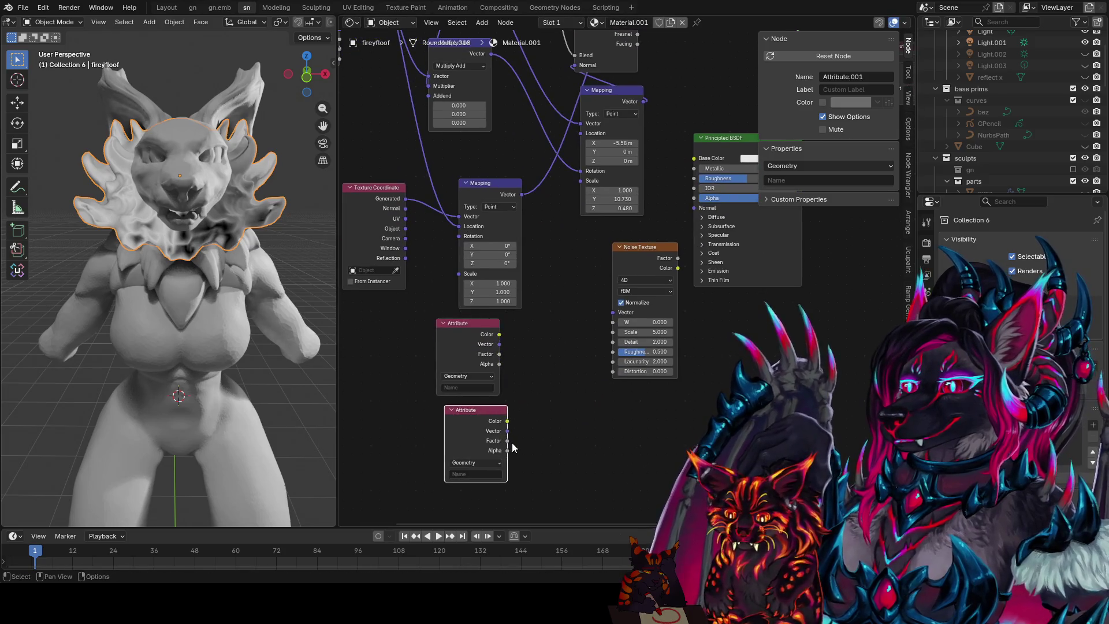
click(471, 376)
click(470, 429)
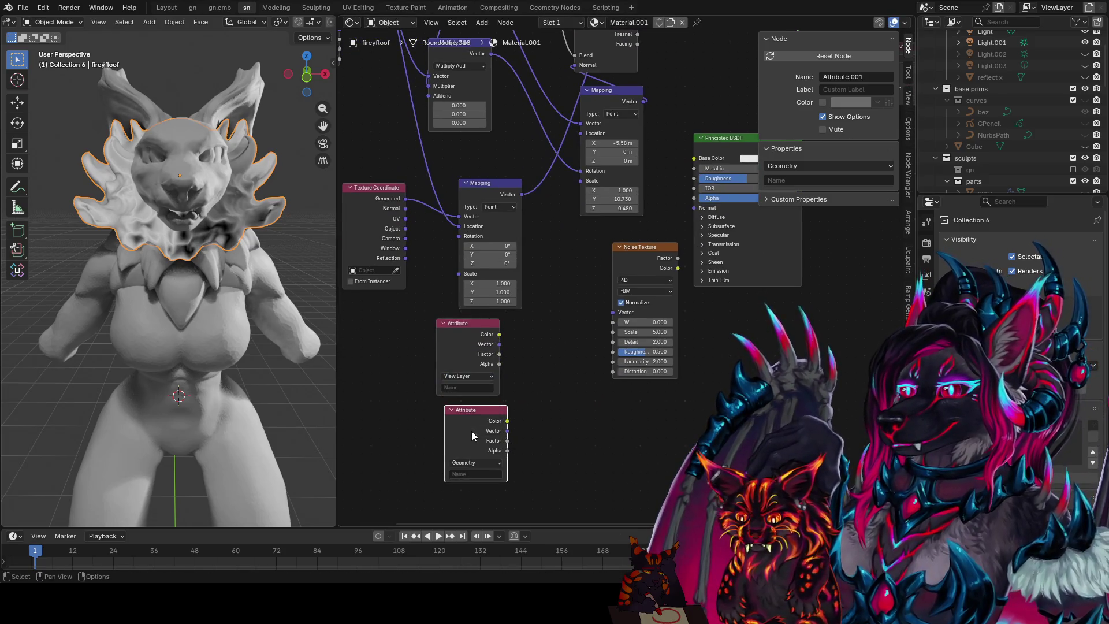
click(476, 461)
click(473, 516)
middle_drag(474, 516, 555, 398)
mouse_move(555, 398)
mouse_down()
mouse_move(520, 365)
mouse_move(426, 369)
mouse_up()
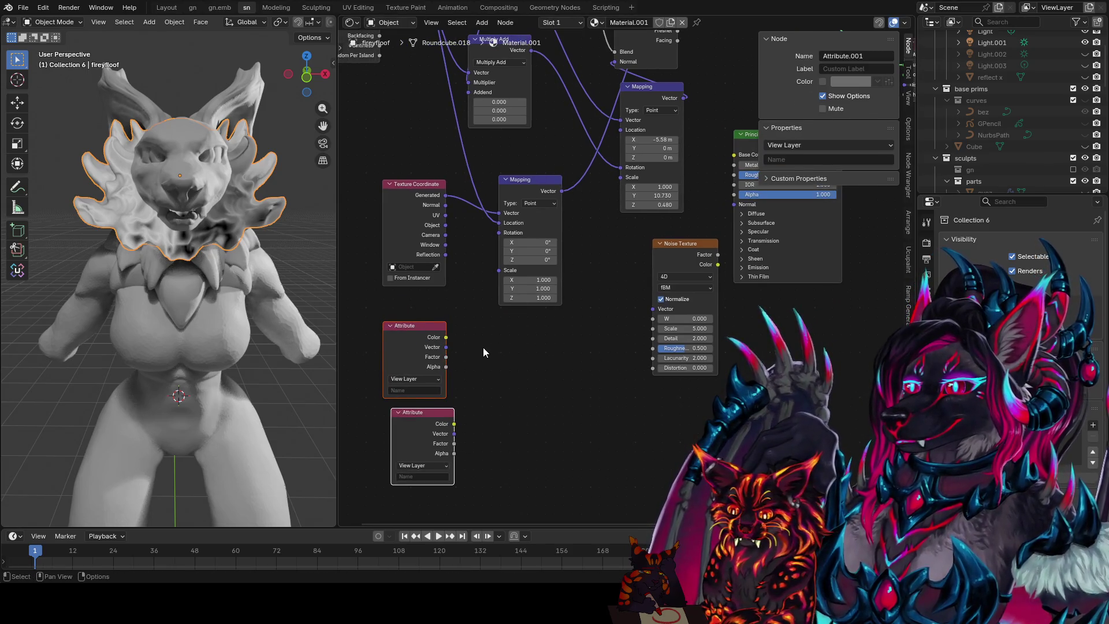
key(shift+equal)
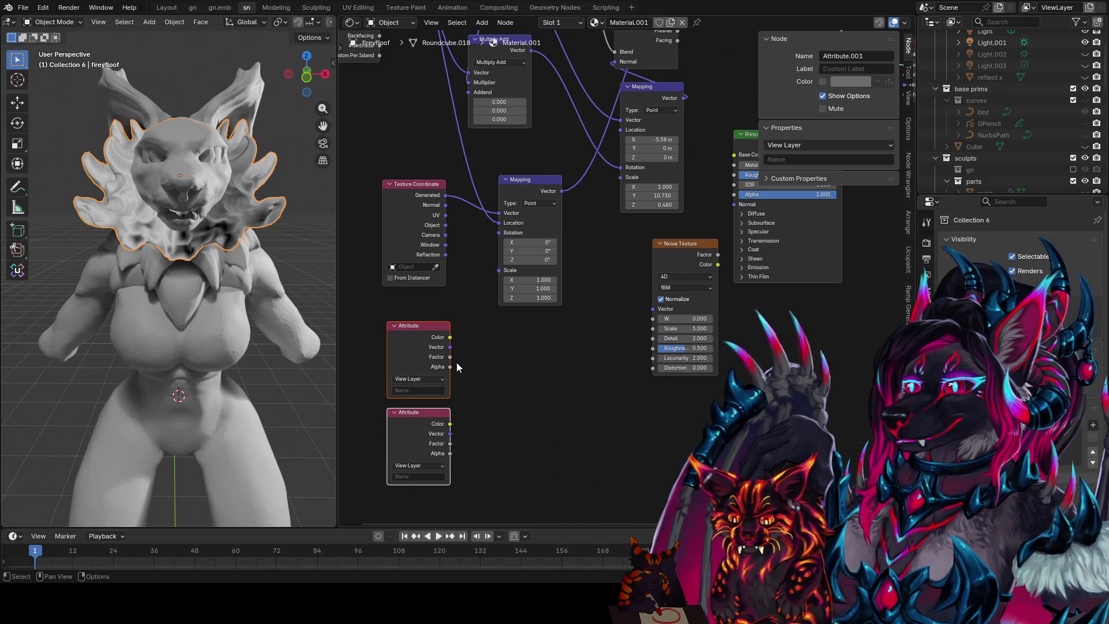
- Name the attributes render.fps and frame_current, feed both into a Divide math node, and duplicate it
key(shift+a)
text(d)
click(578, 418)
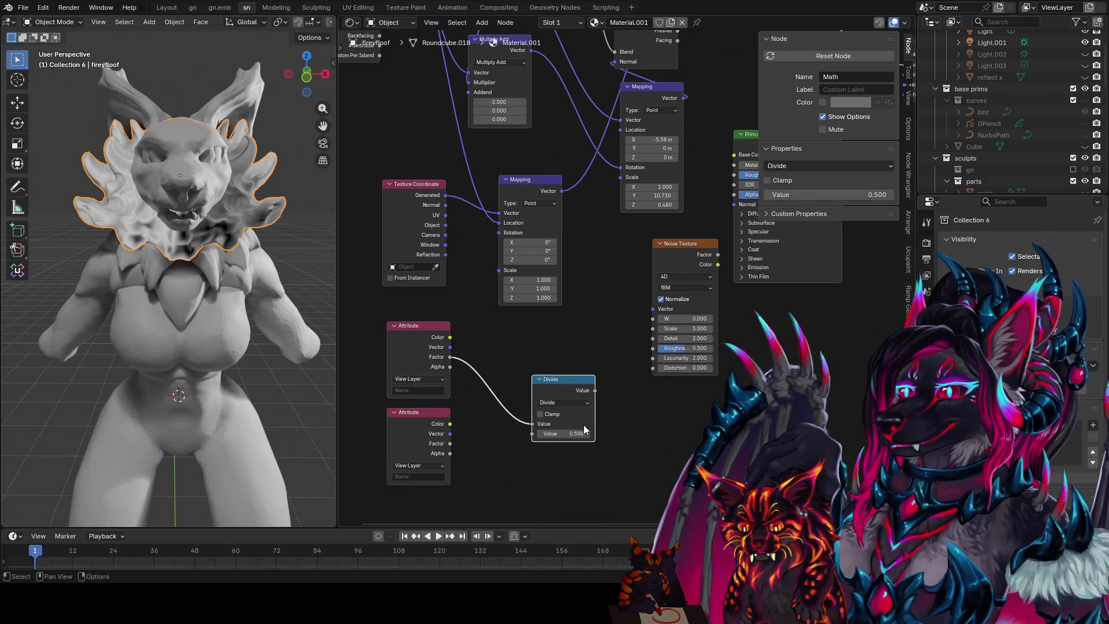
drag(449, 443, 532, 433)
click(419, 390)
text(render.fps)
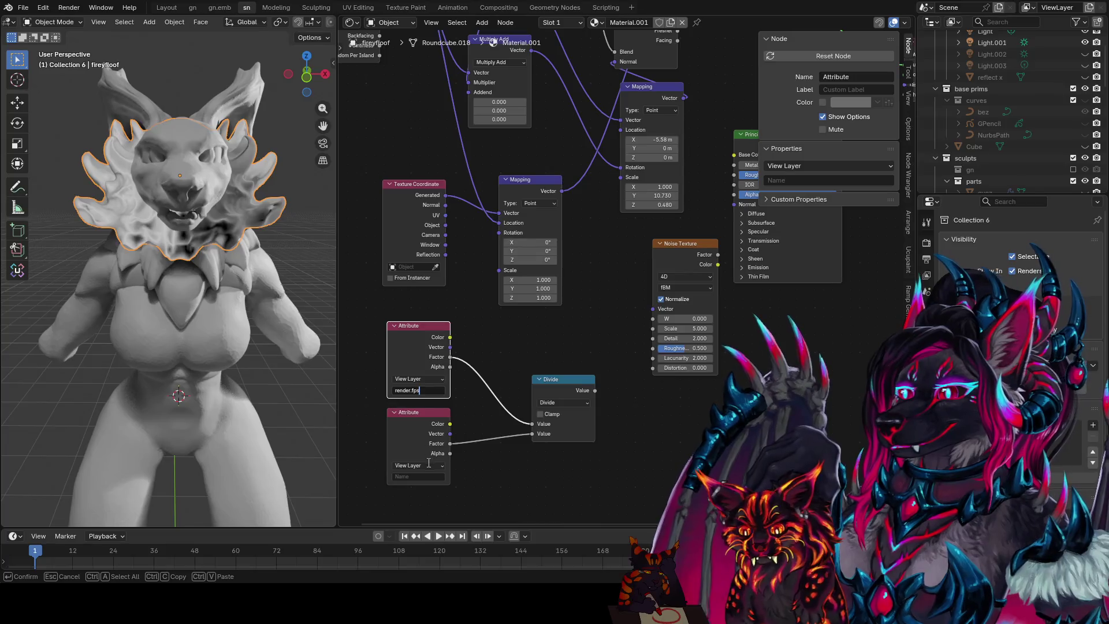
click(417, 476)
text(me_current)
key(Return)
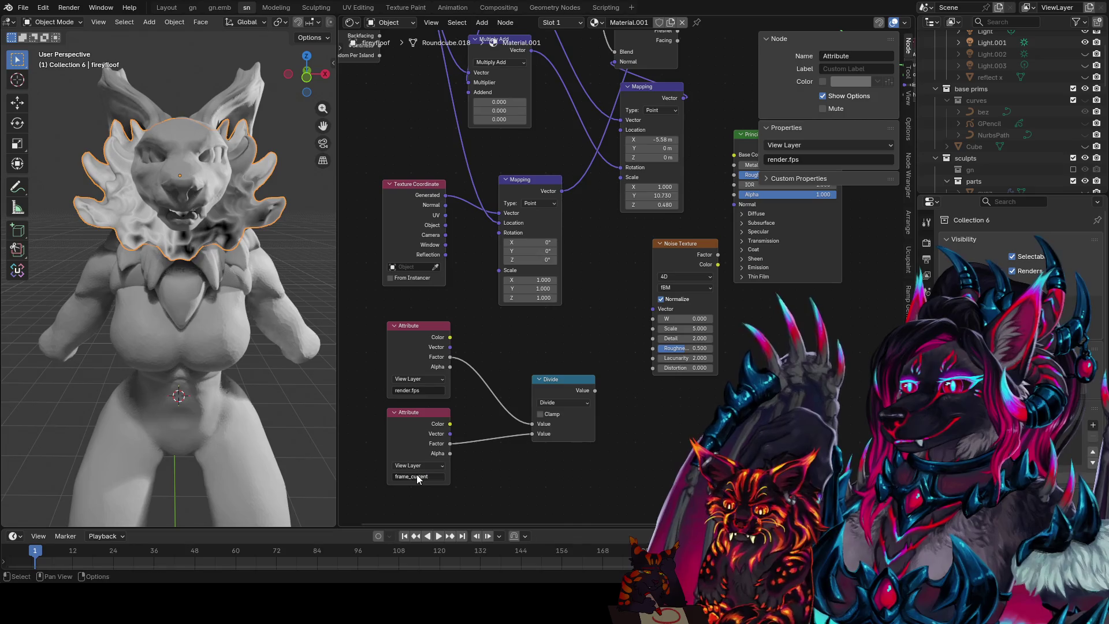
click(573, 383)
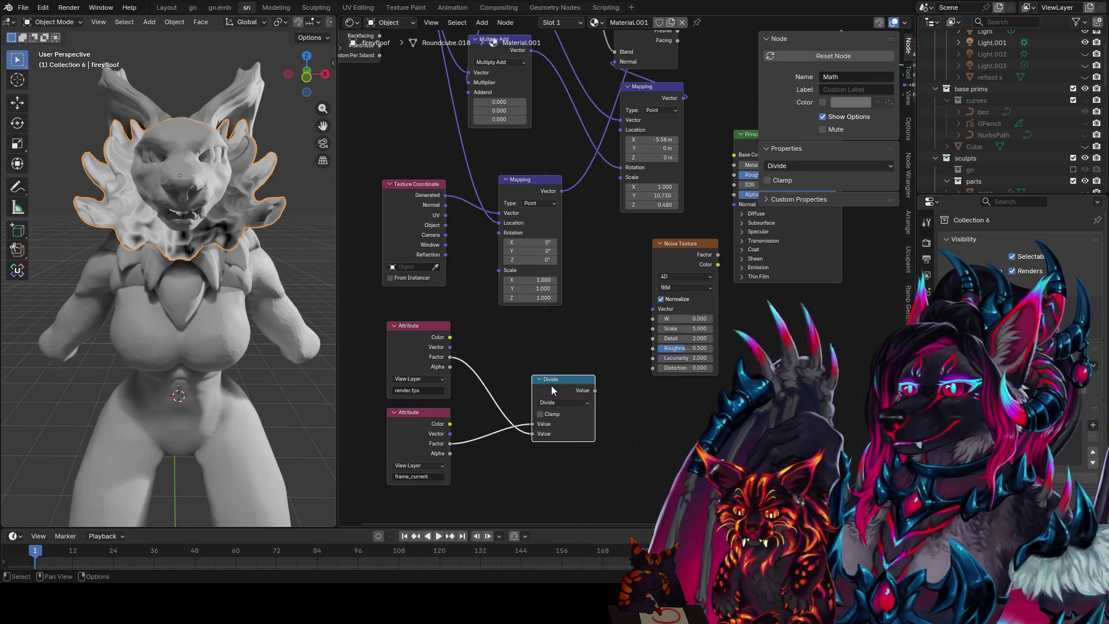
drag(551, 385, 478, 372)
key(shift+d)
- Set the new math node to Multiply and feed it the Divide result
click(579, 422)
click(597, 450)
drag(559, 458, 527, 377)
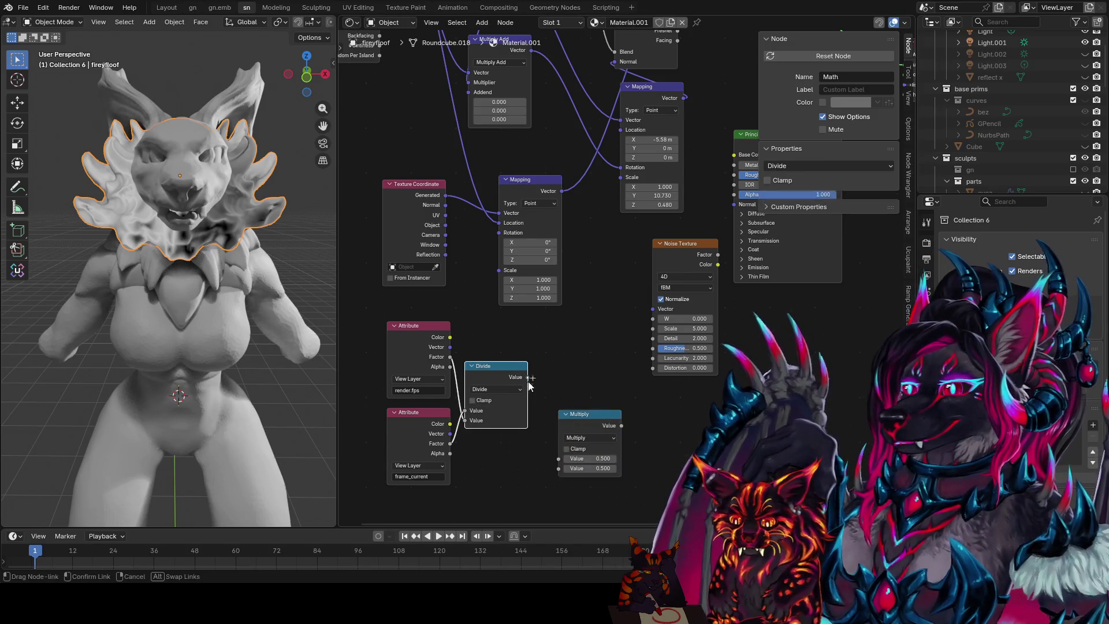
drag(620, 426, 734, 194)
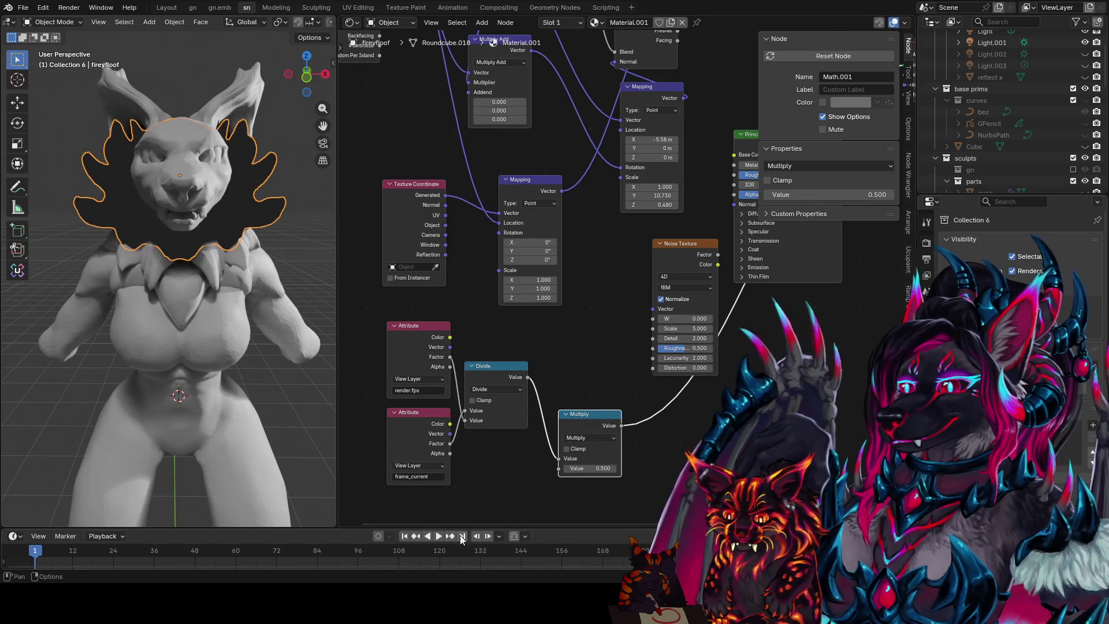
- Connect Multiply into the noise W and Lacunarity inputs and move the Noise Texture beside the math nodes
middle_drag(483, 484, 442, 516)
drag(581, 458, 612, 351)
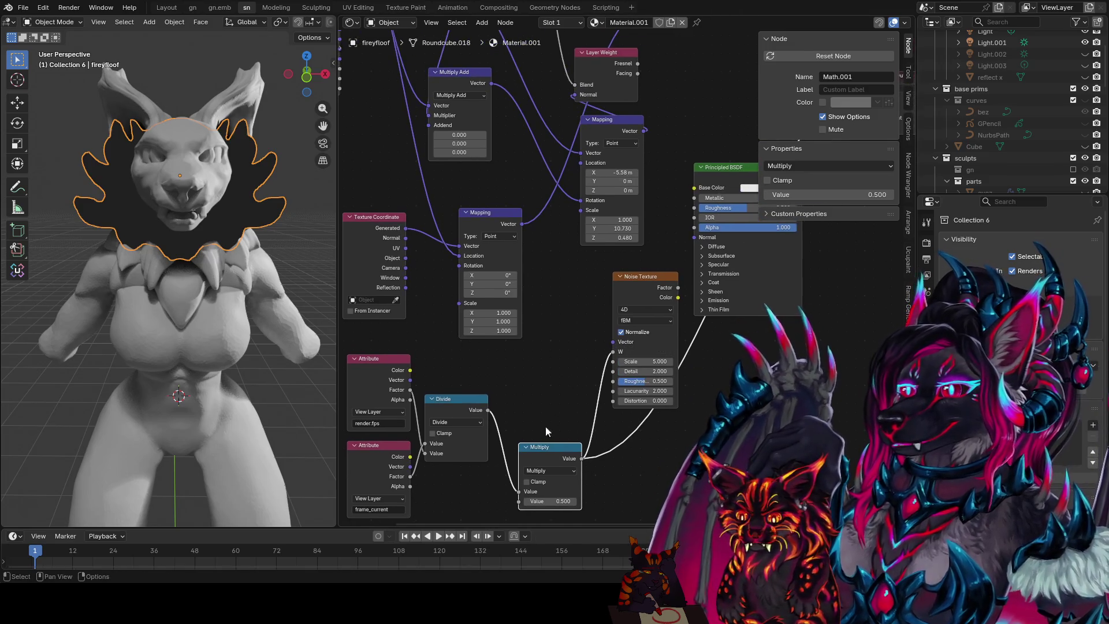
middle_drag(548, 418, 555, 370)
mouse_move(543, 397)
mouse_down()
mouse_move(449, 422)
mouse_move(618, 342)
mouse_up()
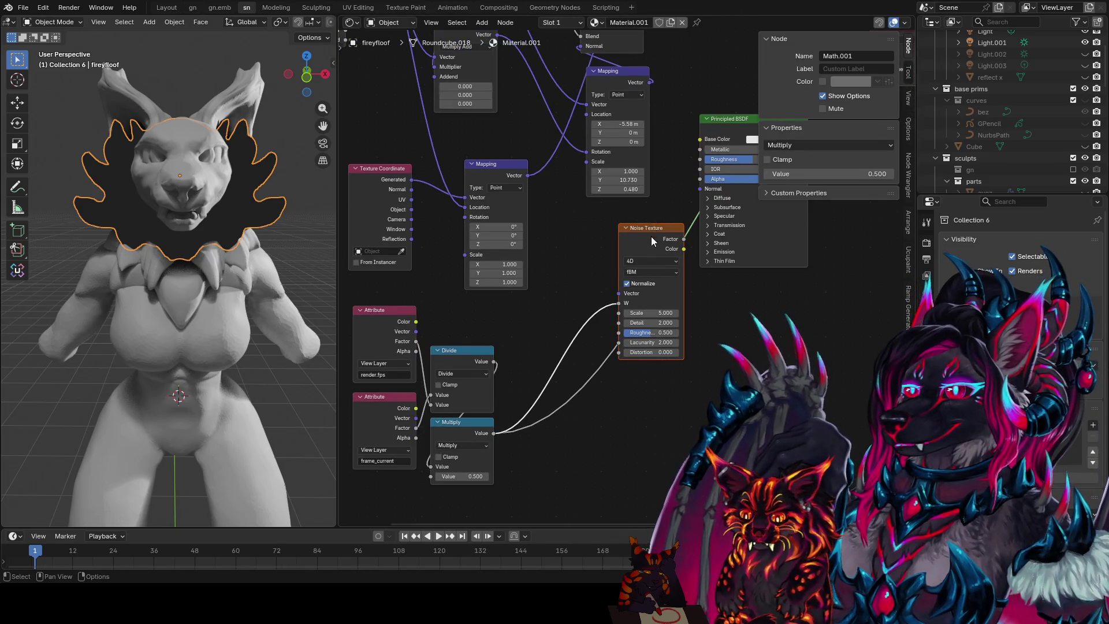
drag(667, 247, 619, 400)
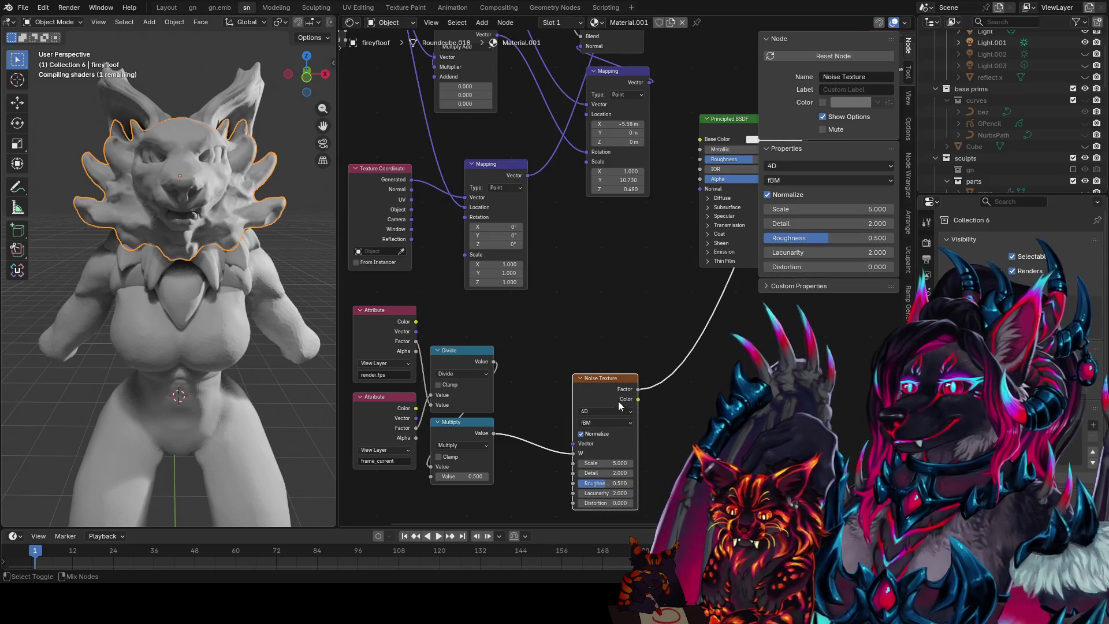
middle_drag(618, 399, 581, 370)
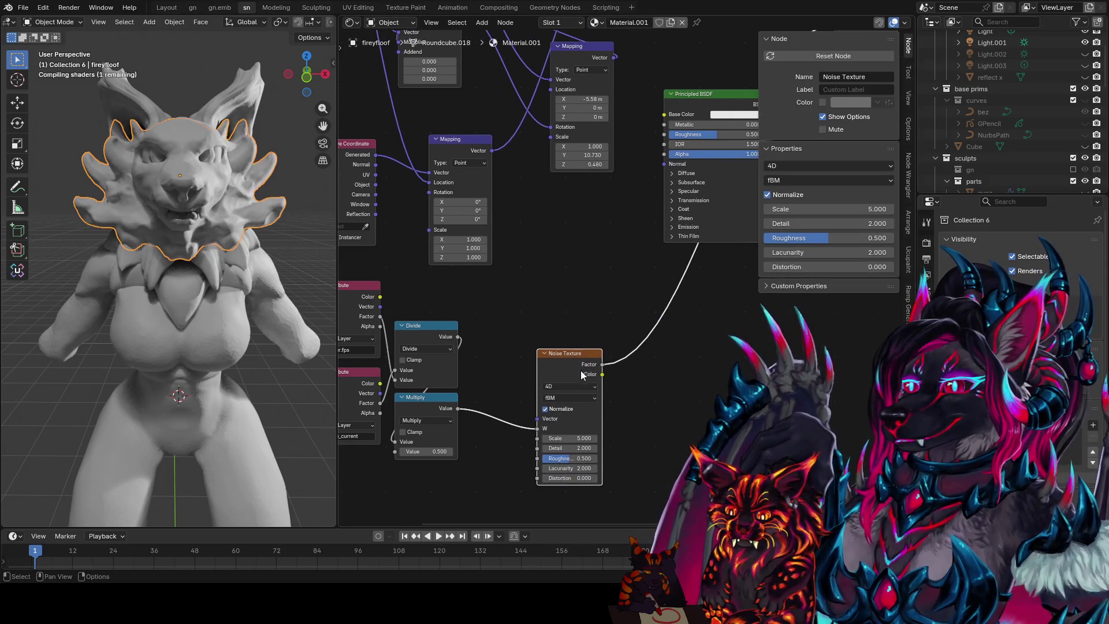
- Play the animation and select the Attribute, Divide and Multiply nodes
click(438, 536)
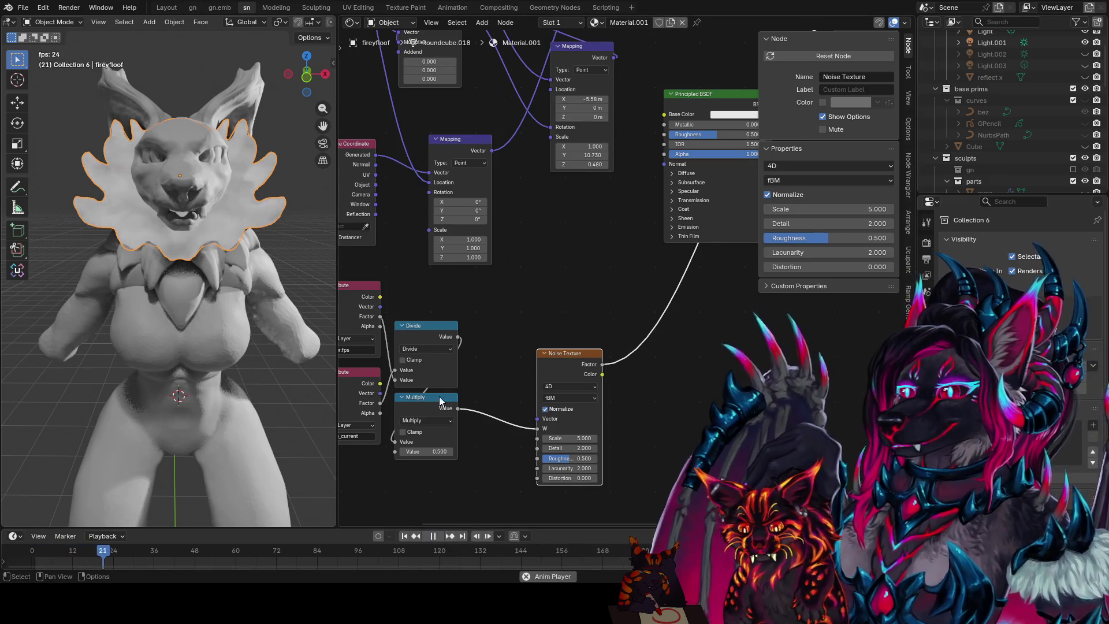
middle_drag(536, 409, 626, 407)
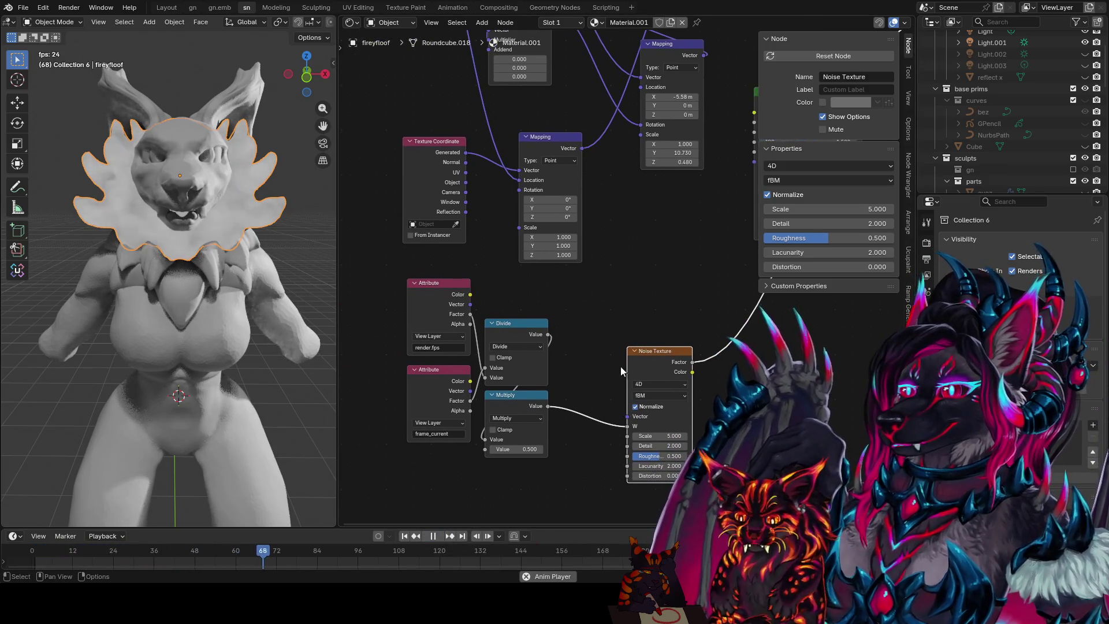
drag(582, 286, 383, 442)
scroll(572, 324, down, 2)
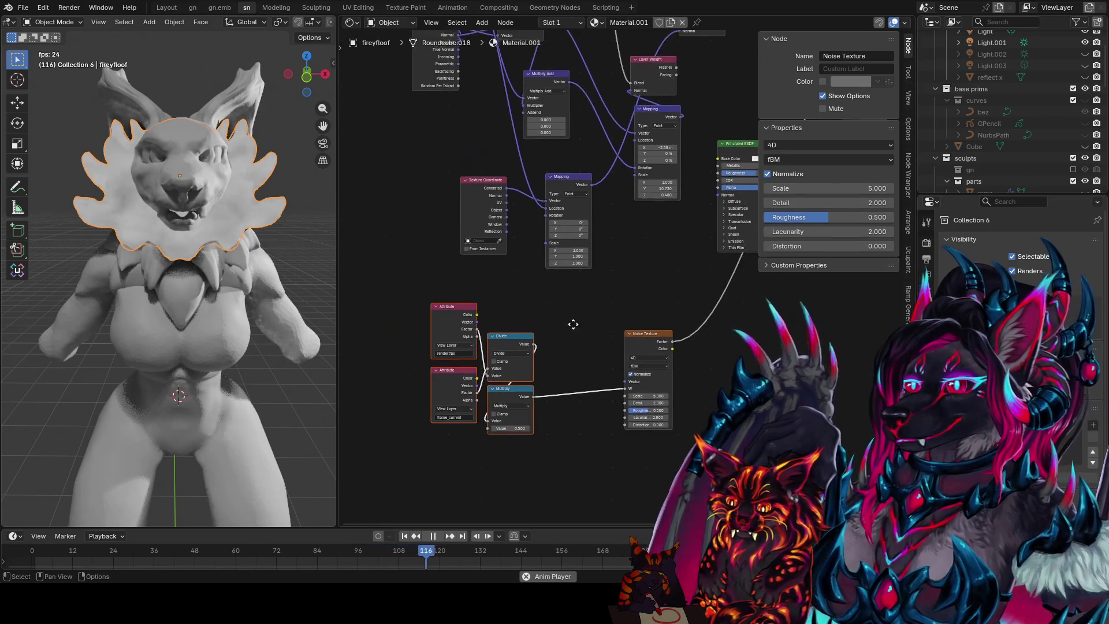
middle_drag(573, 324, 525, 397)
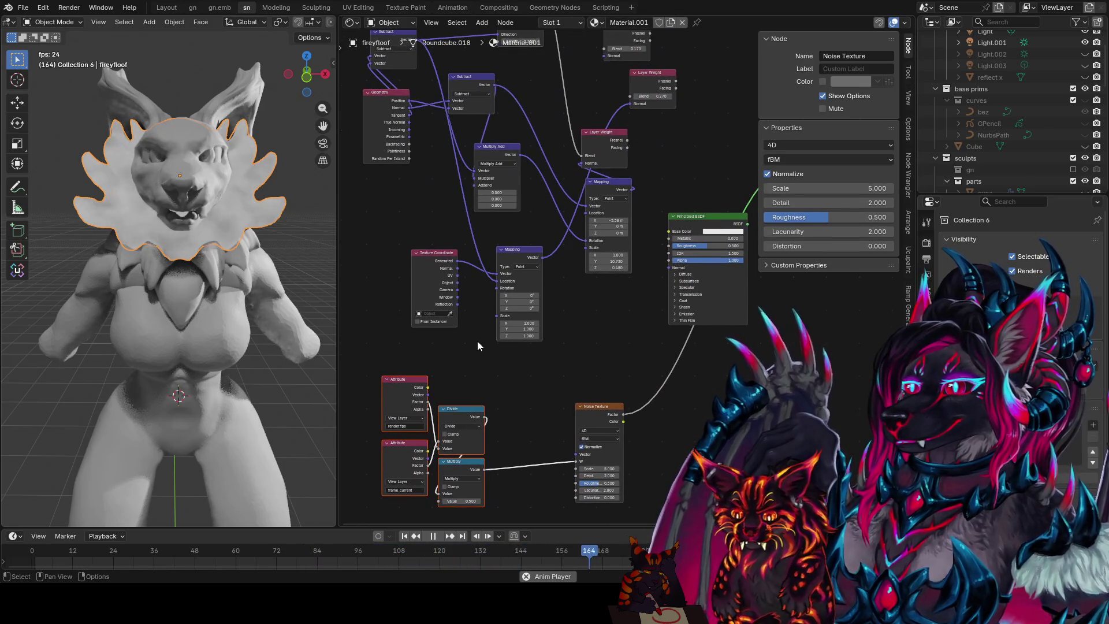
middle_drag(478, 346, 624, 355)
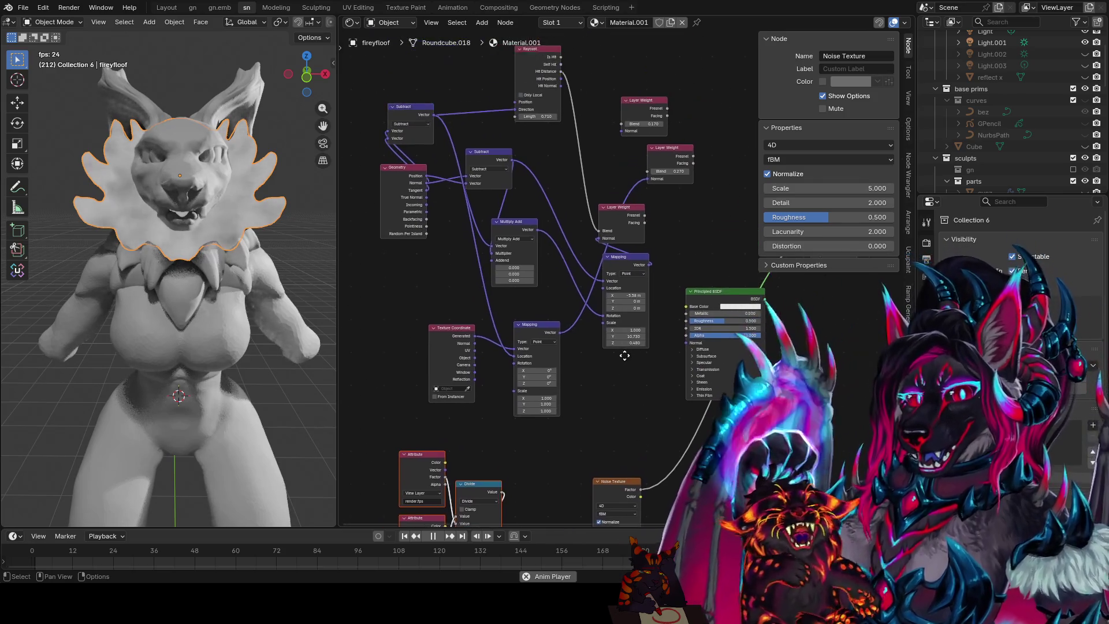
- Duplicate the lower Mapping node and move the copy to the left
middle_drag(572, 265, 622, 261)
click(585, 326)
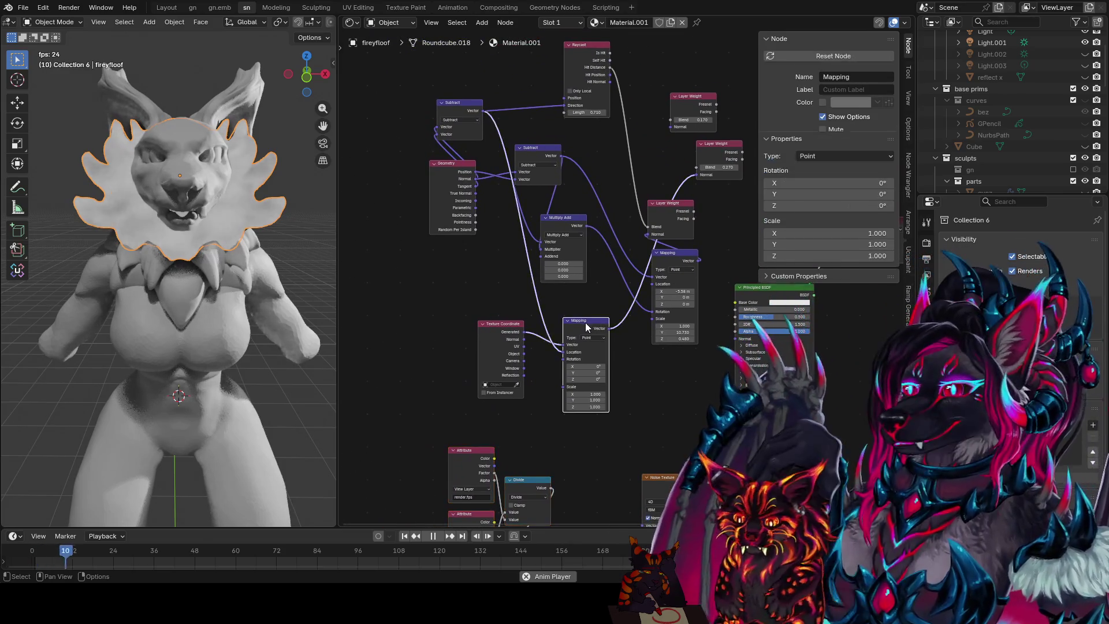
key(shift+d)
click(435, 289)
middle_drag(730, 166, 617, 127)
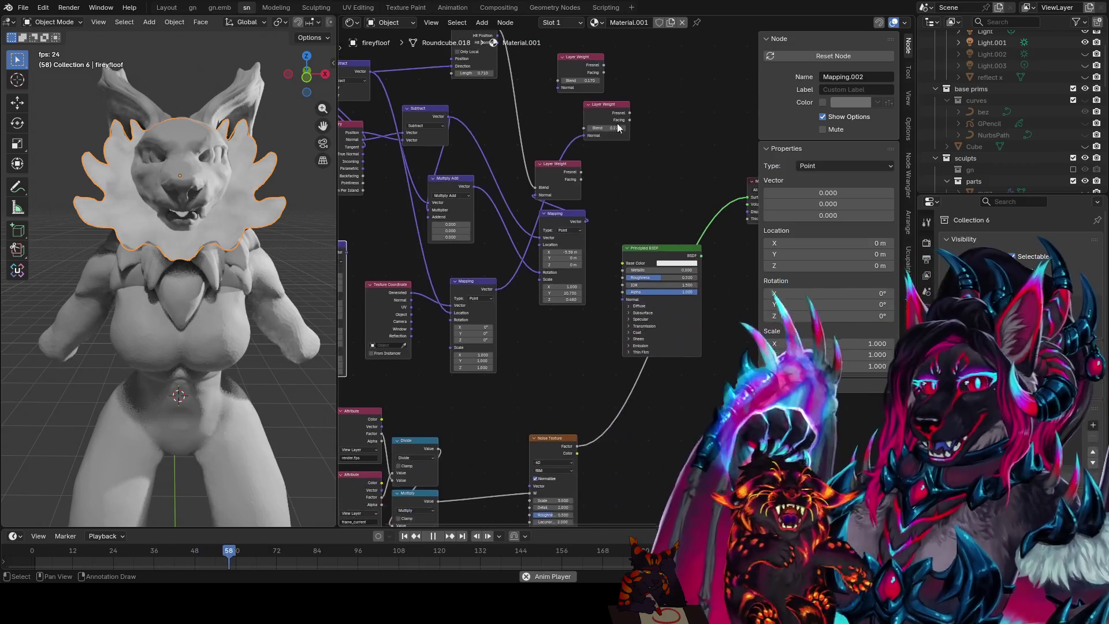
scroll(618, 127, down, 2)
- Carry the time-driven nodes to the top of the tree above the Raycast node
middle_drag(611, 375, 637, 323)
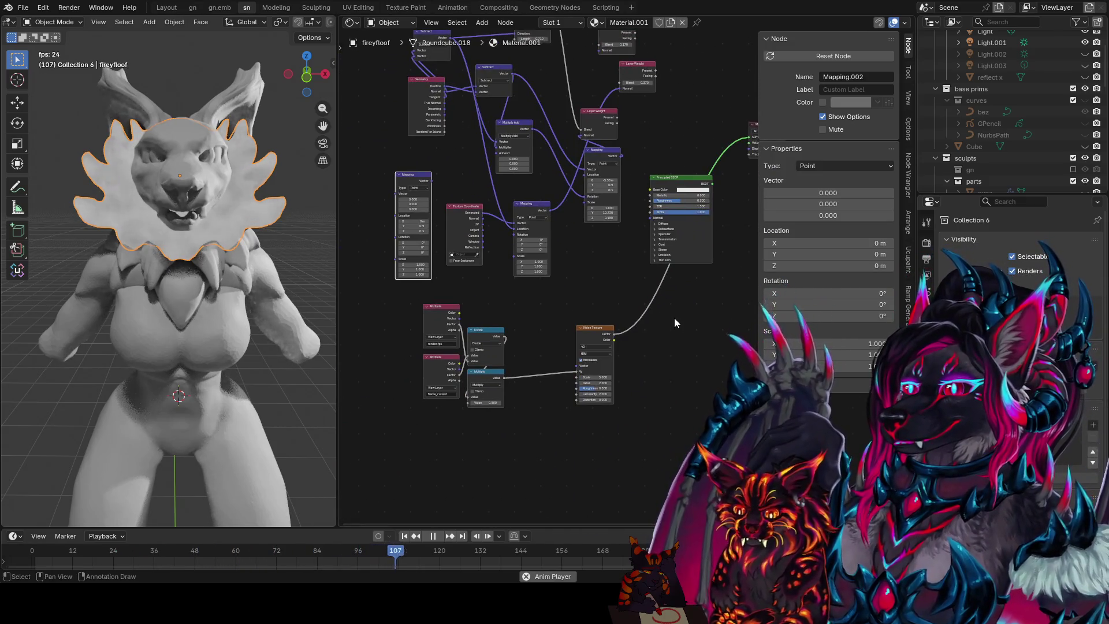
scroll(674, 318, up, 2)
key(g)
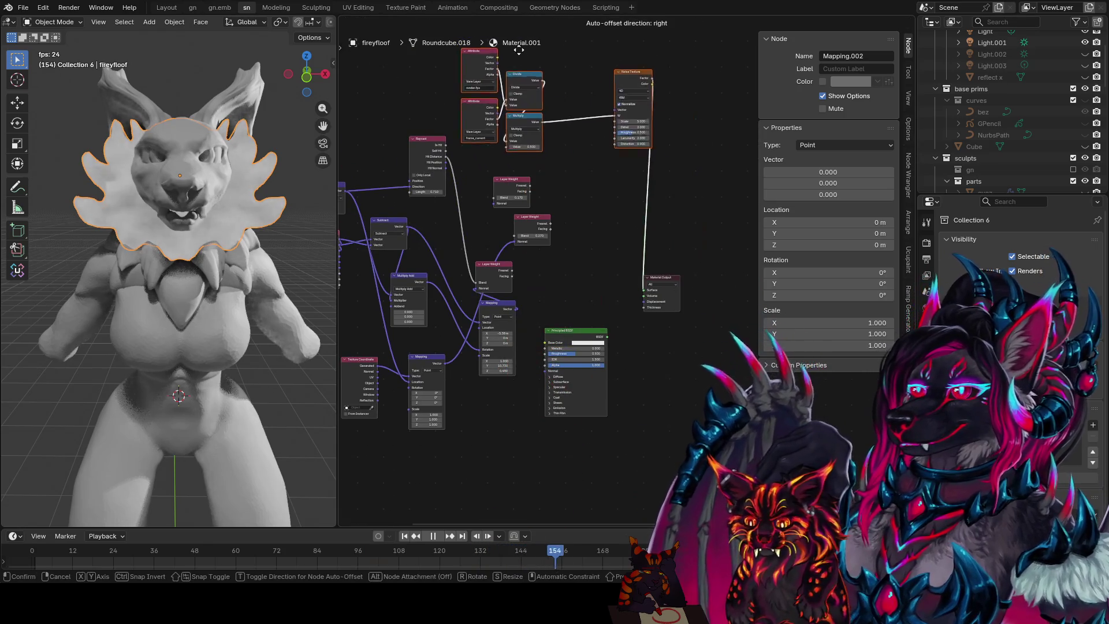
middle_drag(519, 52, 655, 172)
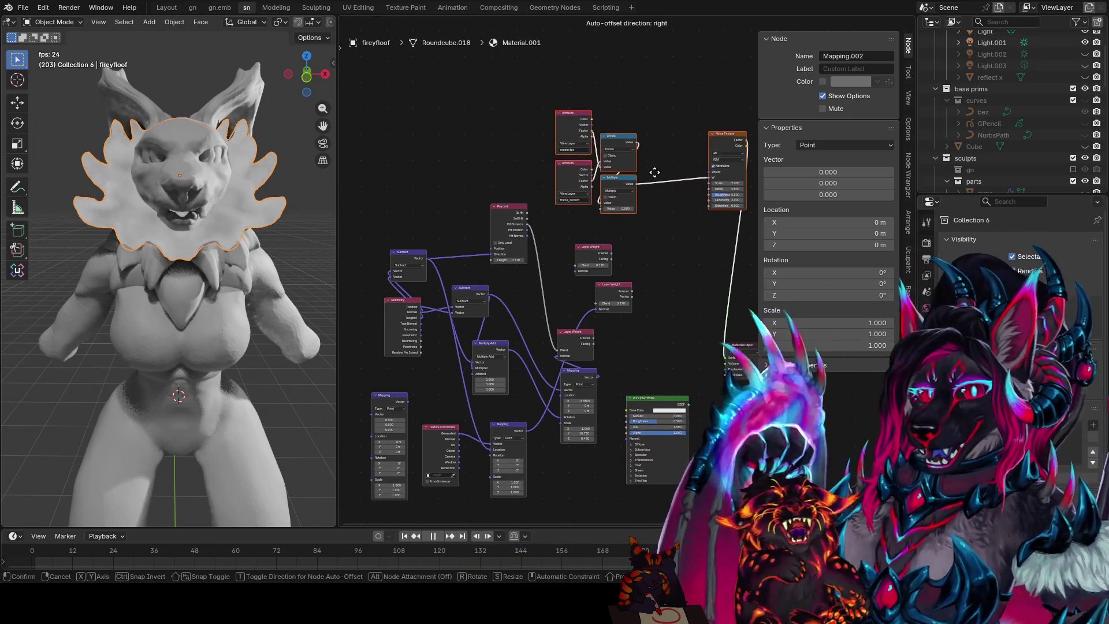
click(523, 181)
scroll(523, 181, up, 3)
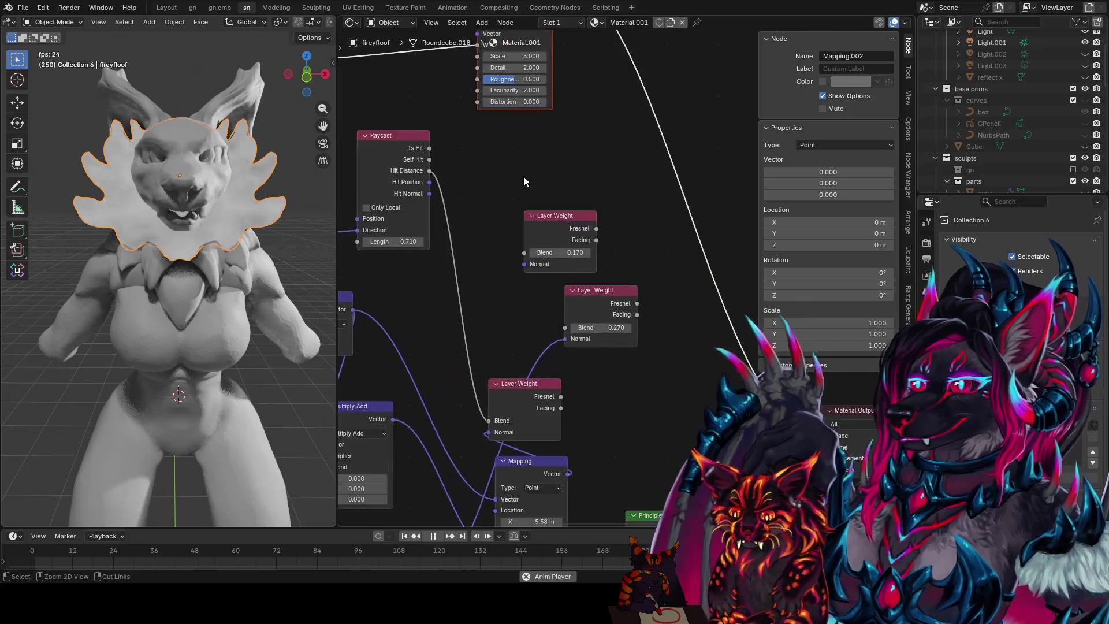
middle_drag(523, 181, 623, 246)
scroll(598, 277, down, 1)
scroll(563, 260, down, 1)
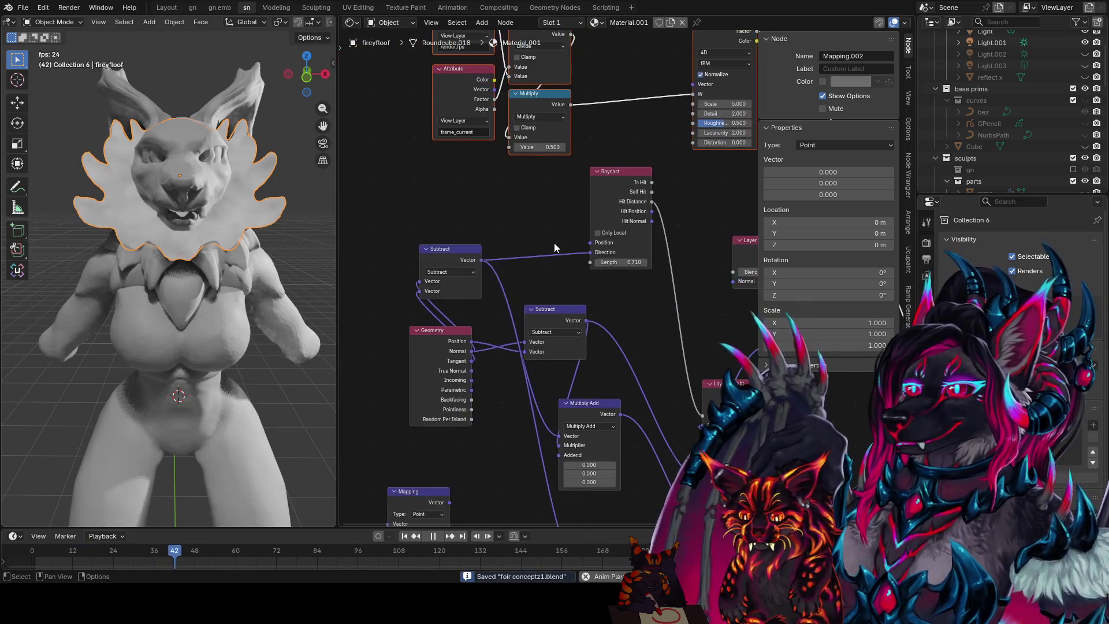
scroll(519, 216, down, 1)
key(g)
- Join the selected time-driven Attribute, Divide and Multiply nodes into a frame and save
click(388, 149)
key(ctrl+s)
key(ctrl+j)
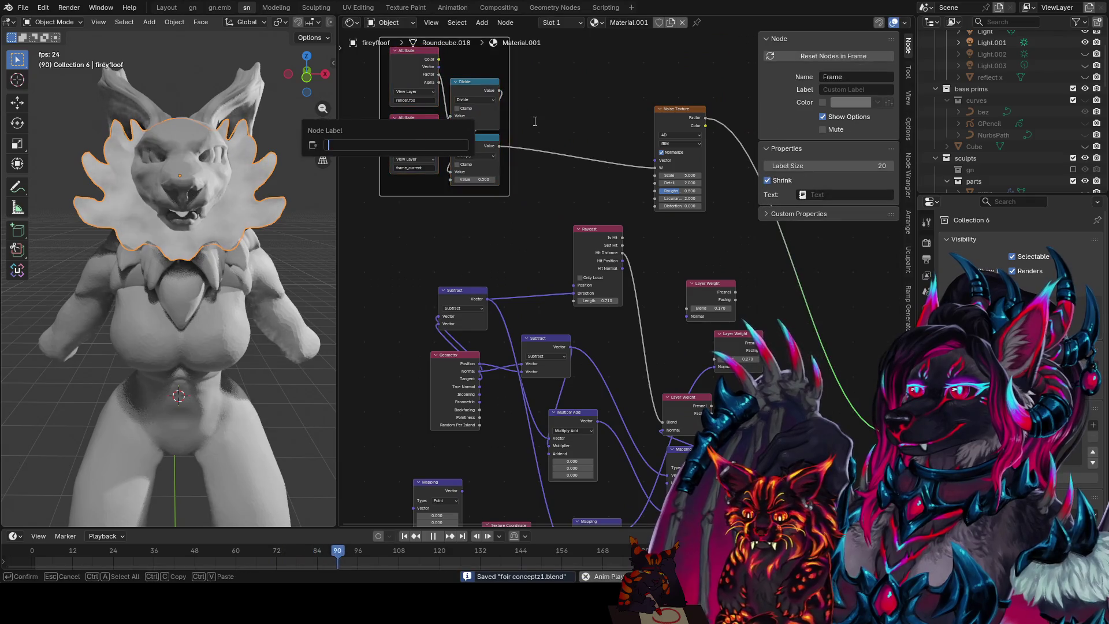
middle_drag(487, 62, 505, 106)
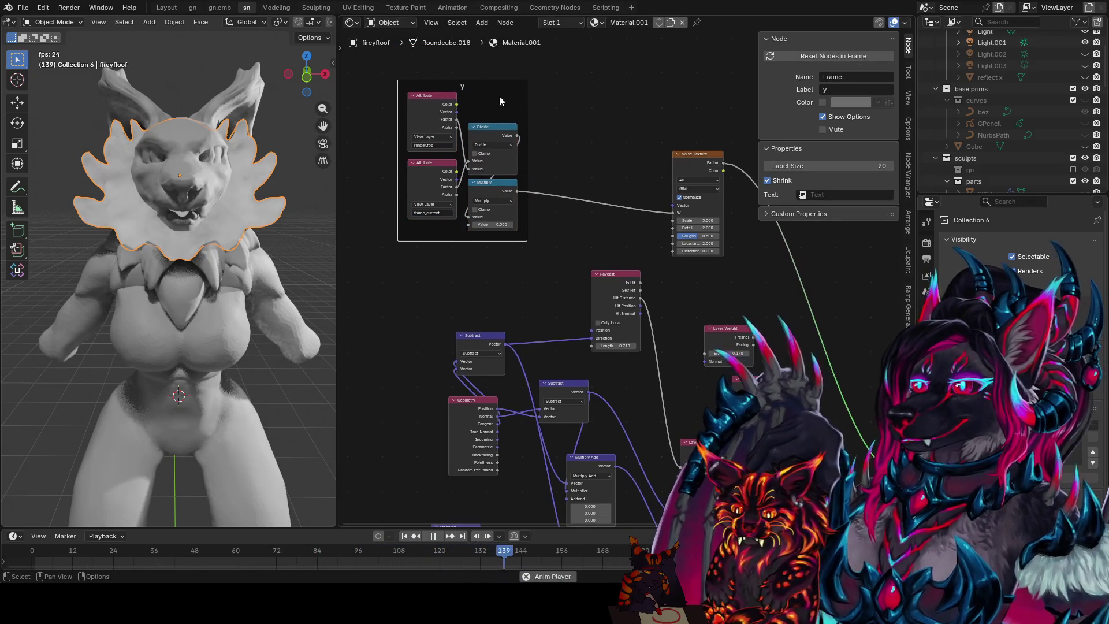
- Rename the new frame's label to 't' and select the Raycast node
key(F2)
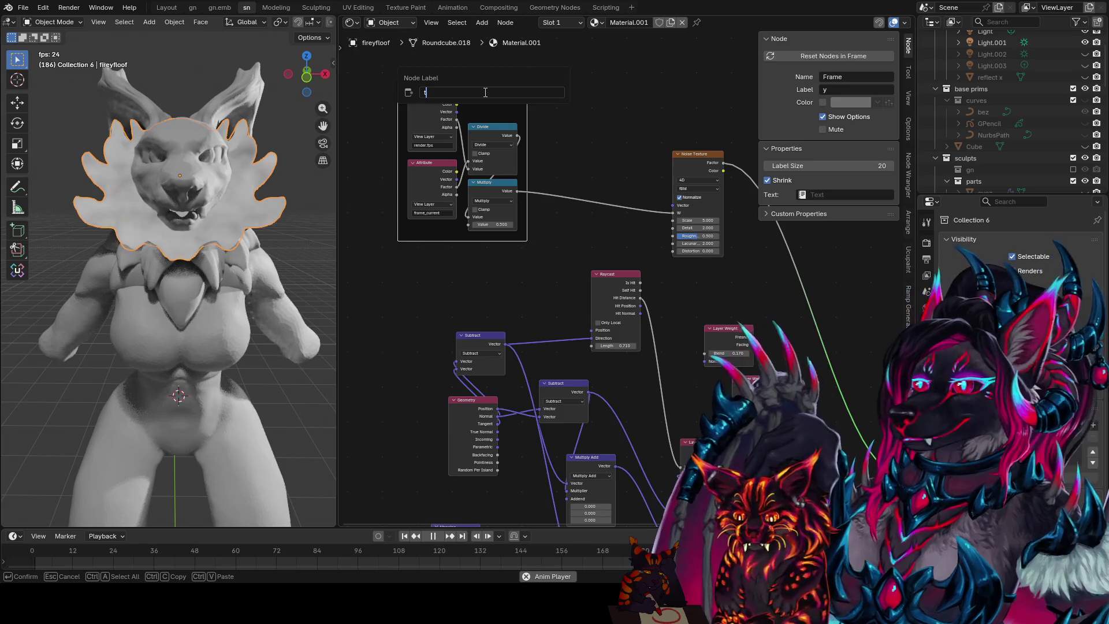
key(Return)
middle_drag(597, 148, 581, 100)
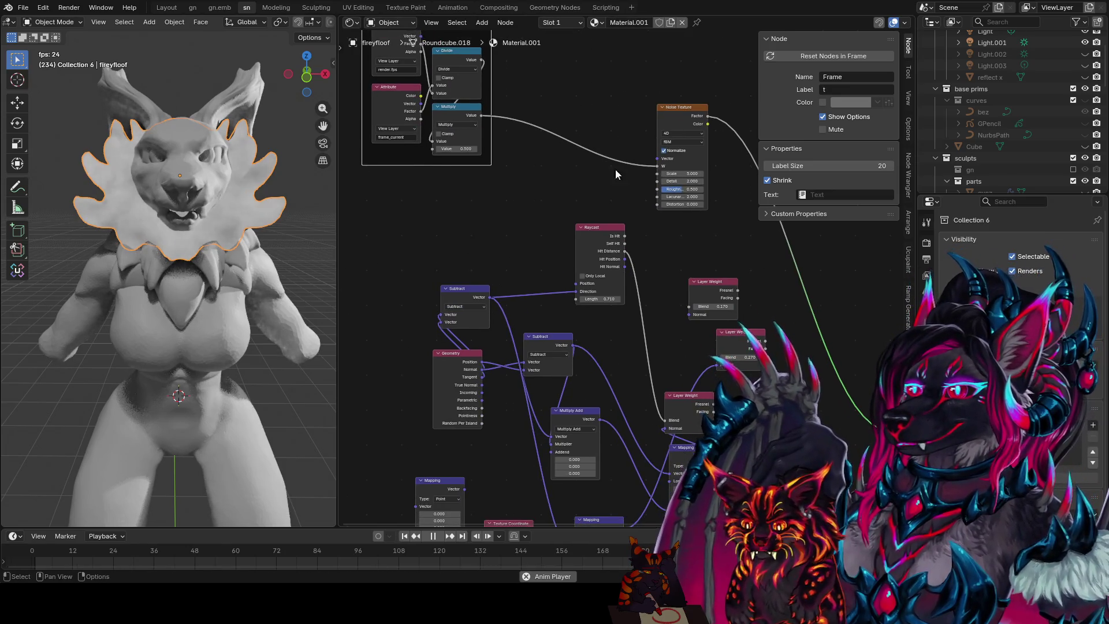
click(586, 237)
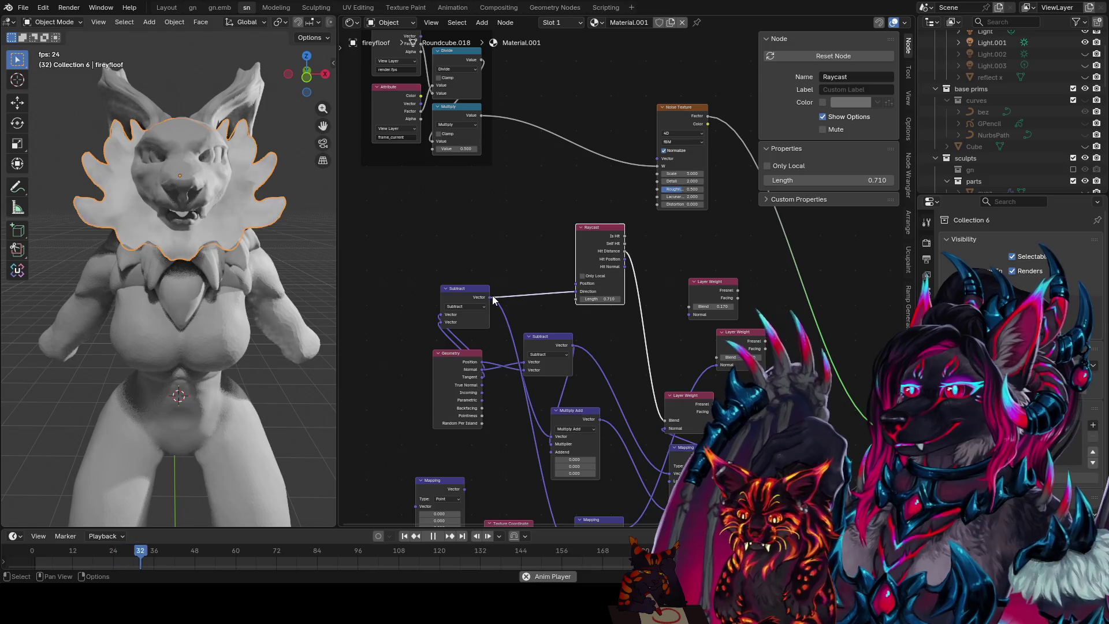
- Feed the Subtract vector into the Noise Texture vector and turn off its Normalize option
drag(488, 298, 659, 161)
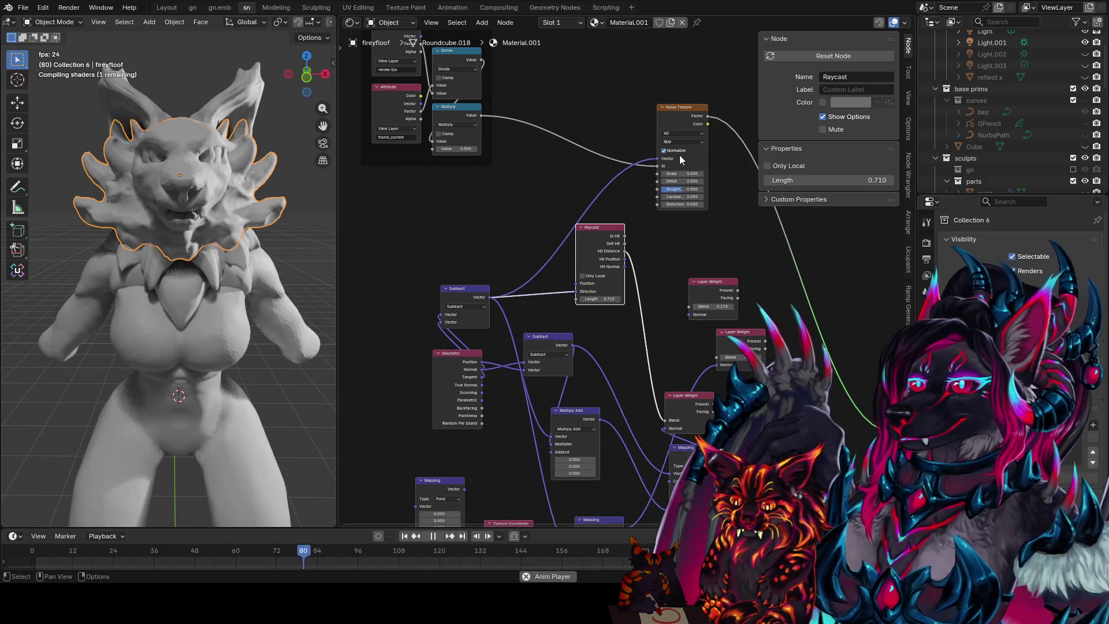
middle_drag(680, 159, 634, 183)
click(620, 176)
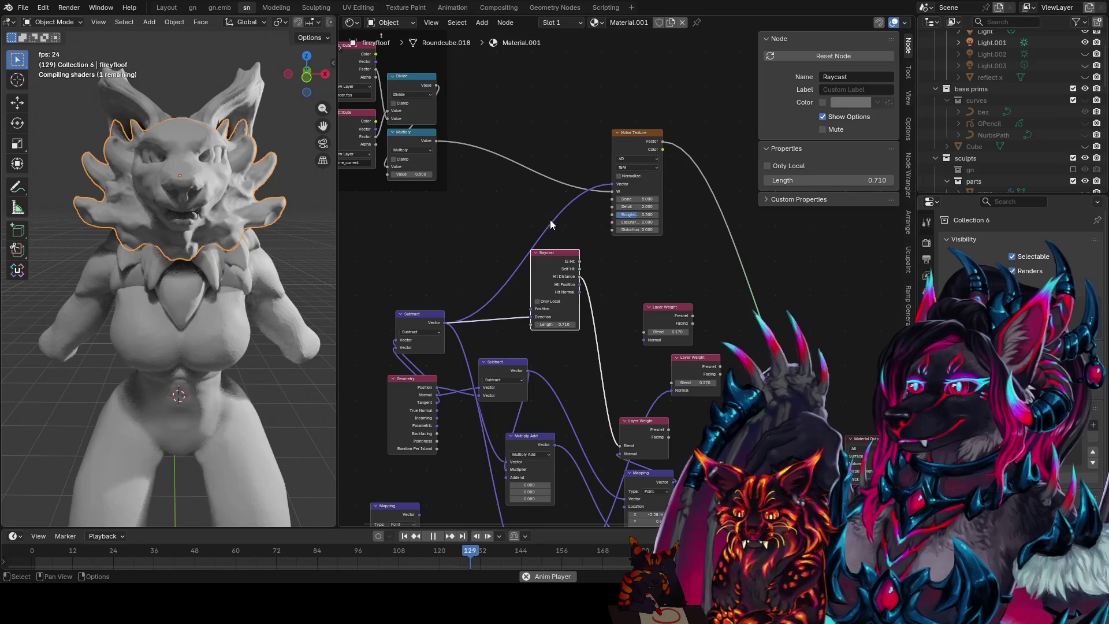
scroll(214, 265, up, 8)
mouse_move(215, 261)
middle_down()
mouse_move(275, 240)
mouse_move(262, 271)
mouse_move(443, 281)
middle_up()
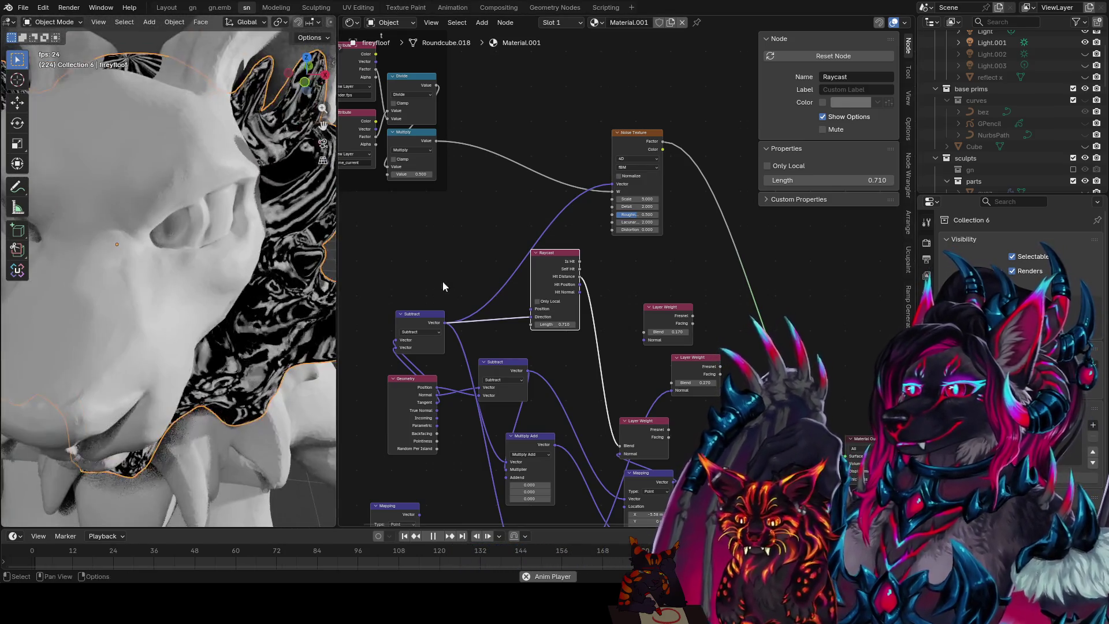
- Drive the Noise Texture scale from the Raycast Hit Distance output
drag(579, 276, 610, 210)
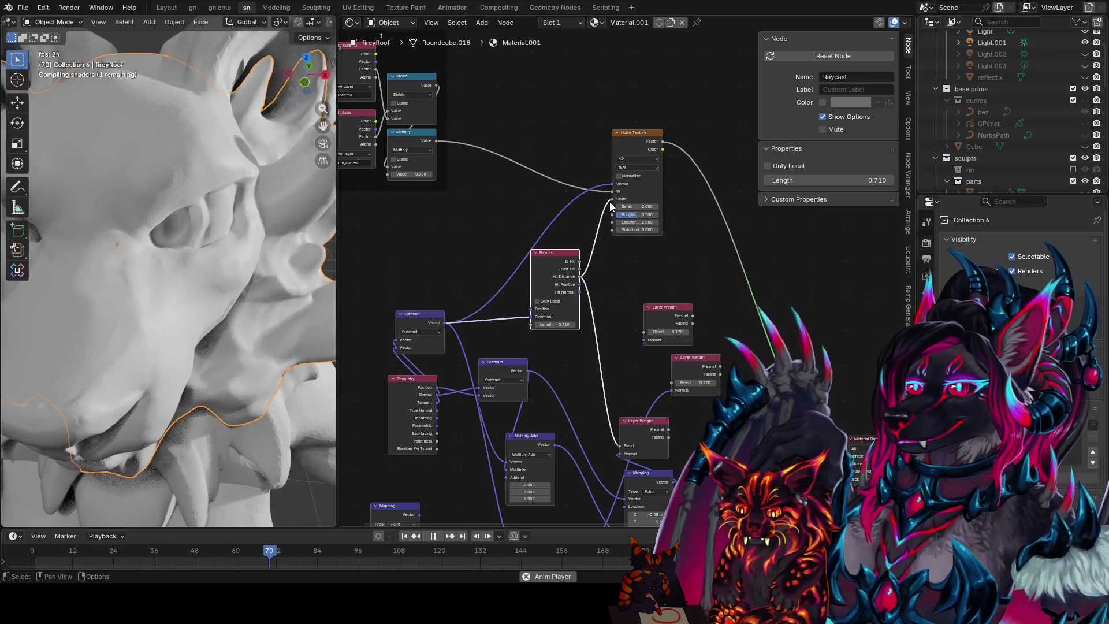
scroll(225, 260, down, 5)
middle_drag(217, 259, 232, 251)
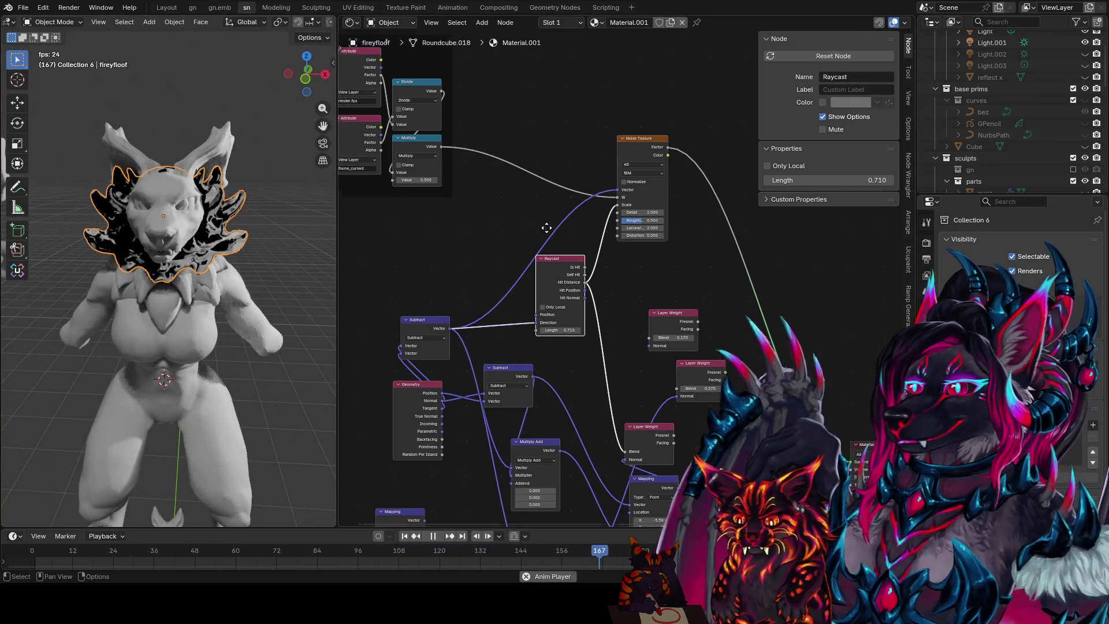
middle_drag(541, 225, 603, 200)
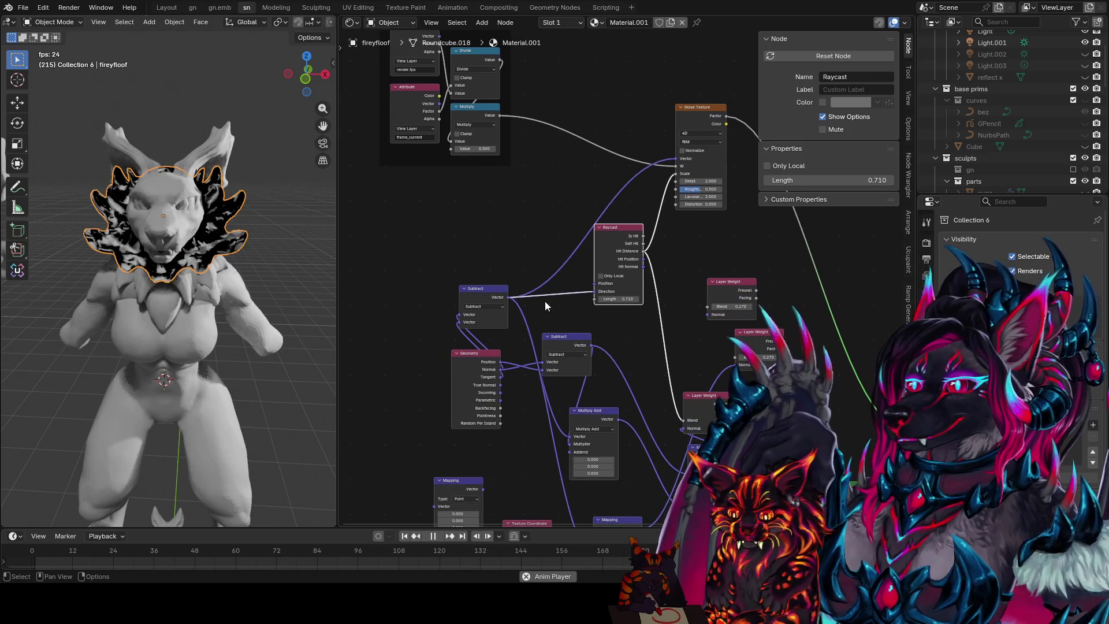
middle_drag(531, 295, 525, 272)
- Duplicate the Multiply Add node onto the Subtract-to-Noise Texture vector link
click(585, 389)
key(shift+d)
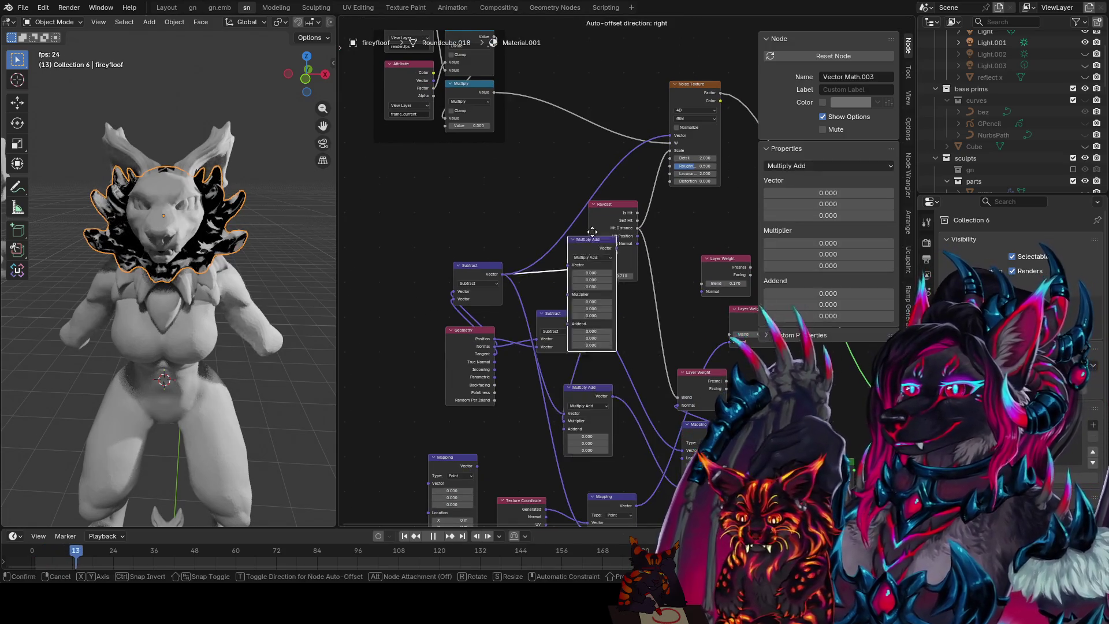
click(553, 143)
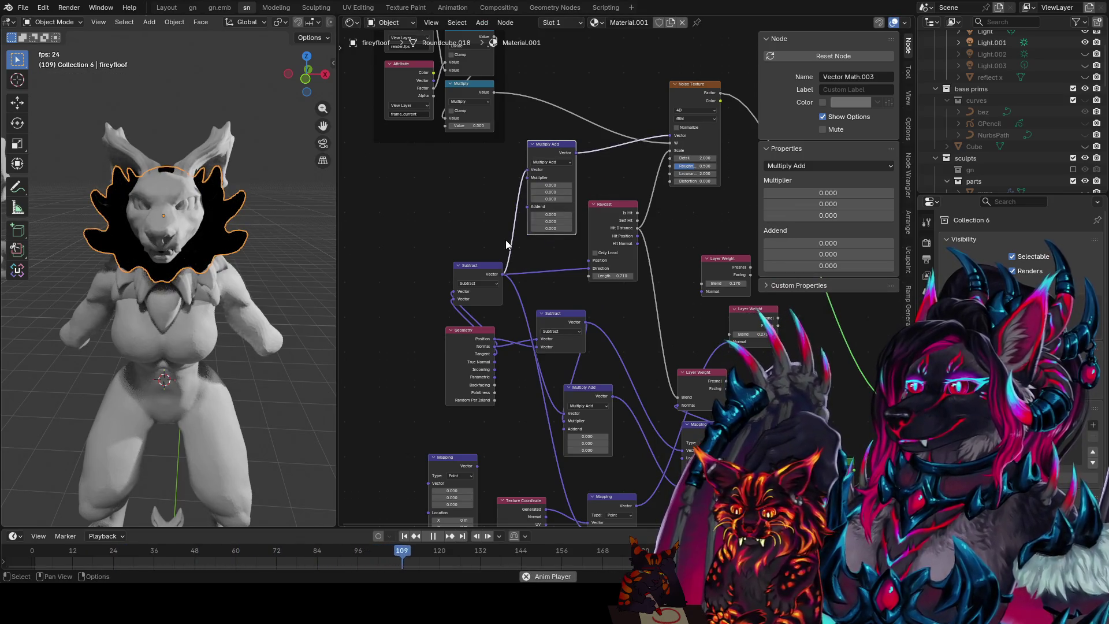
- Move the Geometry node to the left to make room for new nodes
drag(469, 330, 403, 320)
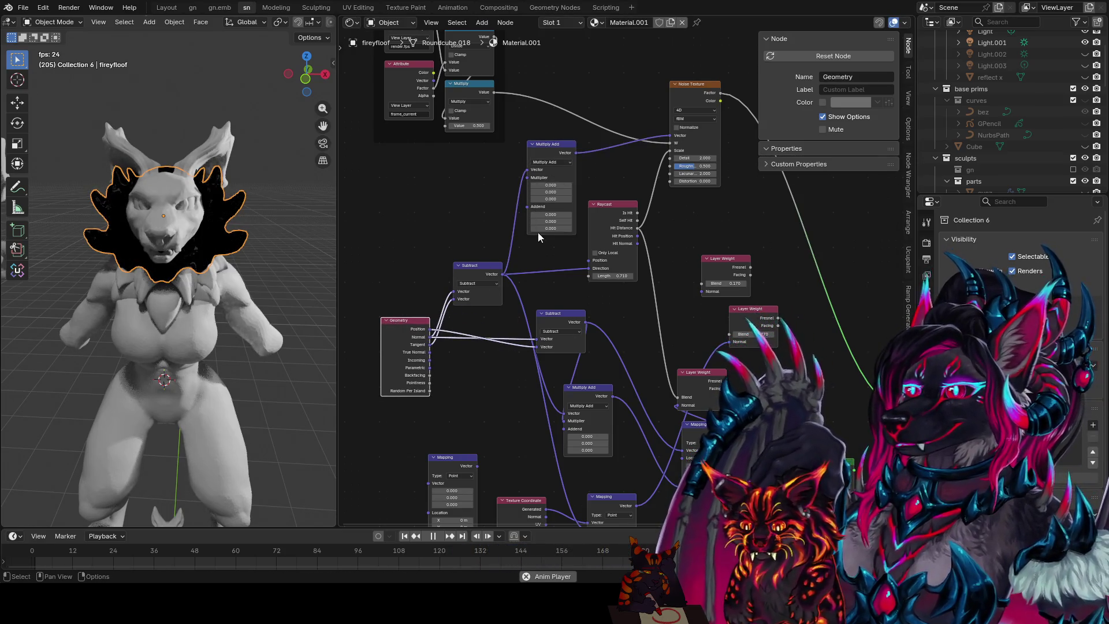
click(469, 223)
key(shift+a)
text(combine)
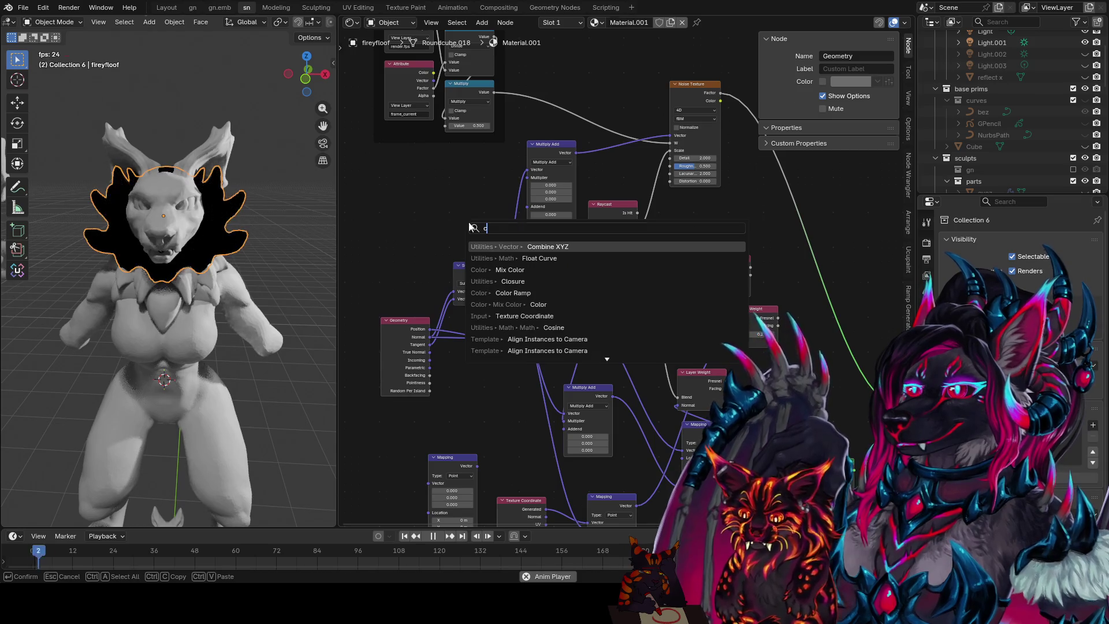
- Add a Combine XYZ node feeding the second Multiply Add's Addend input and save
key(Return)
click(448, 186)
middle_drag(521, 198, 526, 220)
key(ctrl+s)
mouse_move(505, 217)
mouse_down()
mouse_move(538, 220)
mouse_move(539, 231)
mouse_up()
middle_drag(539, 231, 554, 304)
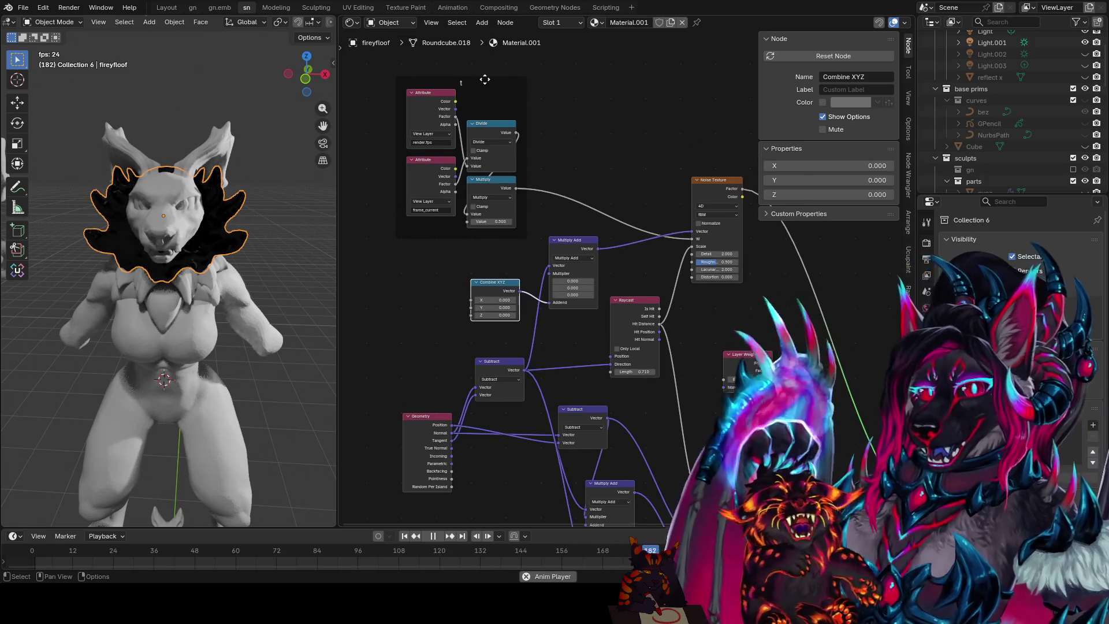
click(502, 95)
key(ctrl+s)
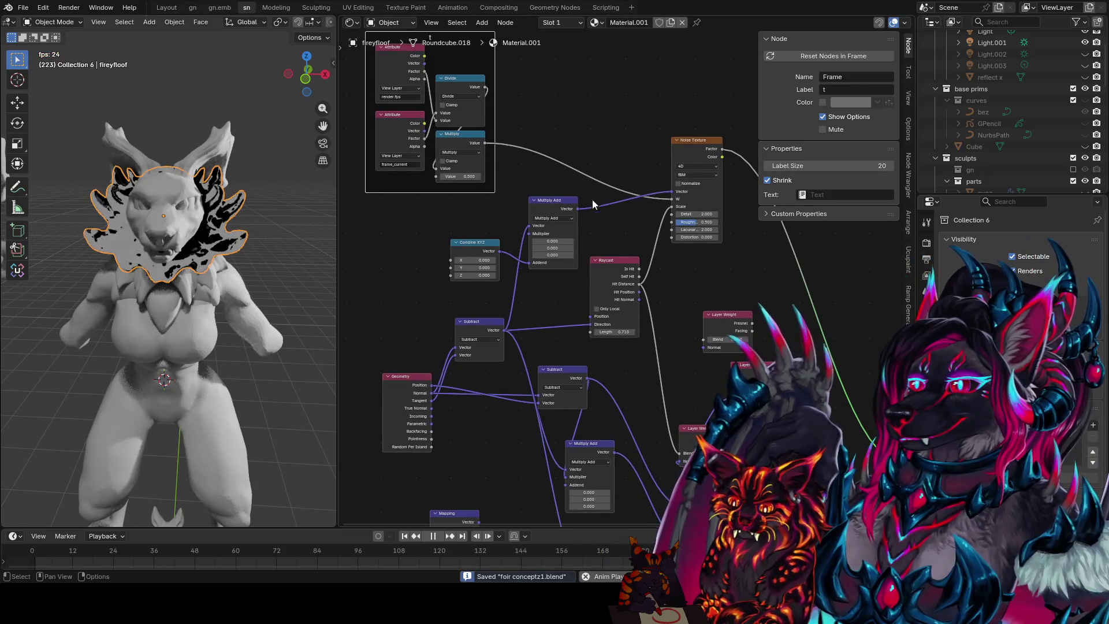
scroll(592, 199, up, 1)
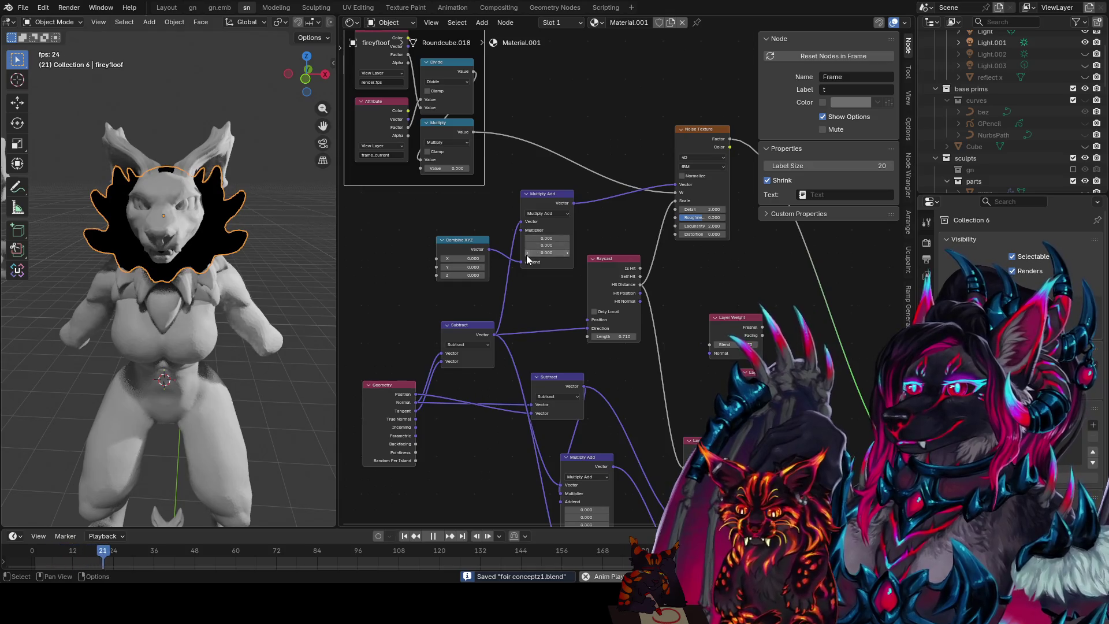
- Set the Multiply Add multiplier to 1 on all axes, duplicate Combine XYZ, and move Subtract beside Geometry
drag(529, 252, 530, 236)
text(1)
key(Return)
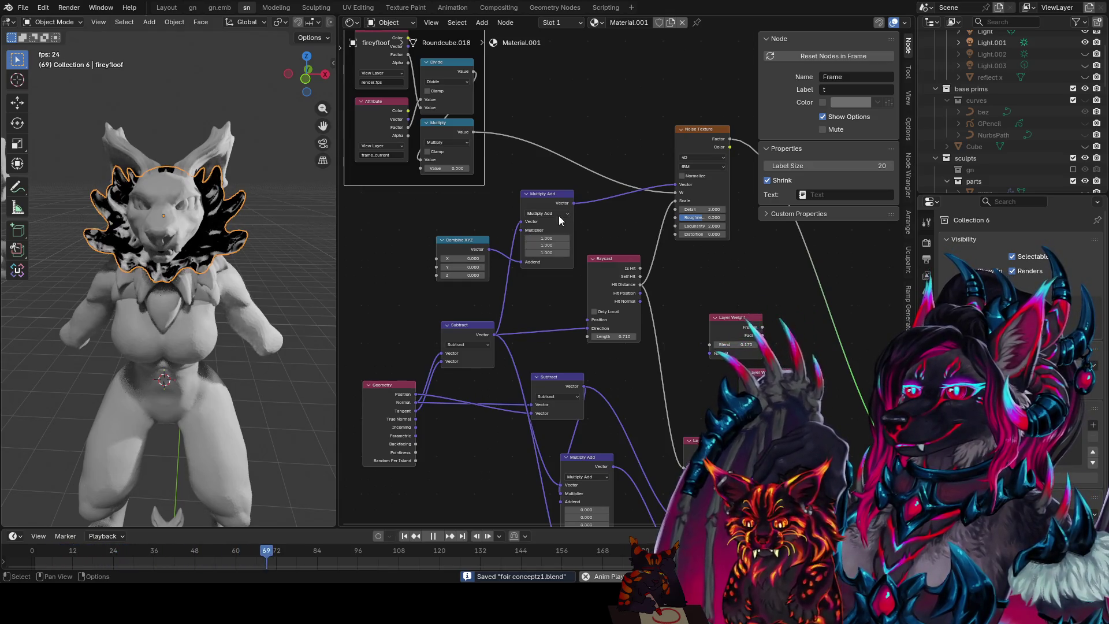
drag(461, 240, 468, 260)
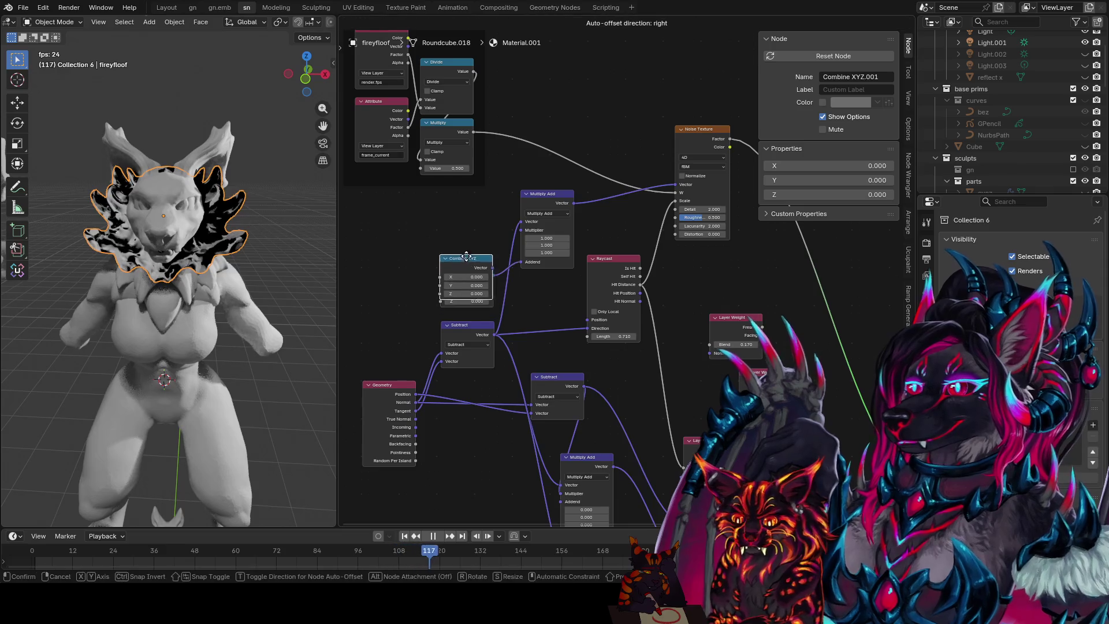
click(468, 260)
middle_drag(468, 261, 589, 260)
mouse_move(602, 332)
mouse_down()
mouse_move(502, 306)
mouse_move(430, 304)
mouse_up()
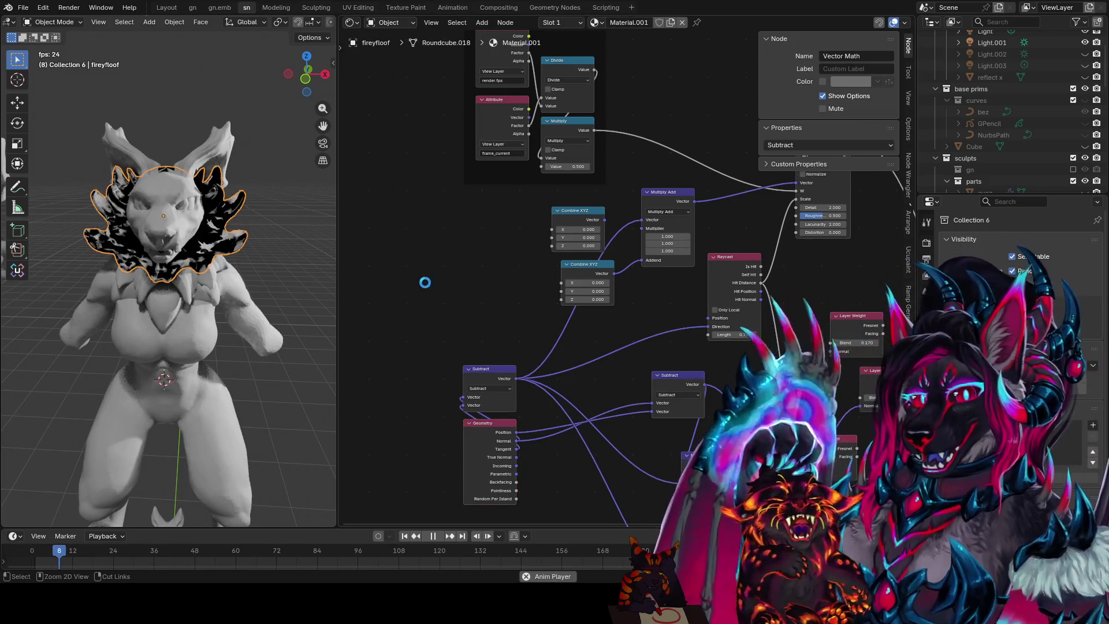
key(shift+a)
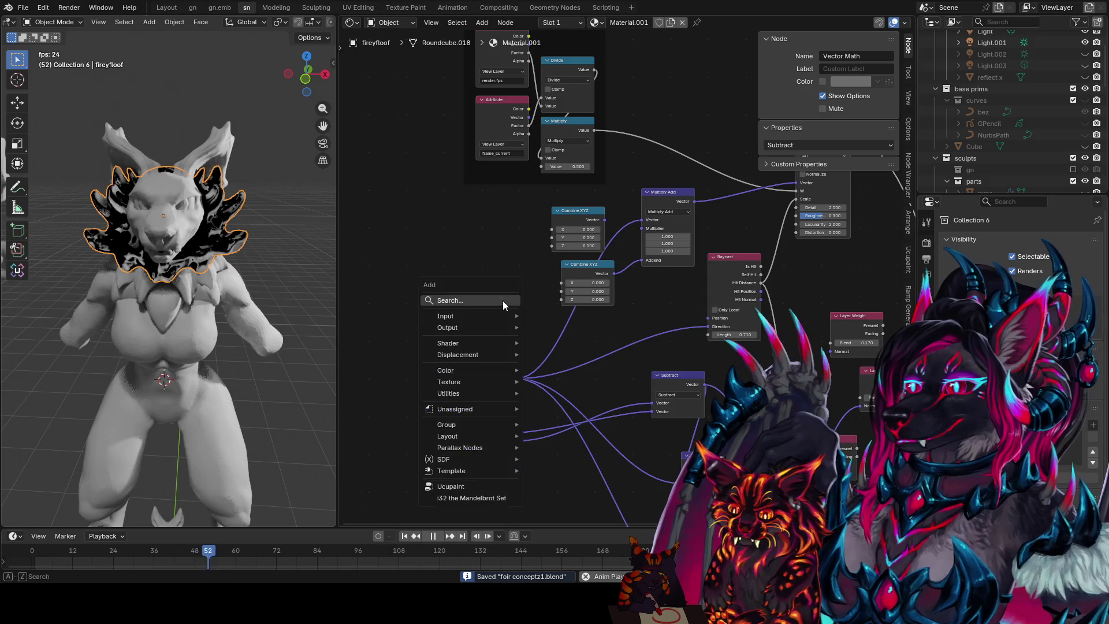
text(separa)
- Add a Separate XYZ node and a duplicate beside the Combine XYZ pair
key(Return)
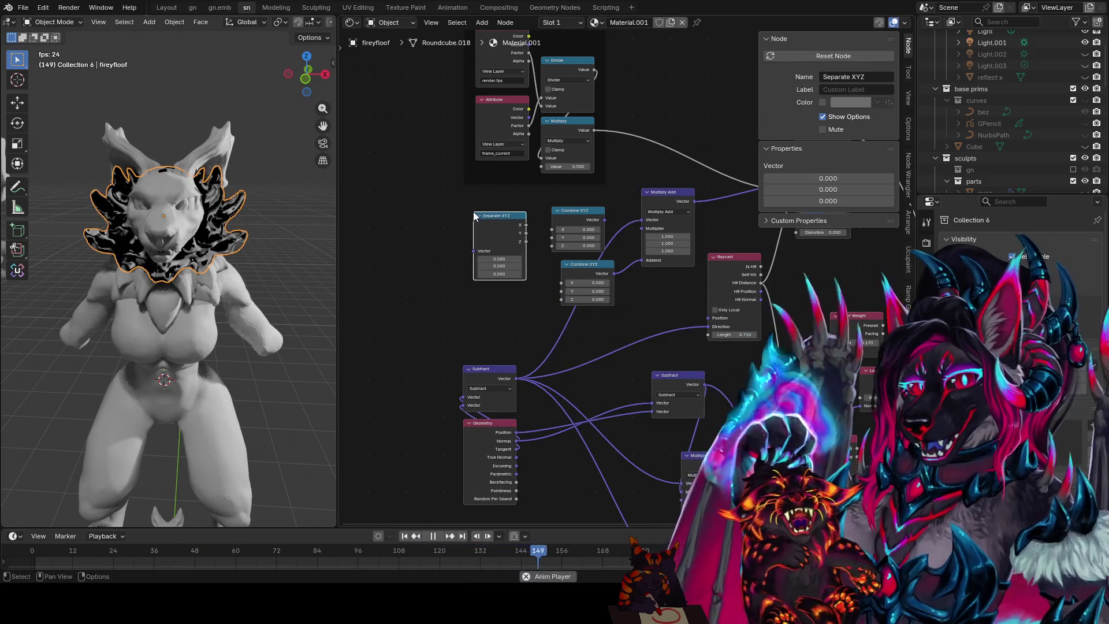
click(473, 278)
key(shift+d)
click(506, 222)
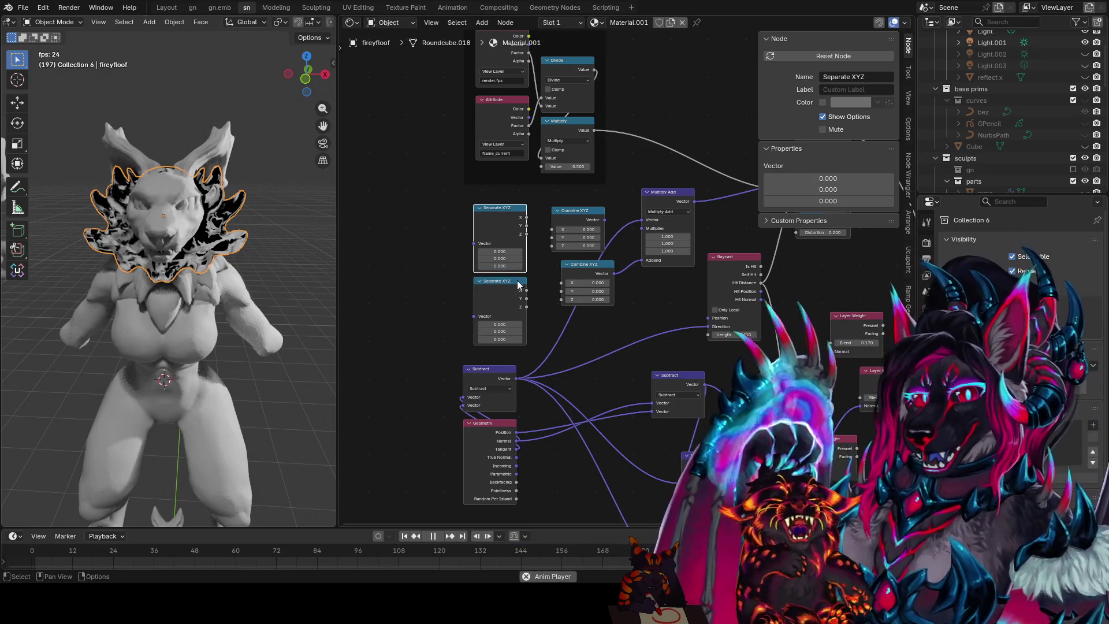
- Feed the Subtract result into Separate XYZ and route its Y into the Combine XYZ Y
drag(516, 379, 480, 251)
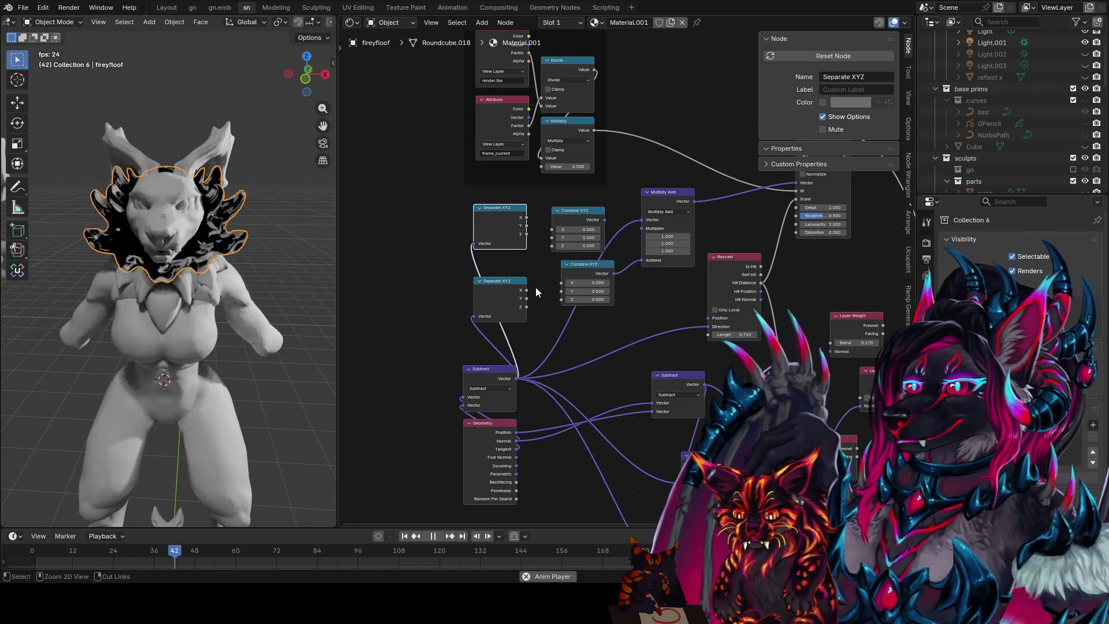
key(ctrl+s)
middle_drag(533, 290, 518, 302)
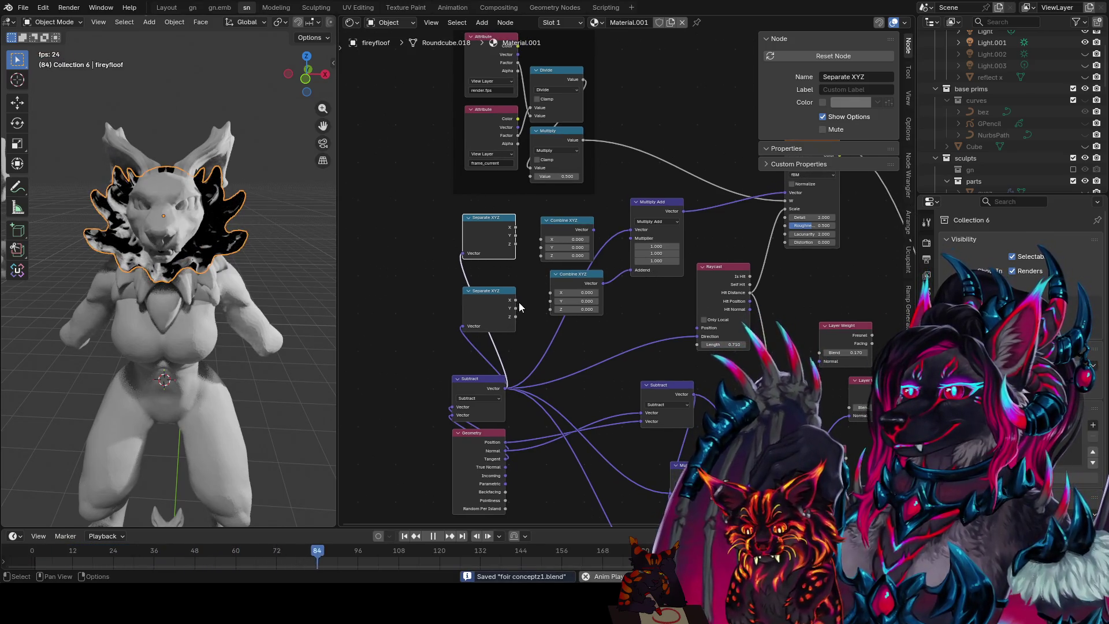
drag(516, 307, 551, 301)
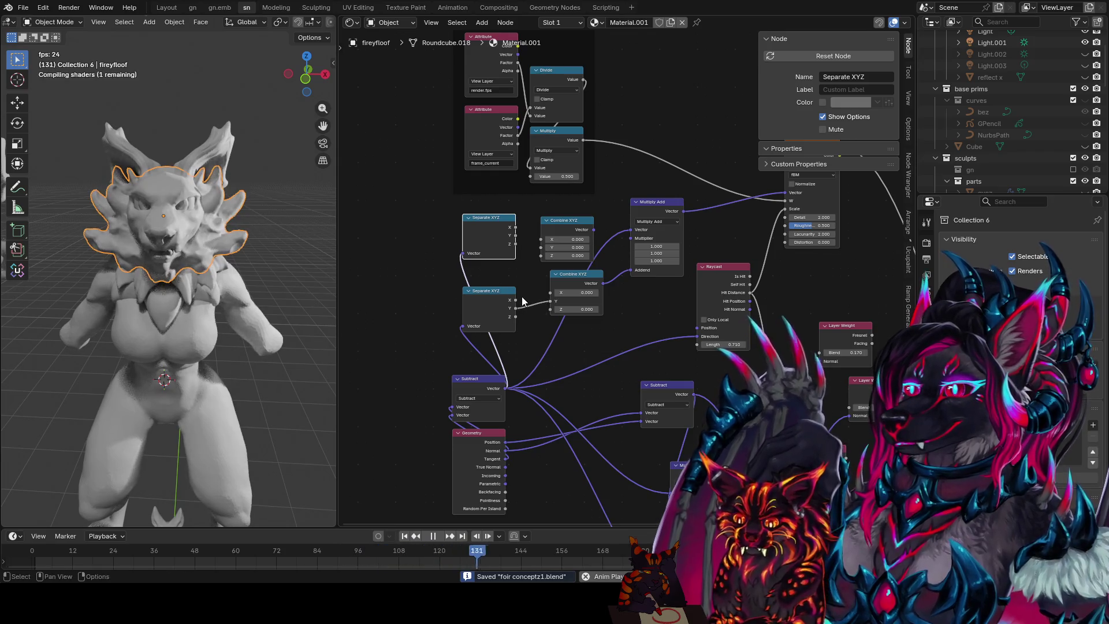
- Link the upper Combine XYZ into the Multiply Add multiplier and paste a copy of the time Multiply node
drag(583, 140, 545, 309)
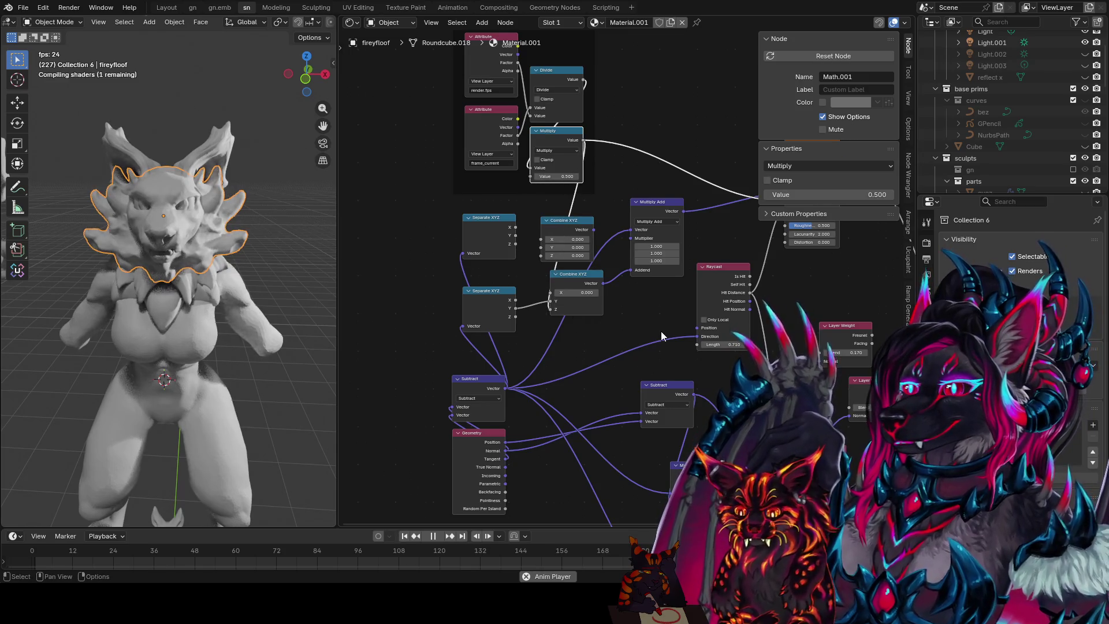
scroll(229, 256, up, 4)
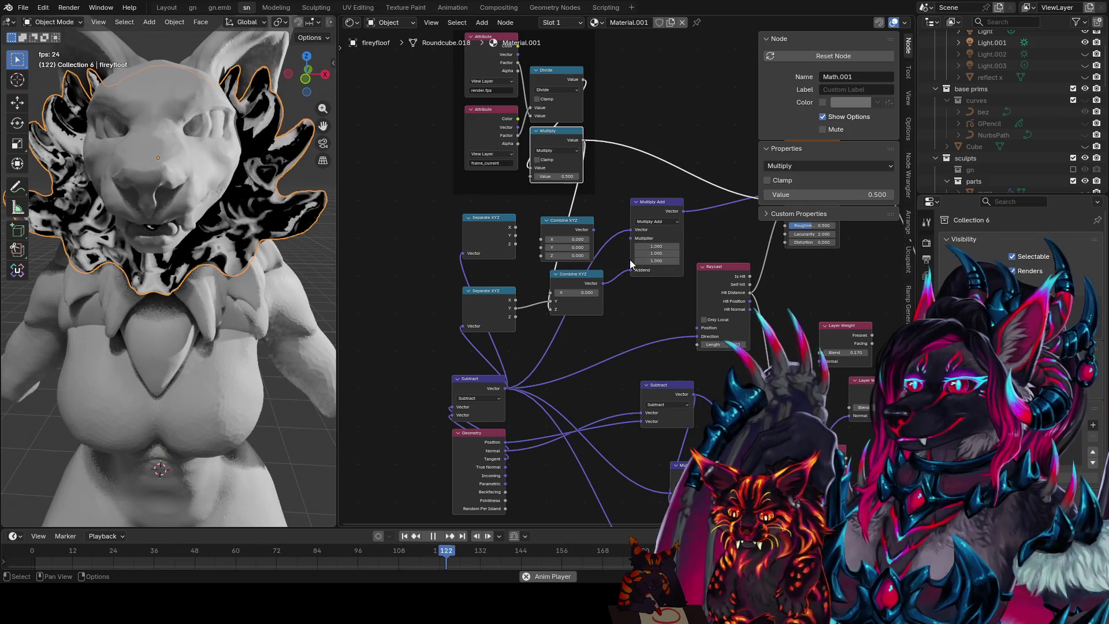
drag(593, 229, 631, 237)
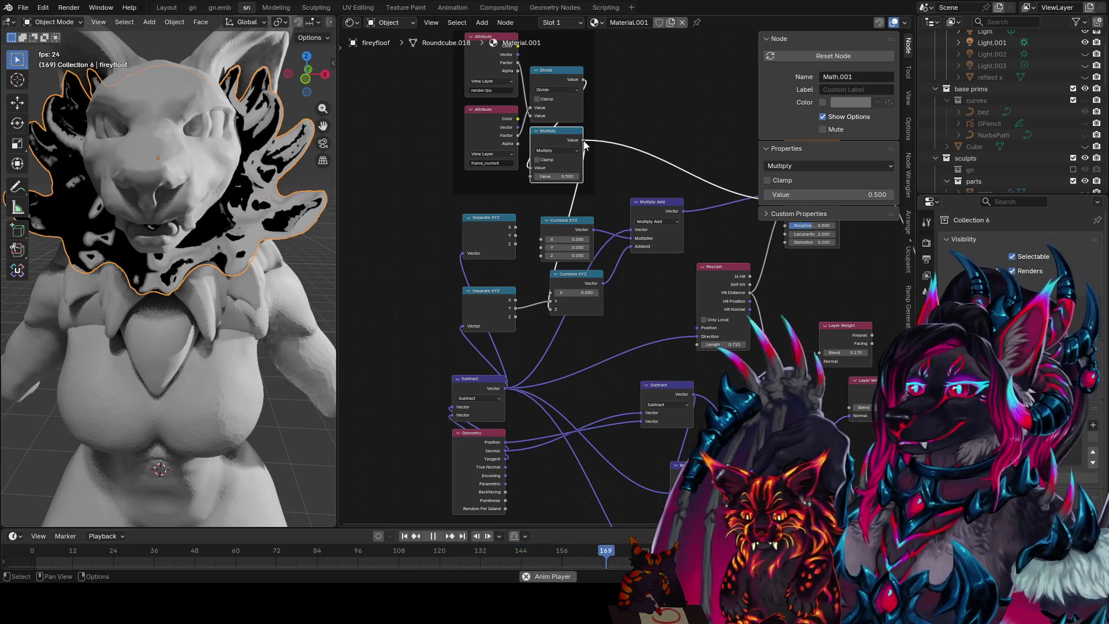
drag(470, 234, 422, 262)
key(ctrl+c)
key(ctrl+v)
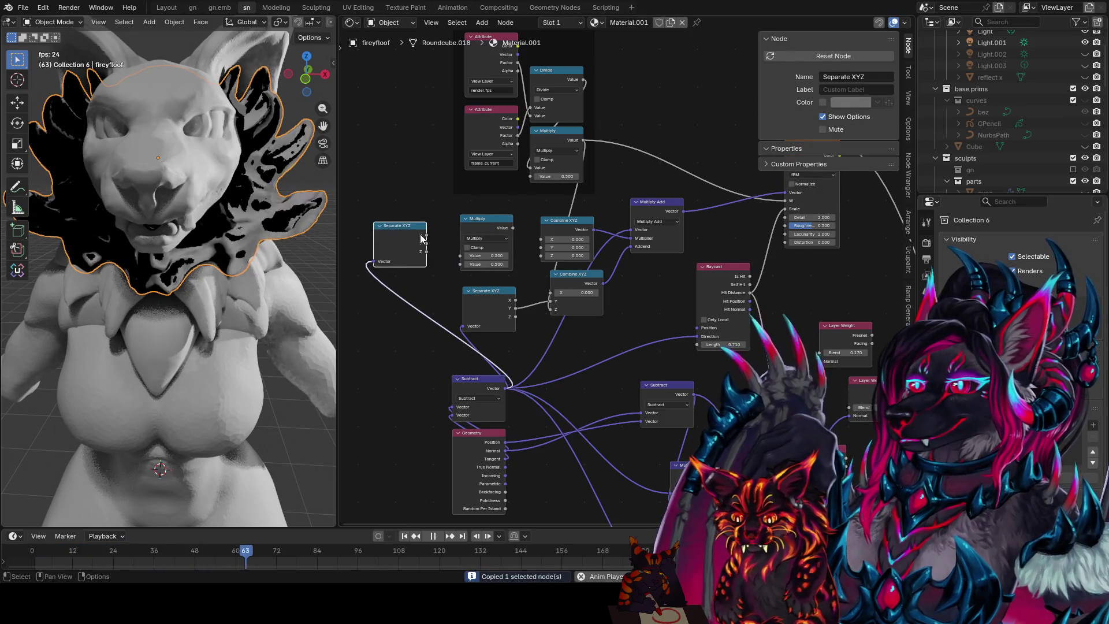
- Wire the Separate XYZ Z output and the time value into the new Multiply node
ctrl+shift+click(424, 228)
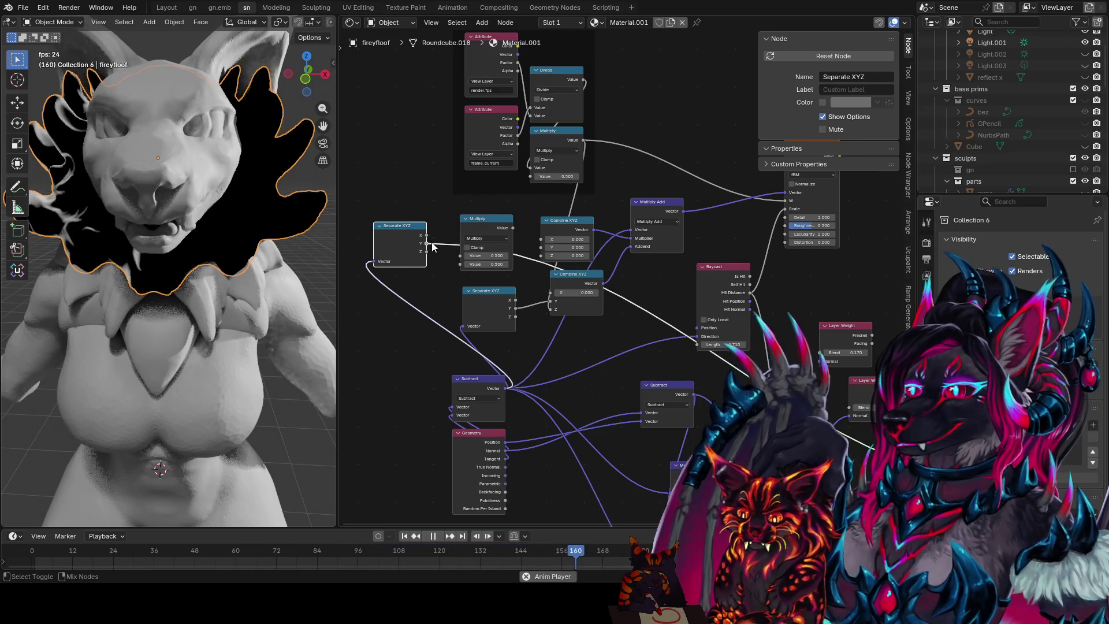
ctrl+shift+click(425, 252)
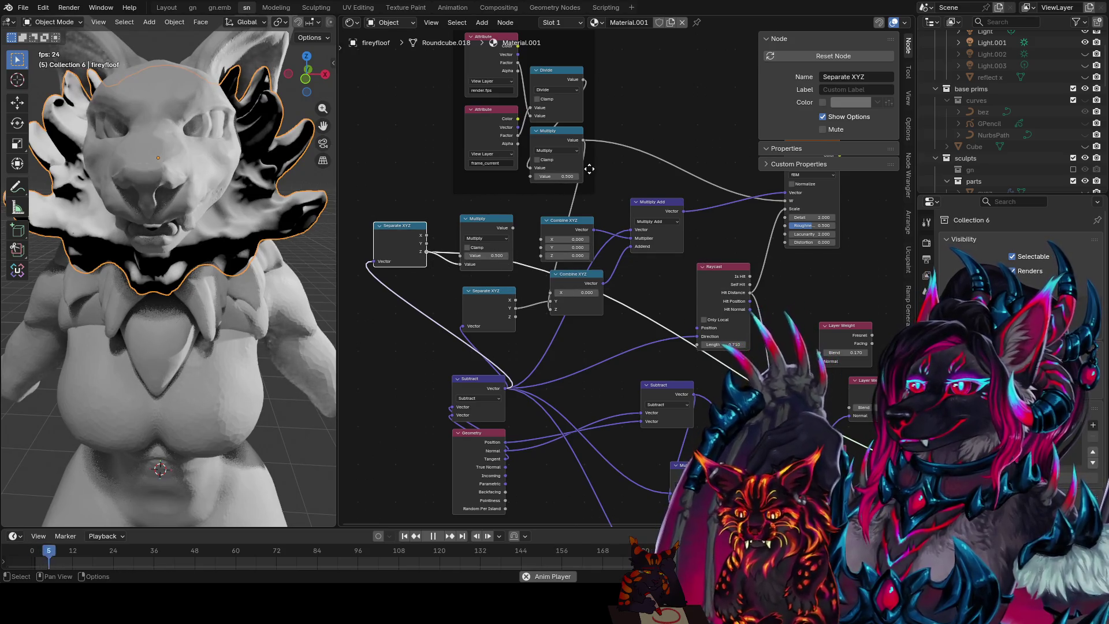
drag(582, 141, 509, 232)
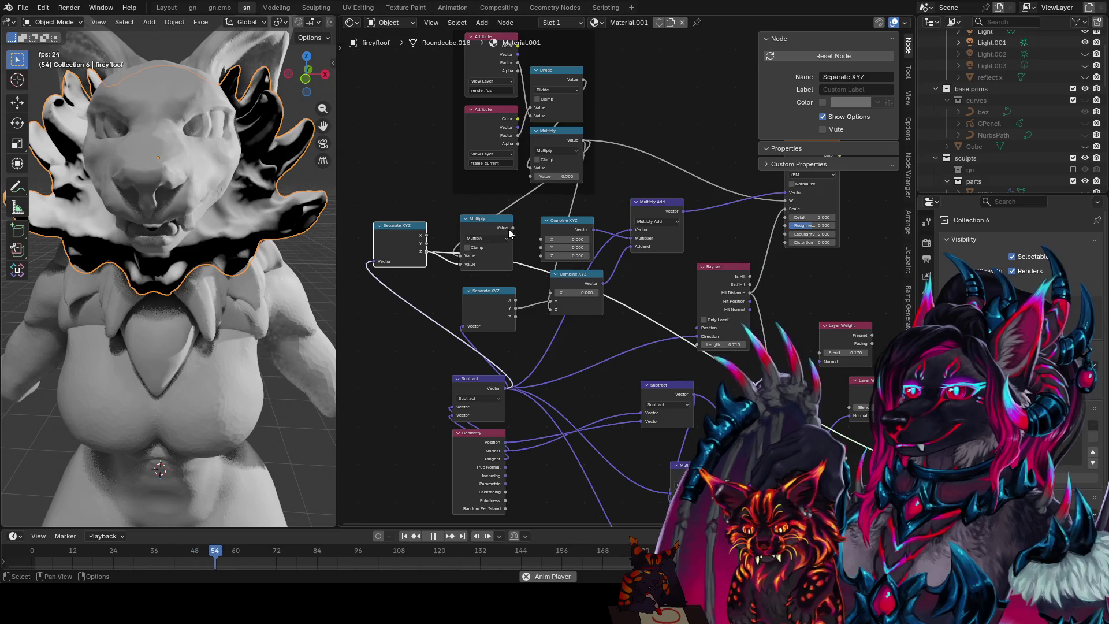
click(511, 231)
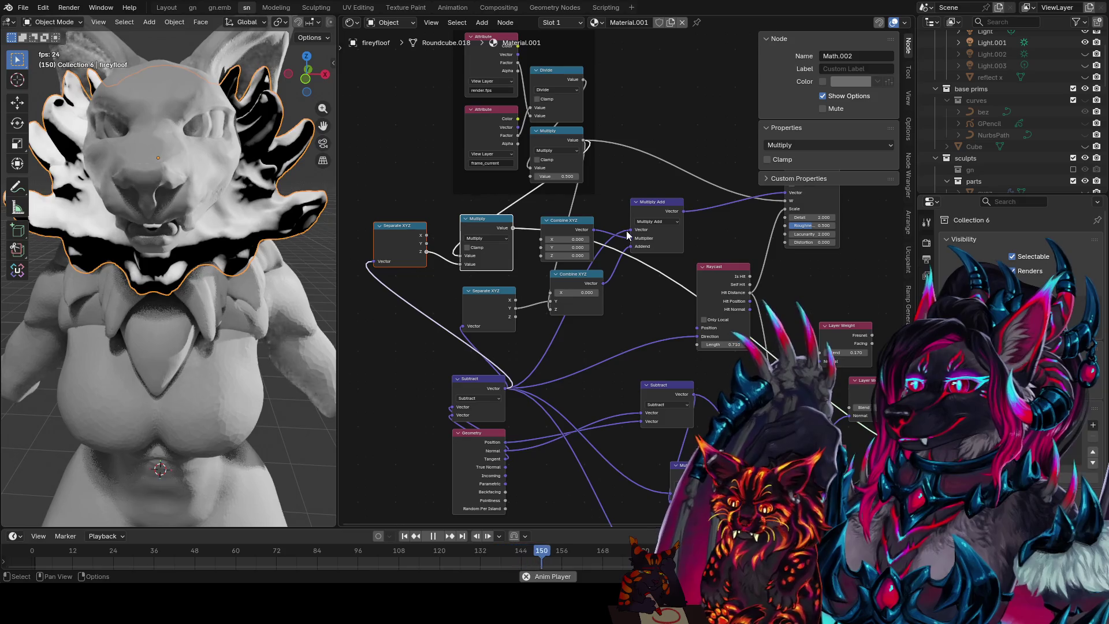
click(494, 239)
- Switch the new math node's operation to Multiply Add with a value of 5
click(487, 291)
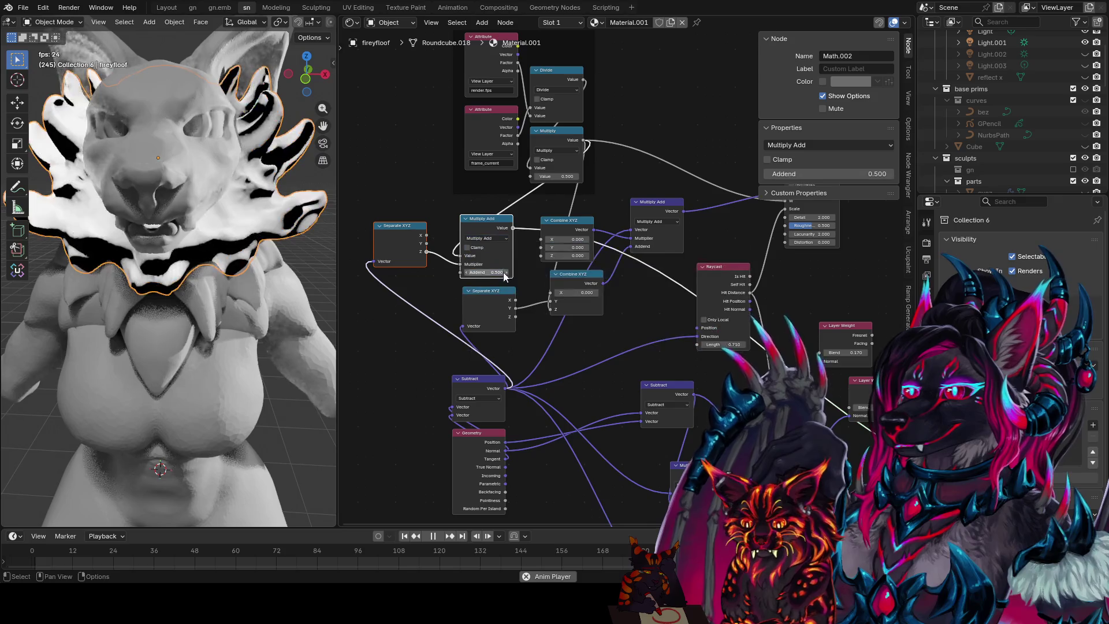
mouse_move(459, 256)
mouse_down()
mouse_move(461, 279)
mouse_move(520, 256)
mouse_move(368, 255)
mouse_move(491, 256)
mouse_up()
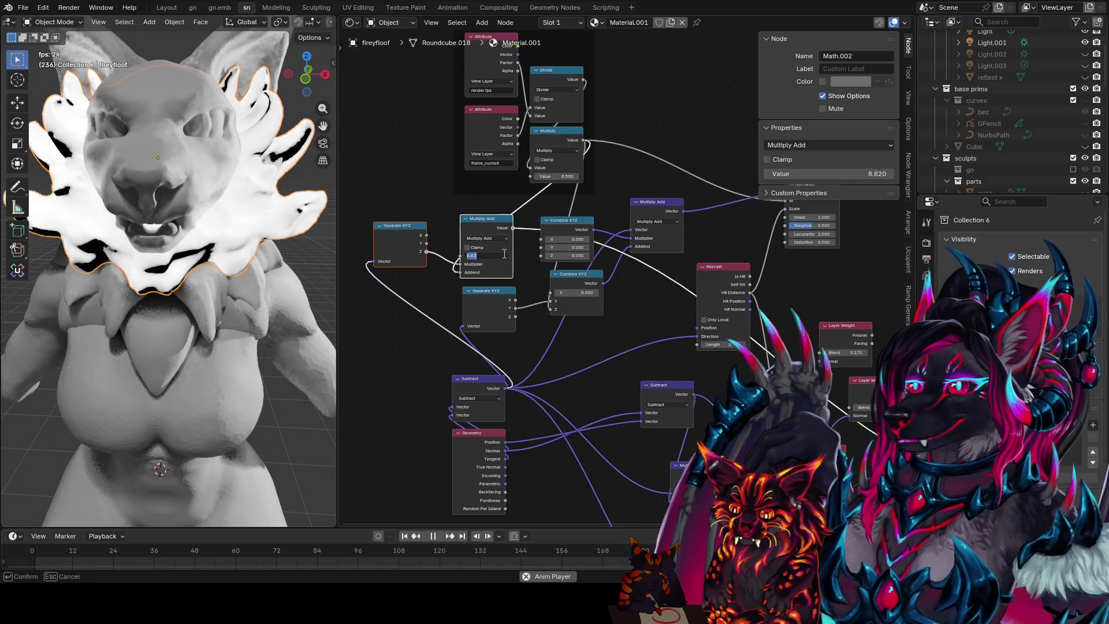
key(Return)
scroll(640, 178, down, 2)
click(607, 87)
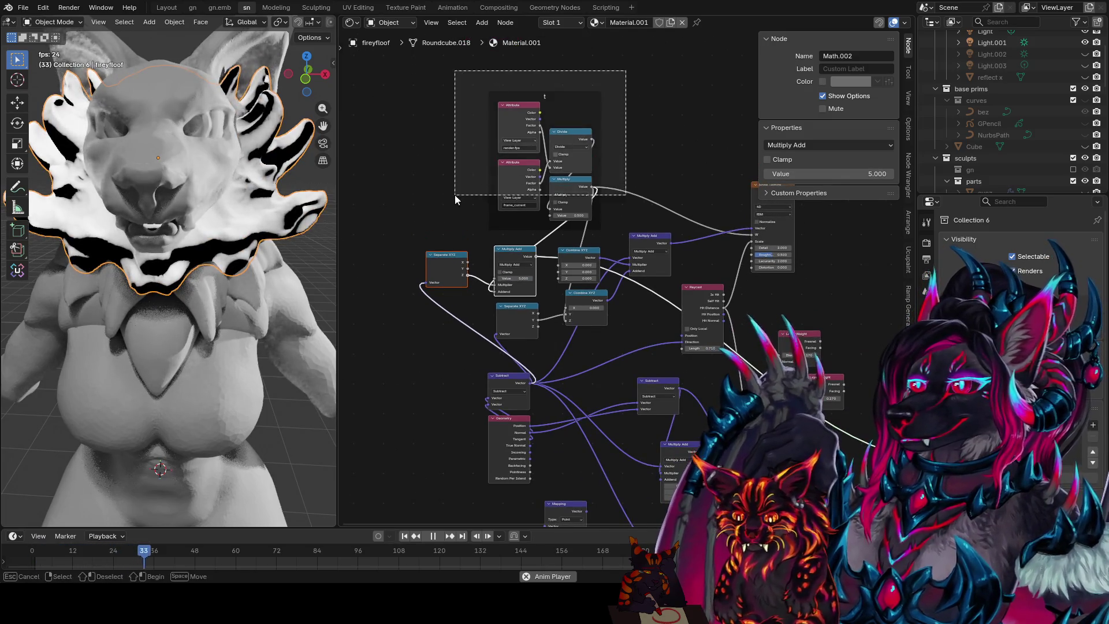
- Reposition the time frame and paste another copy of the time Multiply node
key(g)
click(429, 146)
click(544, 132)
key(ctrl+c)
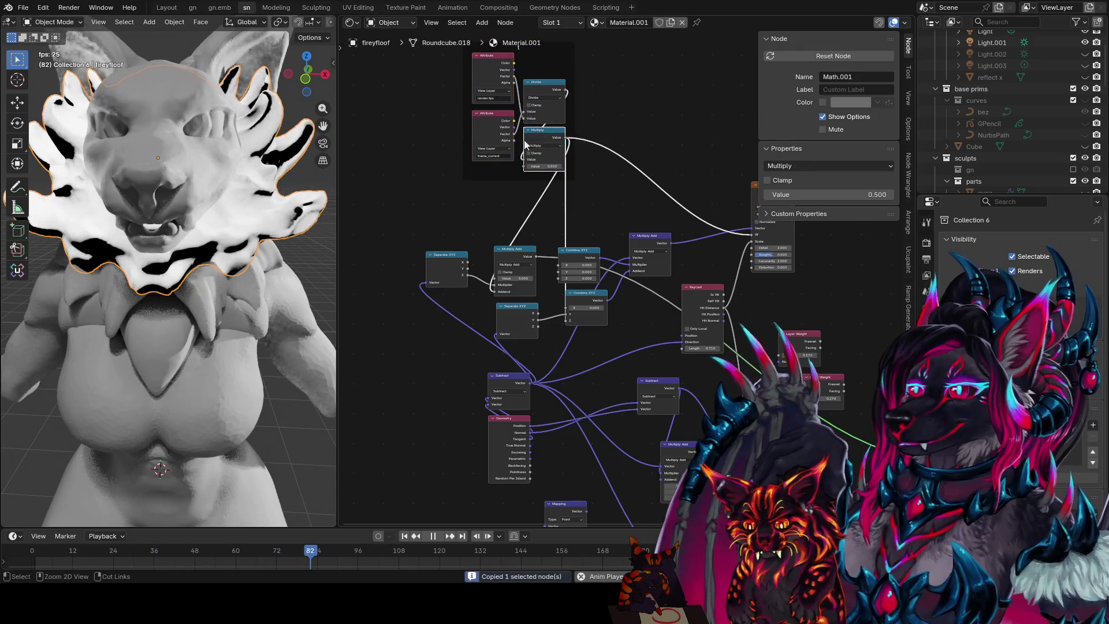
key(ctrl+v)
- Drop the pasted Multiply into the links and move the Multiply Add node beside it
click(472, 210)
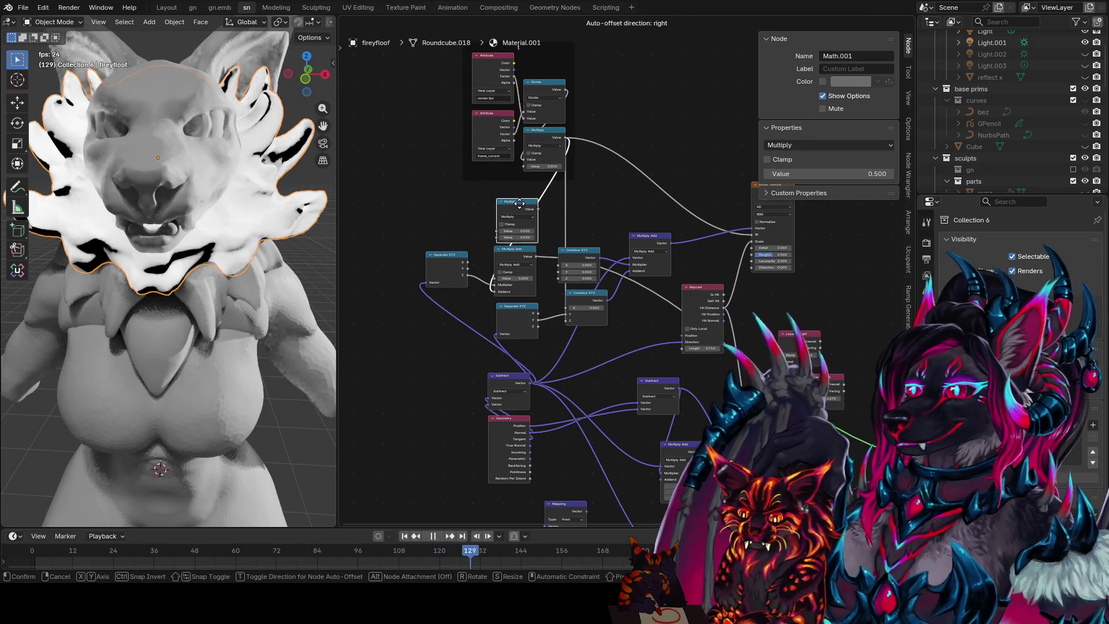
drag(653, 257, 515, 261)
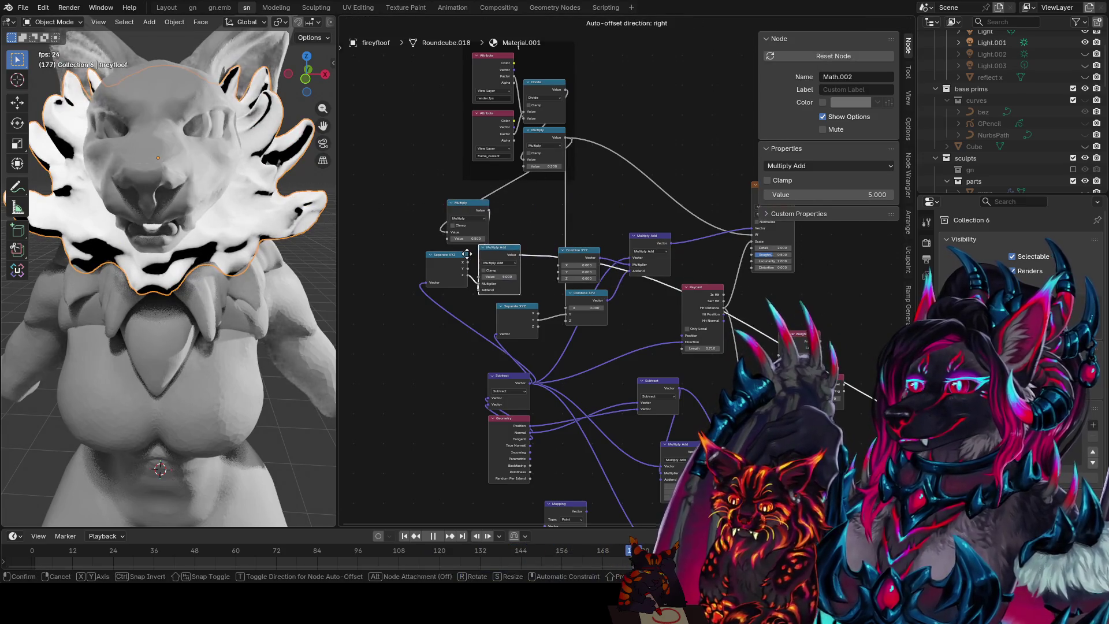
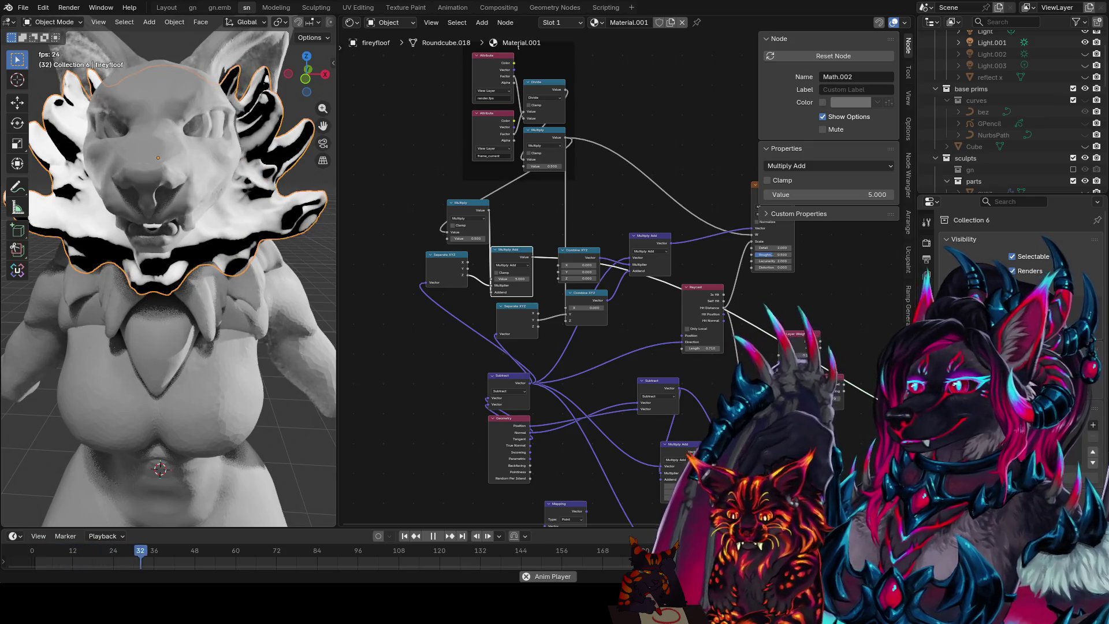
scroll(168, 270, down, 5)
- Save the blend file and narrow the sidebars to give the node graph more room
mouse_move(168, 270)
middle_down()
mouse_move(147, 260)
mouse_move(194, 259)
middle_up()
scroll(194, 259, up, 3)
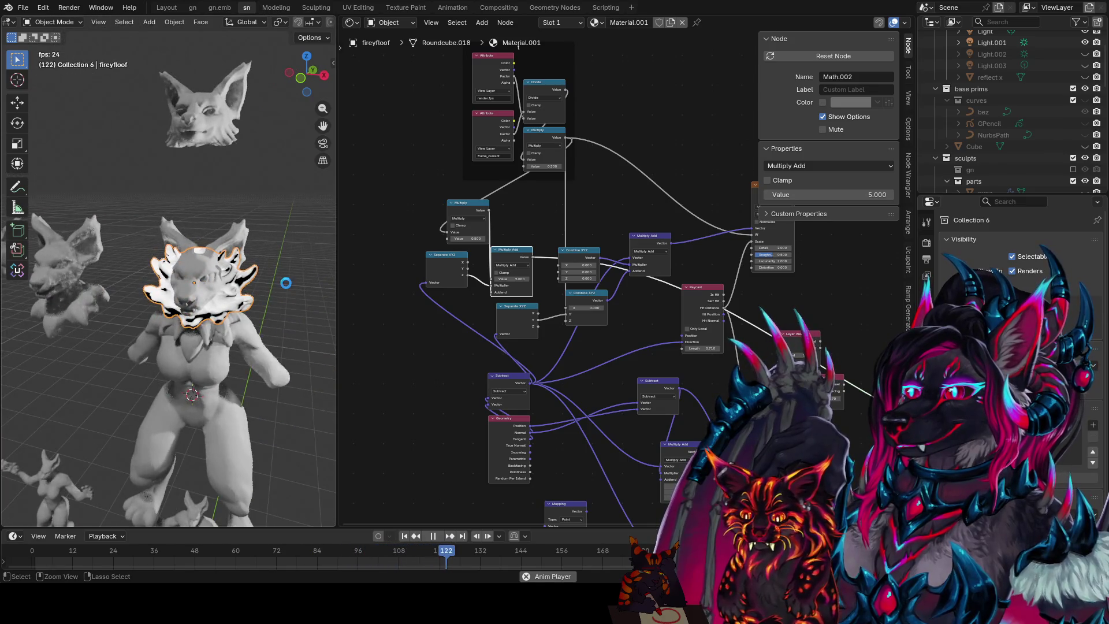
key(ctrl+s)
middle_drag(421, 305, 390, 277)
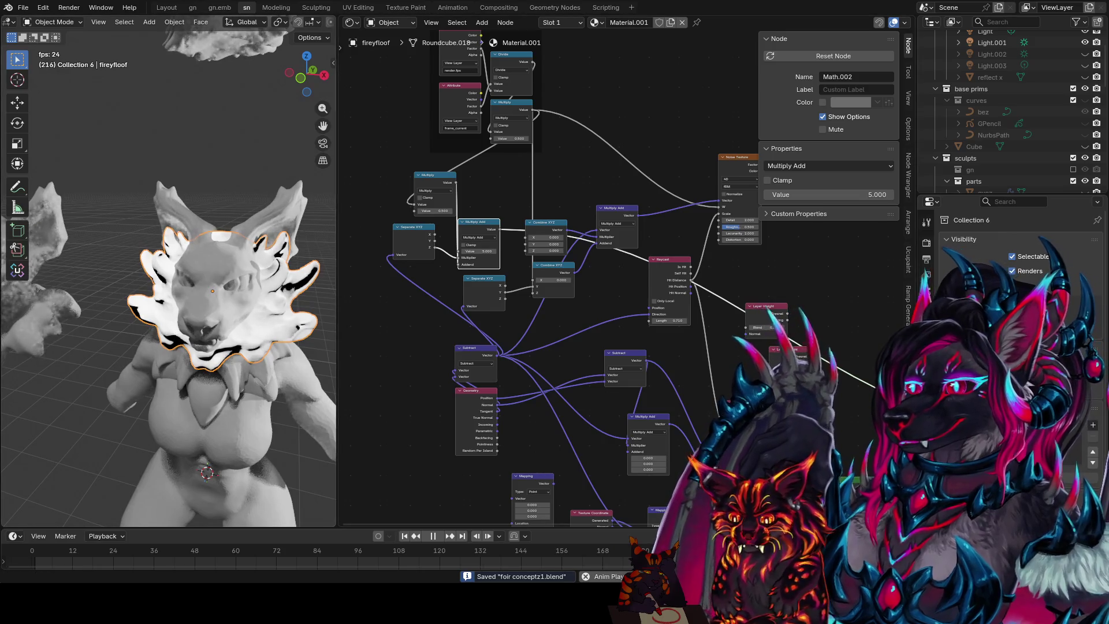
mouse_move(667, 319)
middle_down()
mouse_move(654, 225)
mouse_move(602, 252)
middle_up()
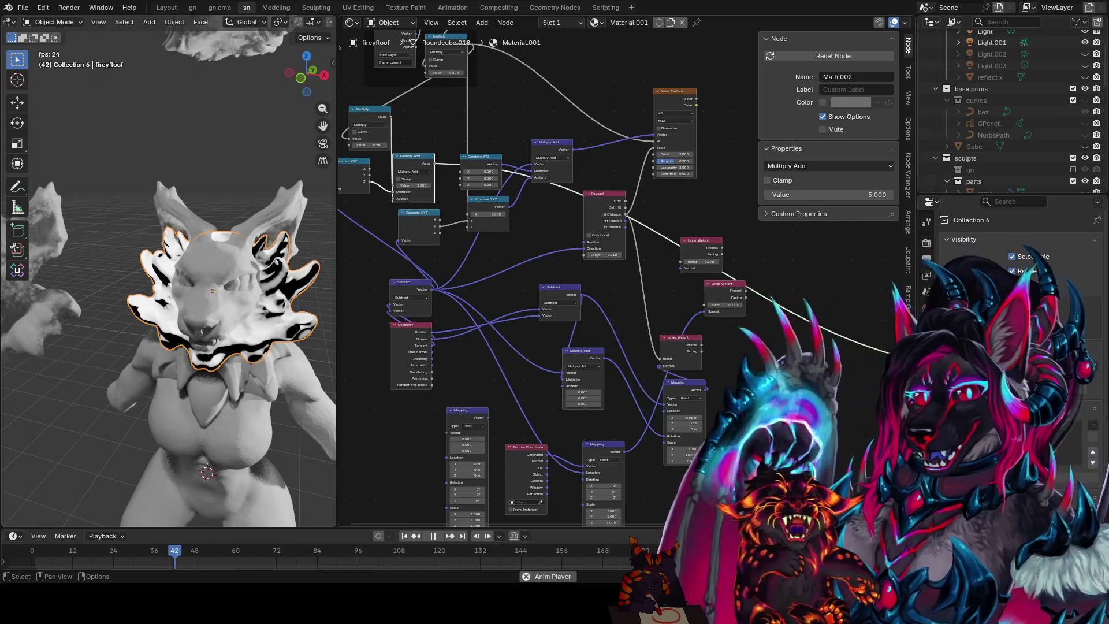
middle_drag(407, 41, 420, 91)
drag(760, 76, 856, 77)
scroll(701, 211, down, 2)
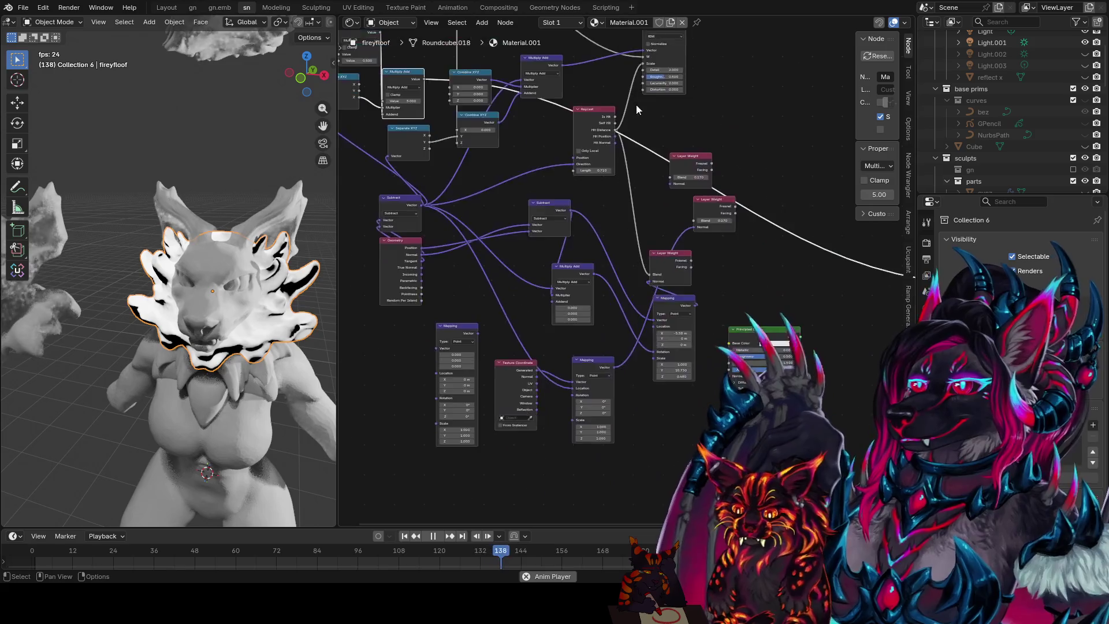
- Box-select the Subtract and Geometry node block and shift it lower right
mouse_move(797, 176)
mouse_down()
mouse_move(462, 447)
mouse_move(637, 309)
mouse_move(487, 401)
mouse_up()
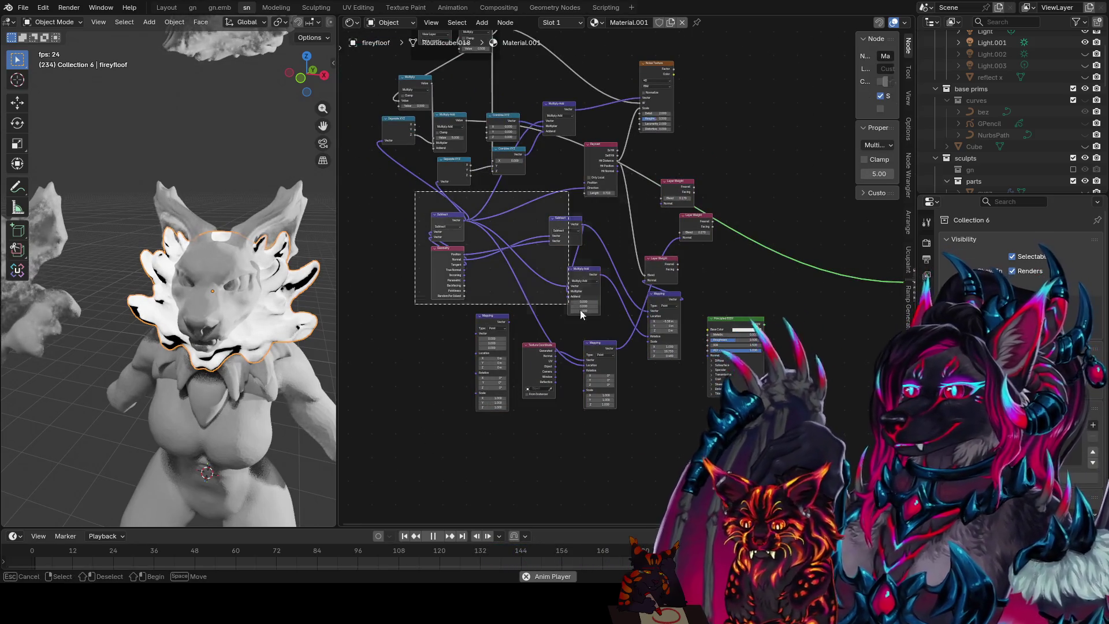
drag(414, 191, 819, 440)
scroll(587, 247, up, 1)
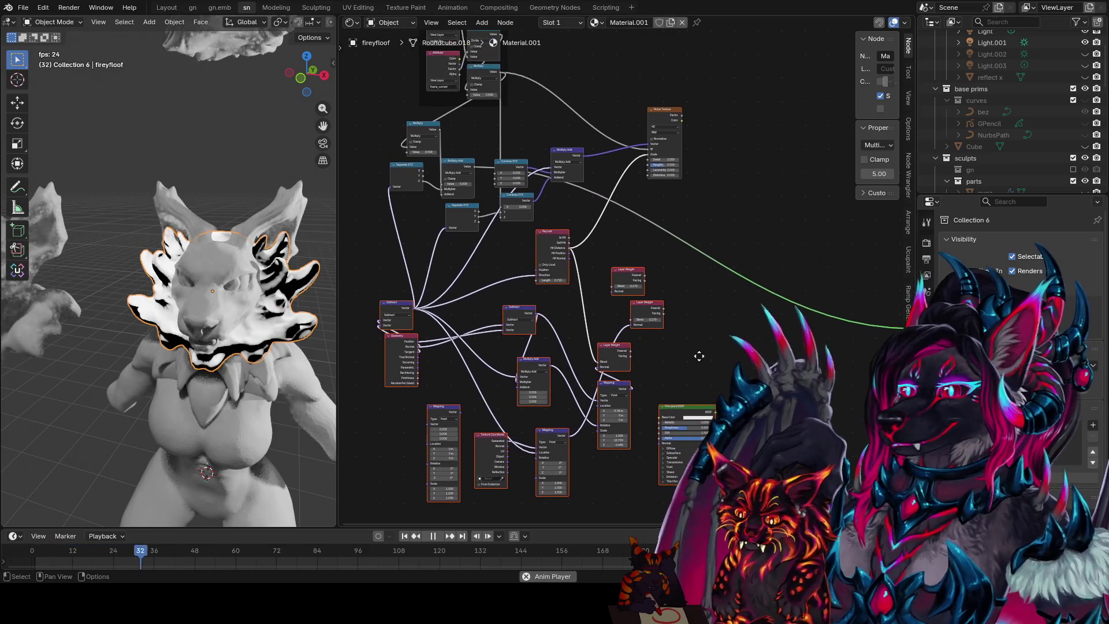
scroll(588, 247, up, 1)
drag(520, 315, 535, 330)
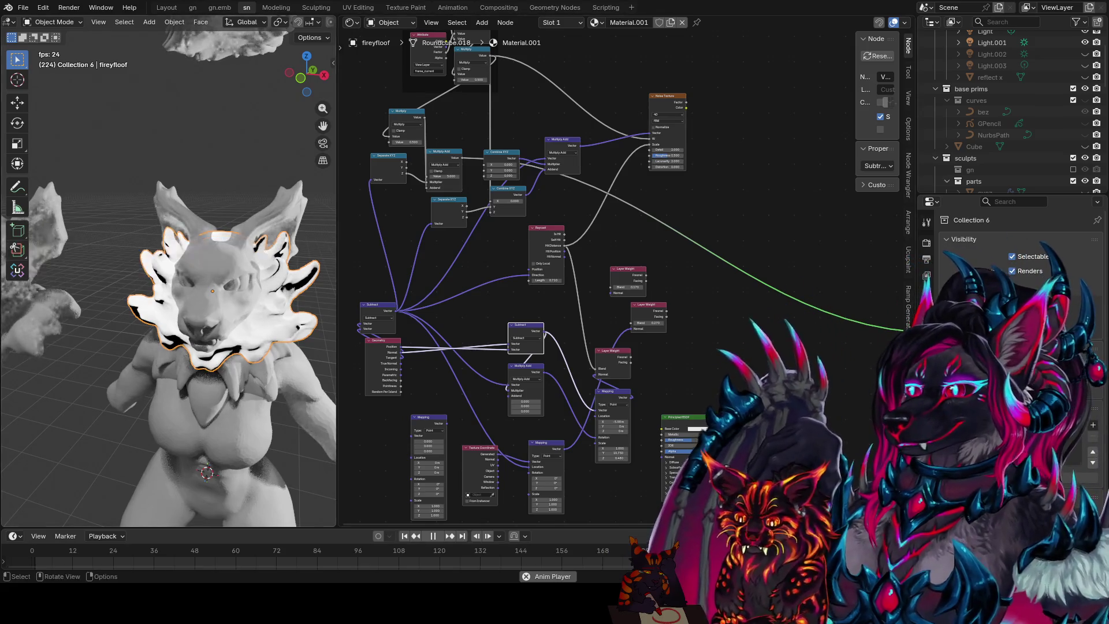
- Move the Raycast node further down and the second Layer Weight node left, saving the file
click(560, 244)
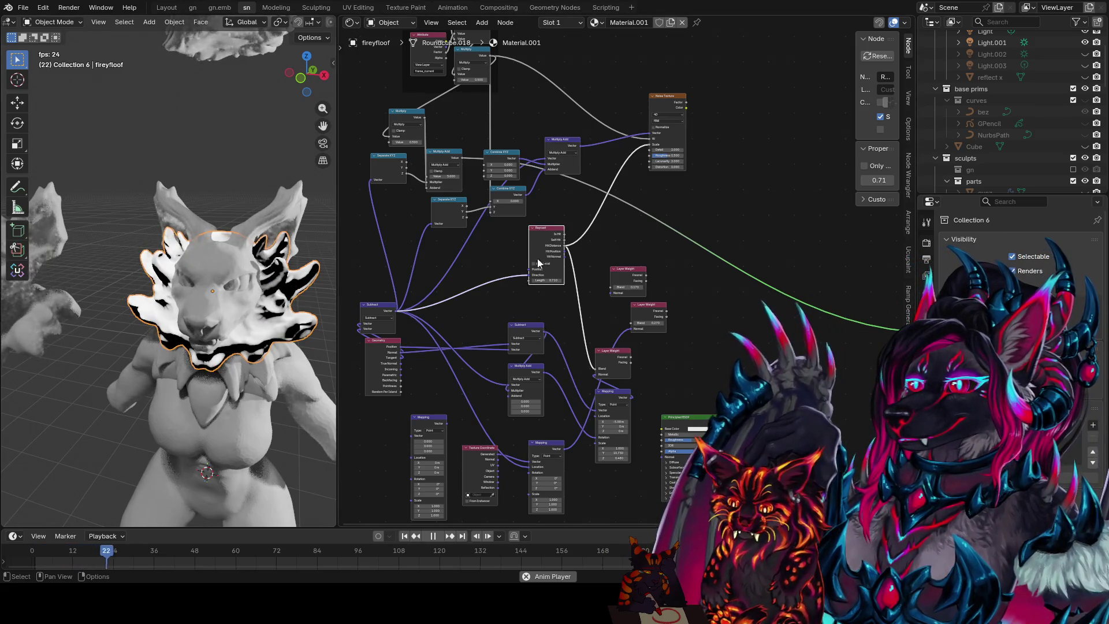
scroll(537, 262, up, 1)
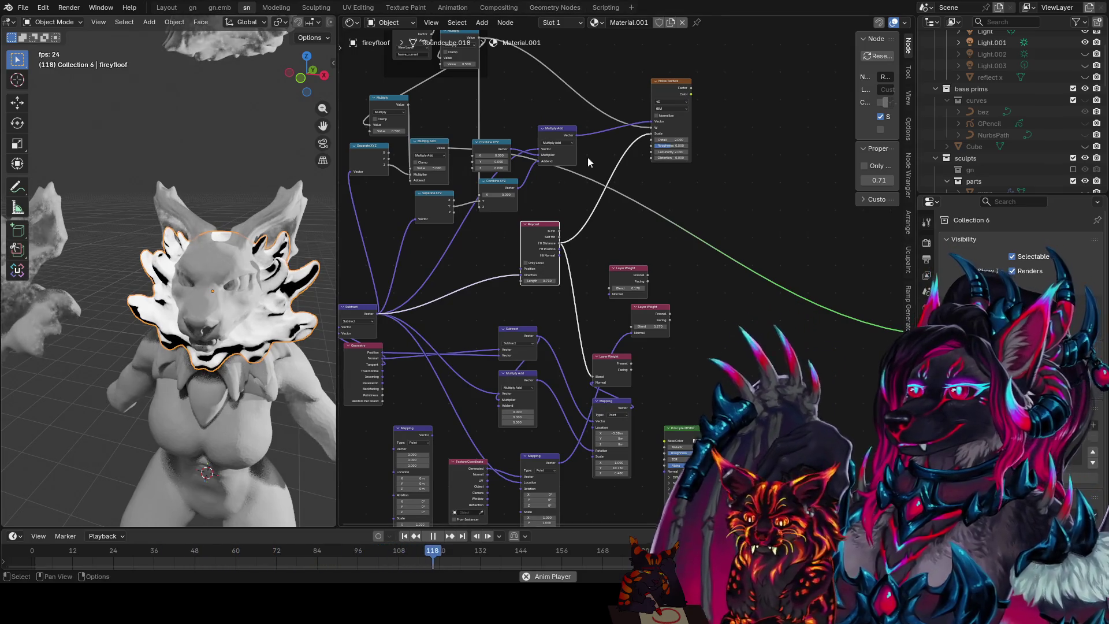
middle_drag(587, 157, 613, 48)
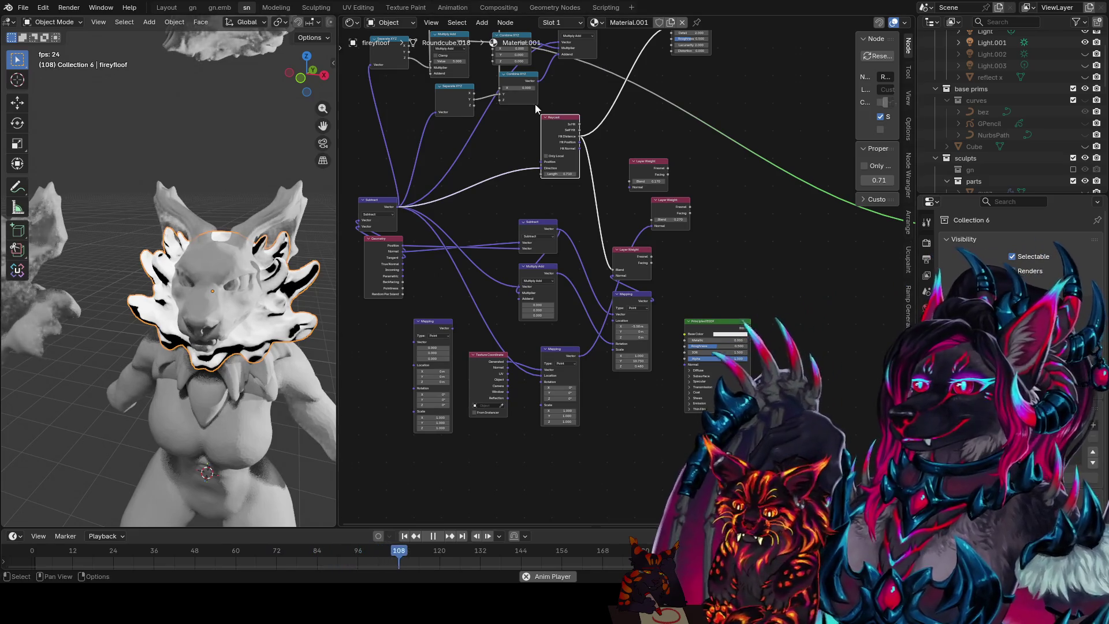
drag(565, 141, 544, 172)
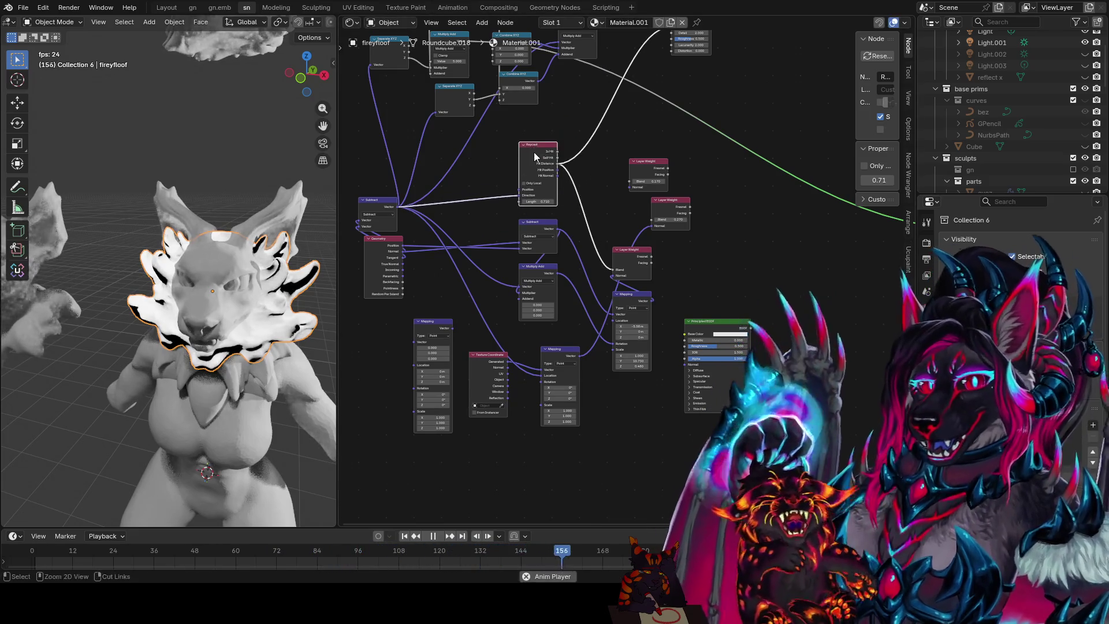
middle_drag(544, 171, 684, 243)
key(ctrl+s)
scroll(685, 239, up, 1)
scroll(685, 238, up, 1)
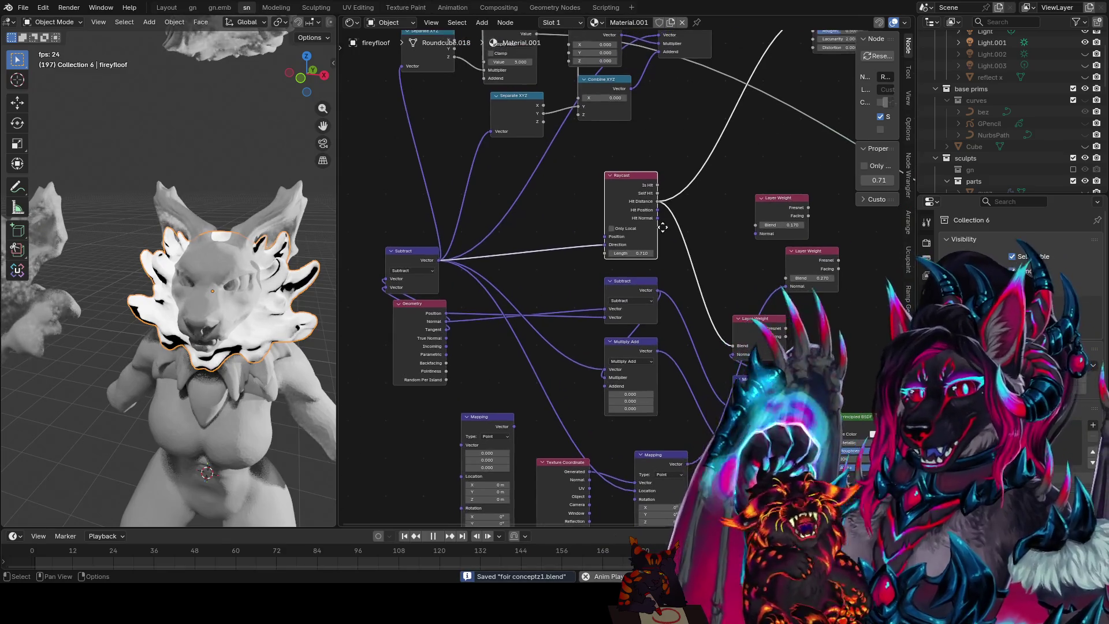
scroll(624, 208, up, 1)
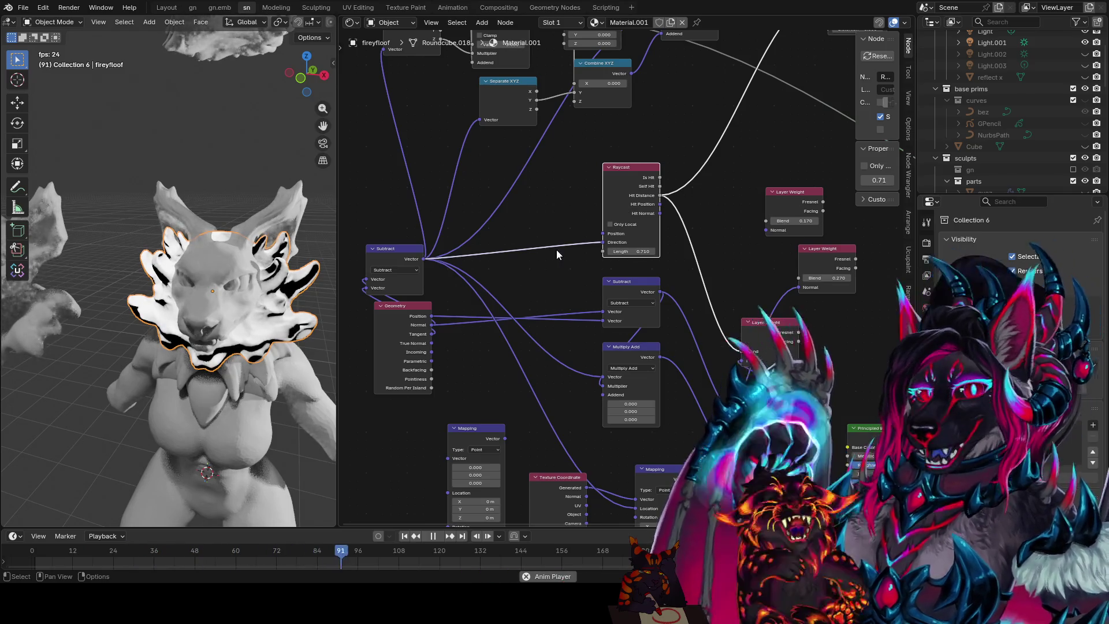
key(ctrl+s)
middle_drag(724, 220, 620, 243)
drag(718, 285, 660, 286)
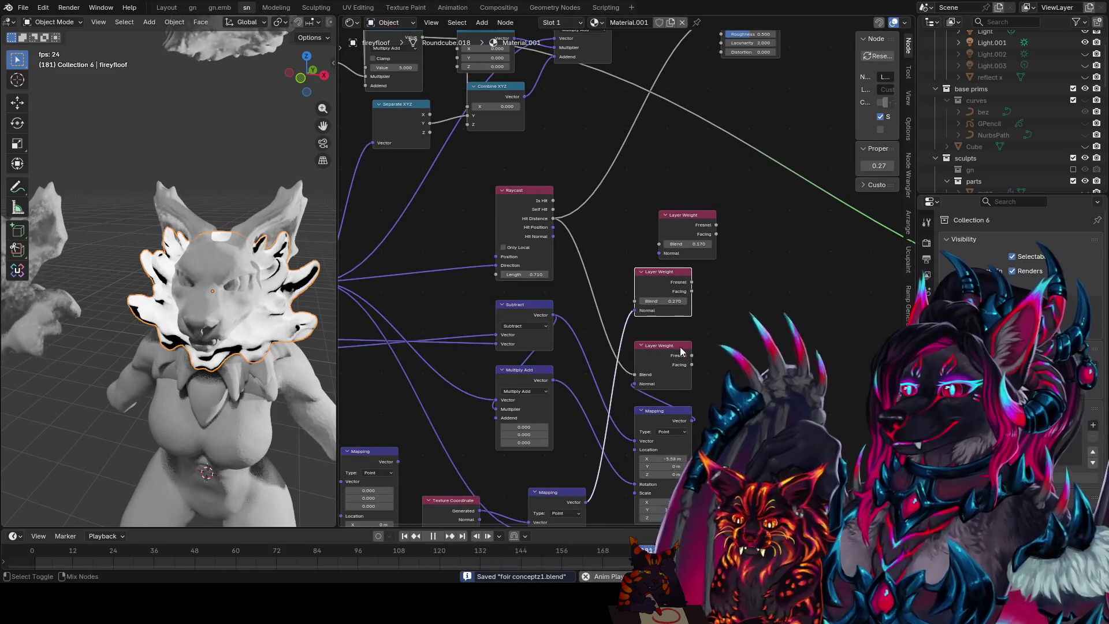
- Preview the Layer Weight Fresnel, Multiply, then Noise Texture outputs on the mane with Node Wrangler
ctrl+shift+click(684, 351)
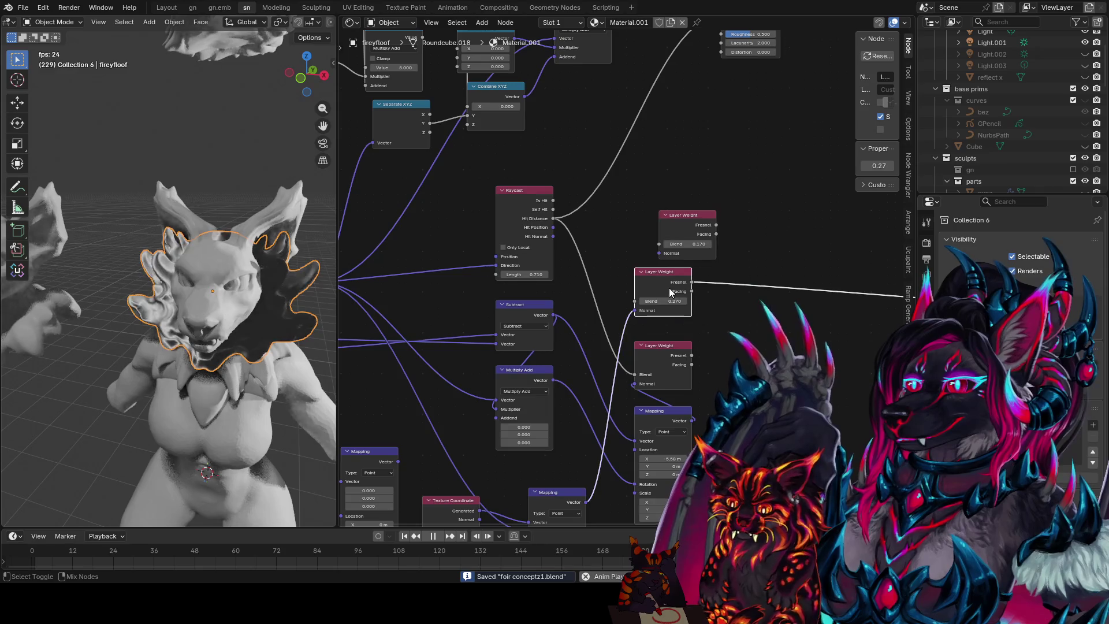
mouse_move(673, 155)
middle_down()
mouse_move(684, 293)
mouse_move(591, 324)
middle_up()
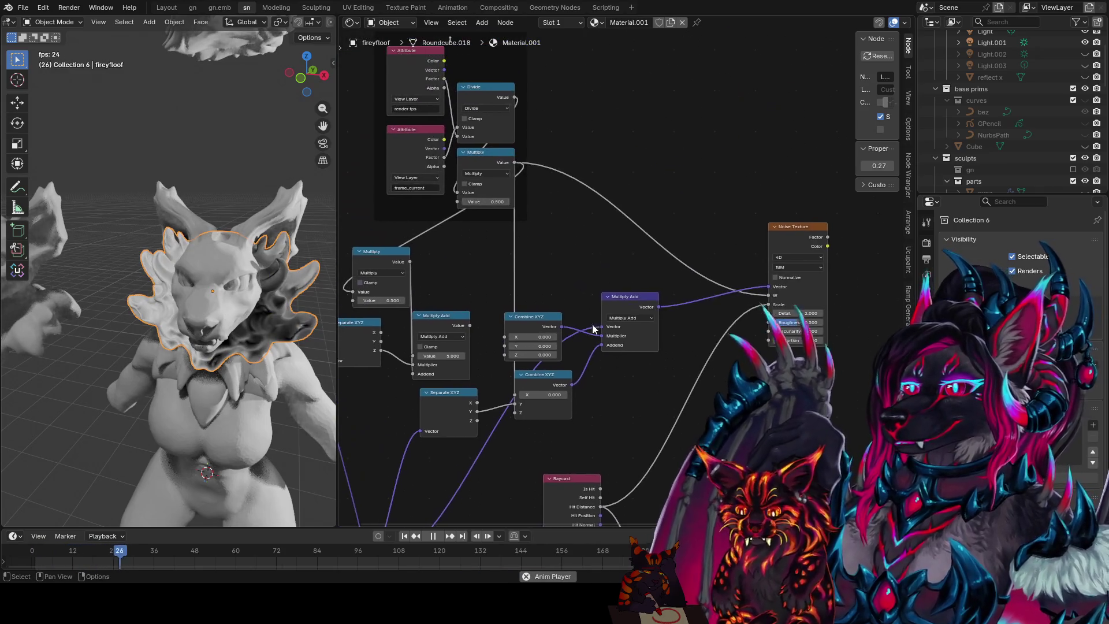
ctrl+shift+click(503, 155)
ctrl+shift+click(801, 235)
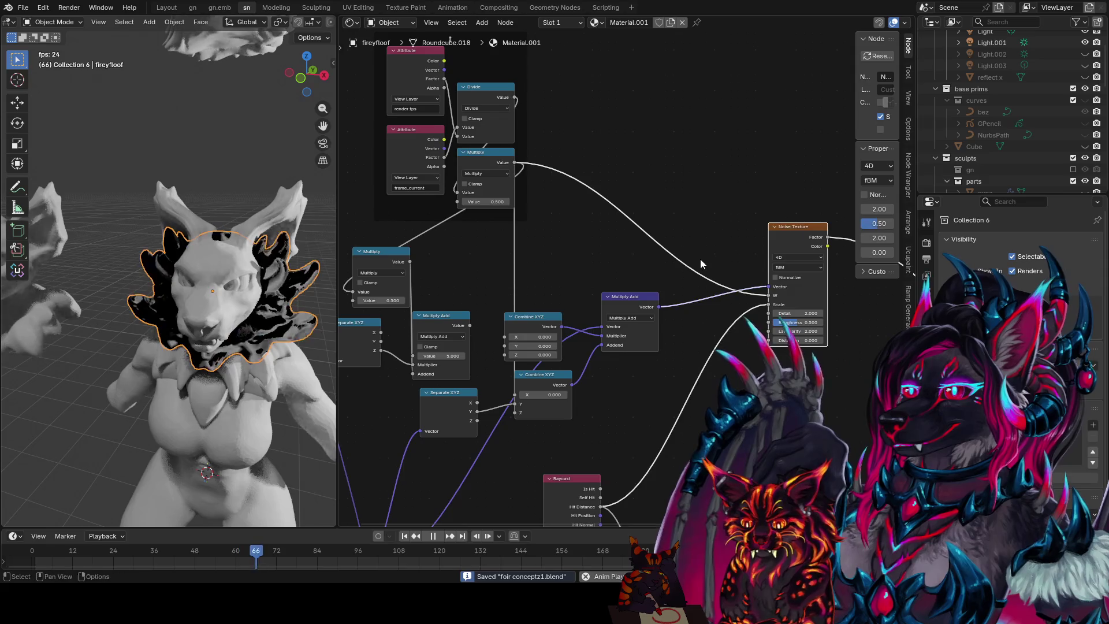
middle_drag(800, 235, 797, 212)
mouse_move(217, 294)
middle_down()
mouse_move(248, 298)
mouse_move(252, 267)
mouse_move(260, 293)
mouse_move(219, 266)
mouse_move(259, 273)
mouse_move(214, 274)
mouse_move(213, 260)
middle_up()
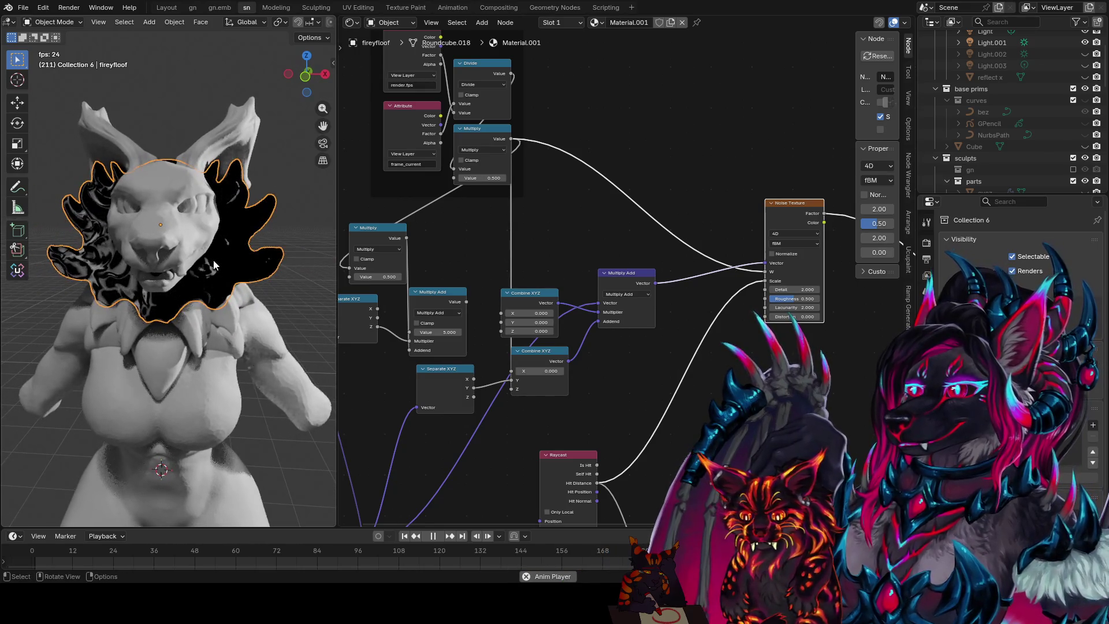
- Plug Multiply Add's result into Combine XYZ's X input and sweep the Multiply value to about -7.41
click(540, 315)
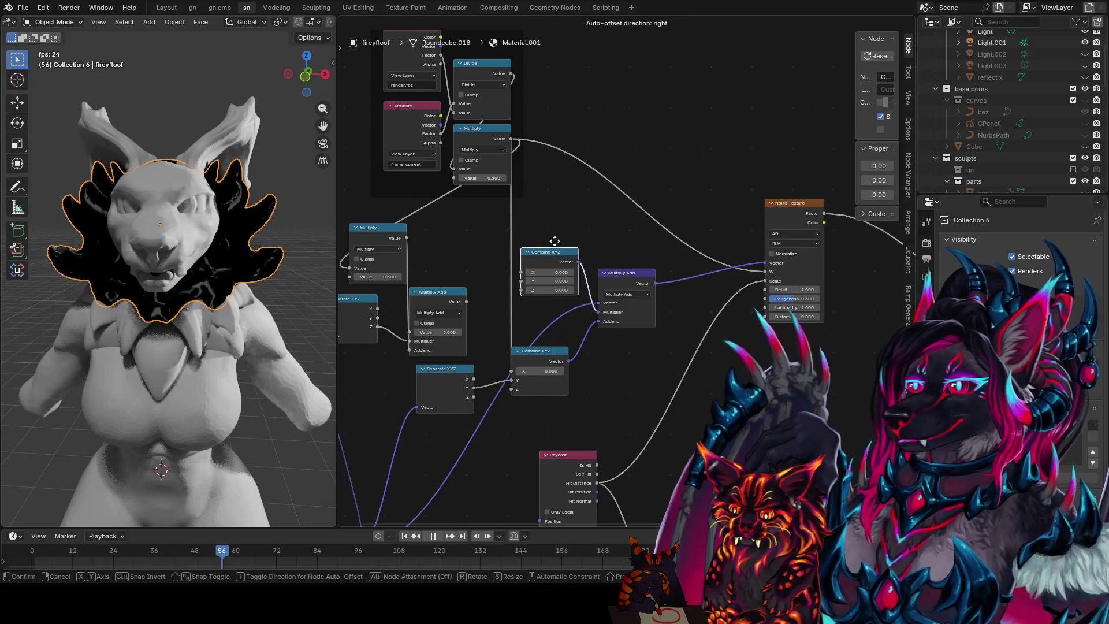
drag(535, 296, 553, 241)
drag(467, 302, 512, 271)
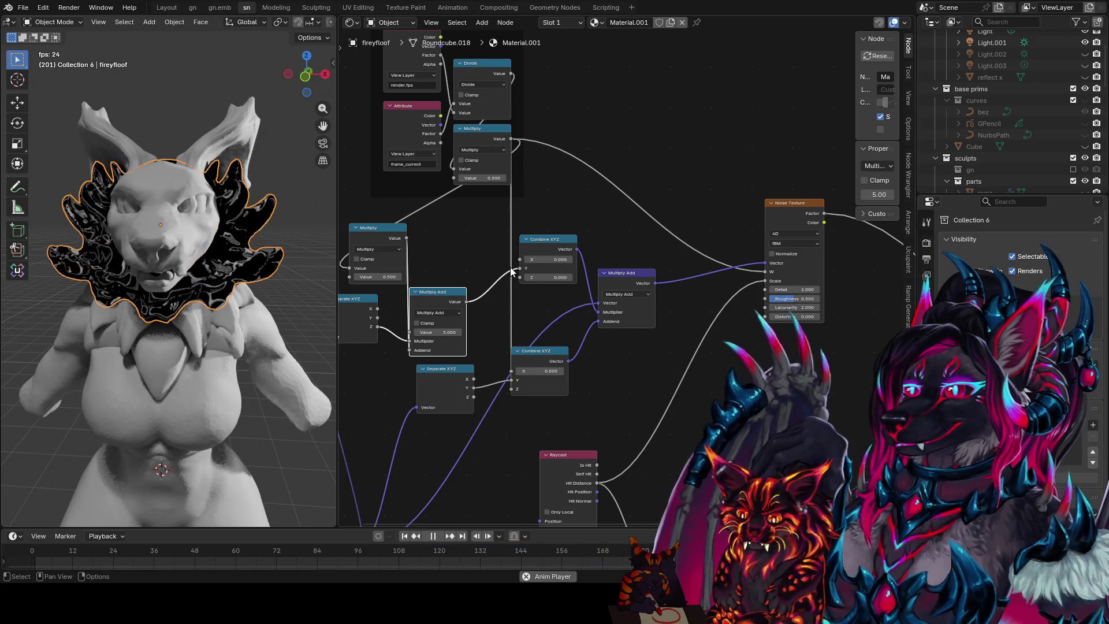
mouse_move(378, 277)
mouse_down()
mouse_move(436, 278)
mouse_move(407, 276)
mouse_up()
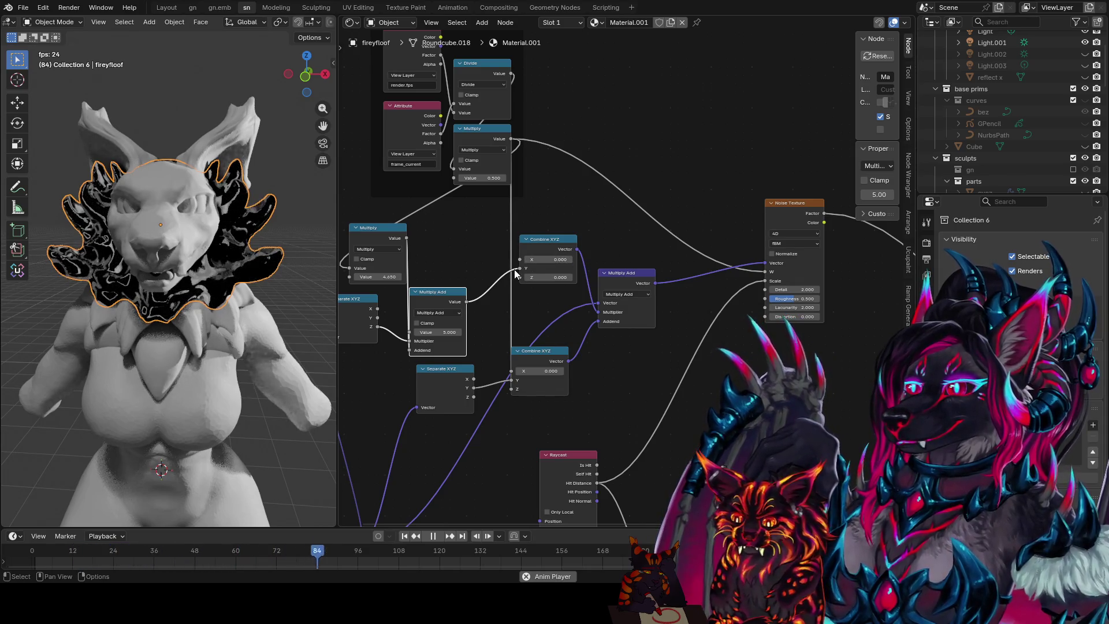
drag(519, 284, 518, 283)
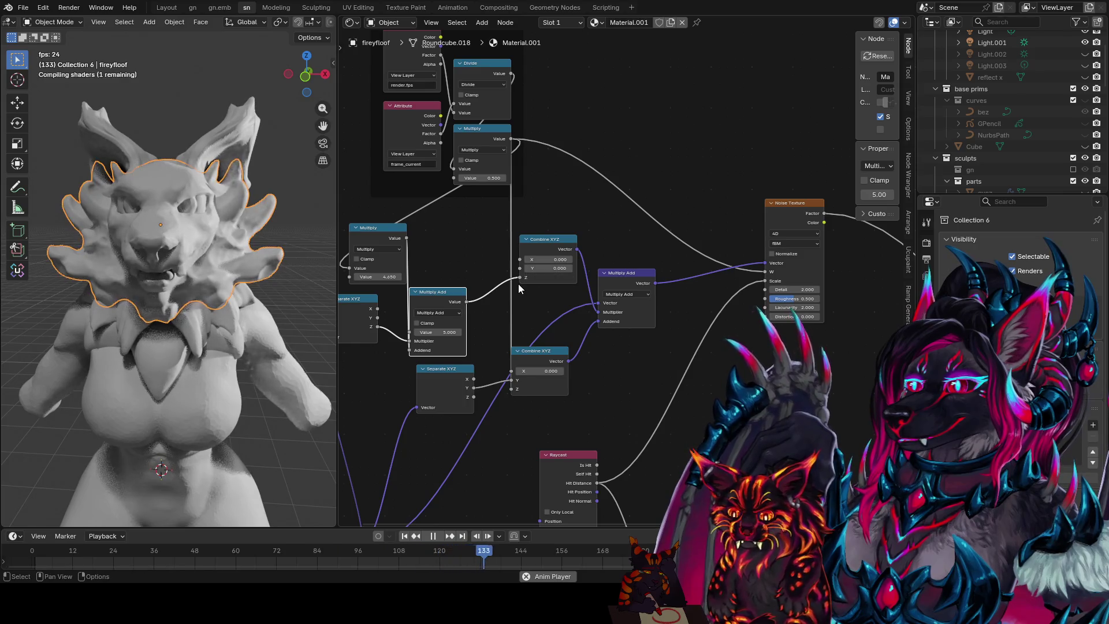
drag(381, 276, 382, 276)
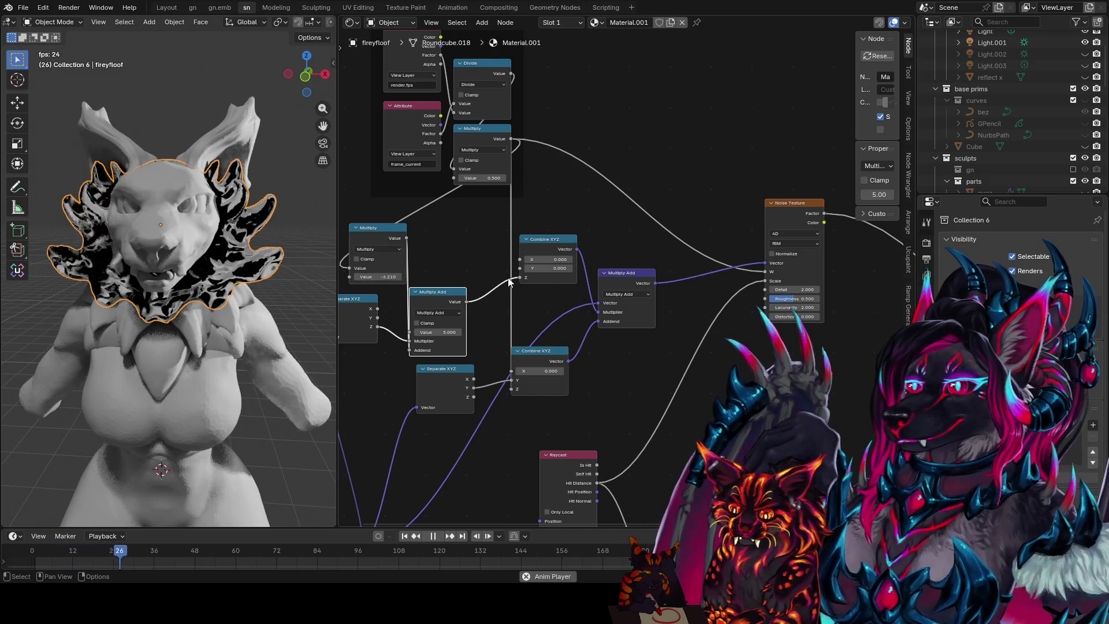
drag(518, 277, 512, 259)
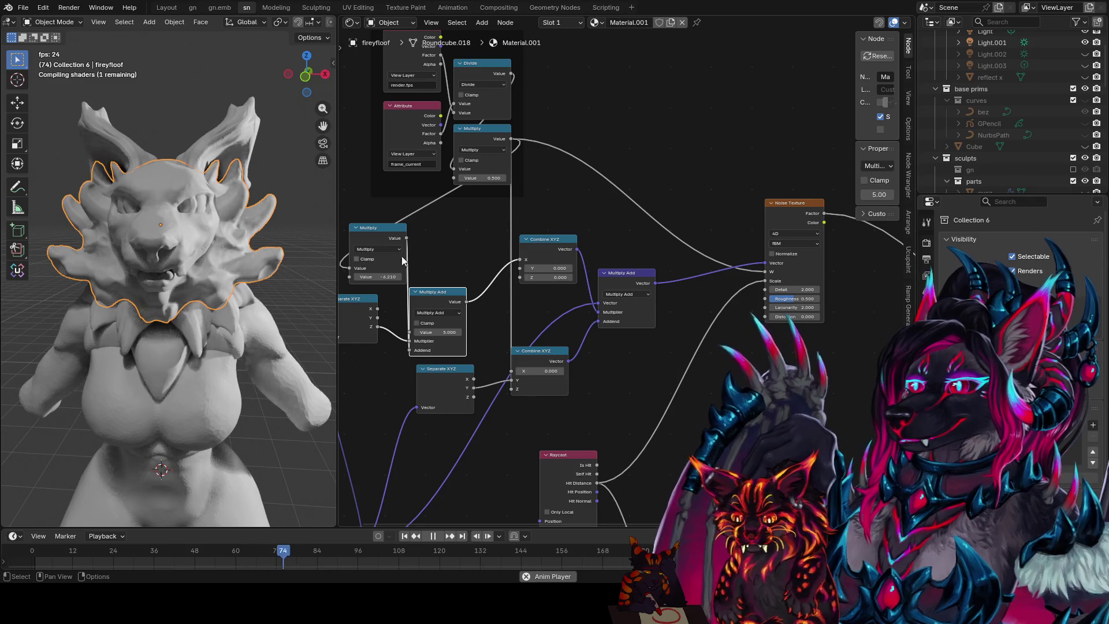
drag(389, 277, 384, 275)
mouse_move(240, 273)
middle_down()
mouse_move(302, 288)
mouse_move(204, 280)
mouse_move(178, 290)
mouse_move(262, 287)
middle_up()
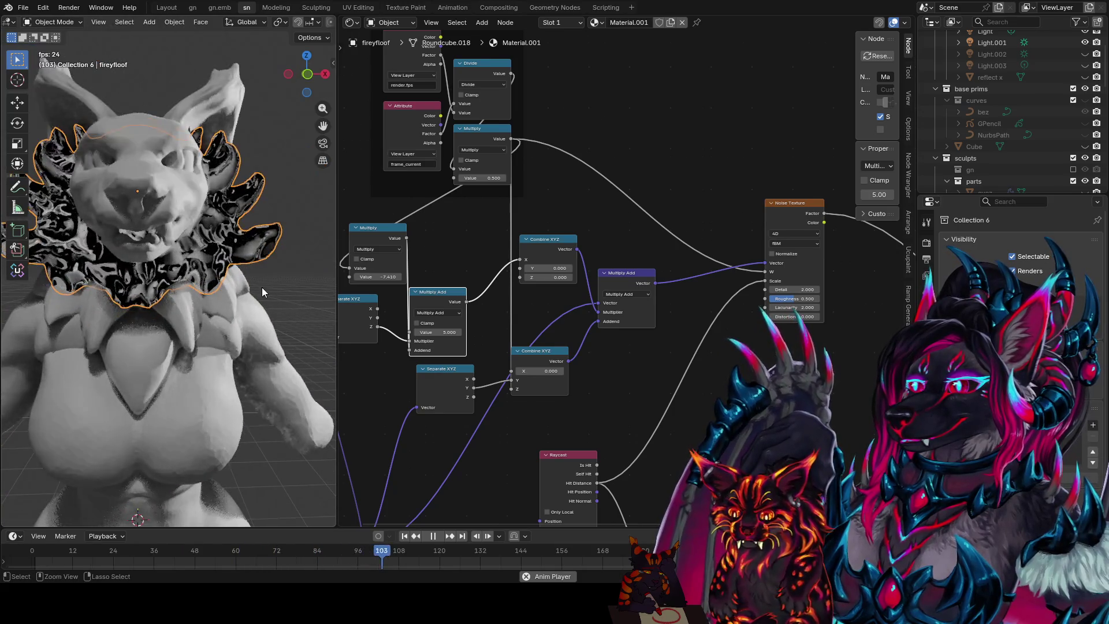
- Enter 2 as the Multiply node's value and save the blend file
key(ctrl+s)
double_click(385, 277)
text(2)
key(Return)
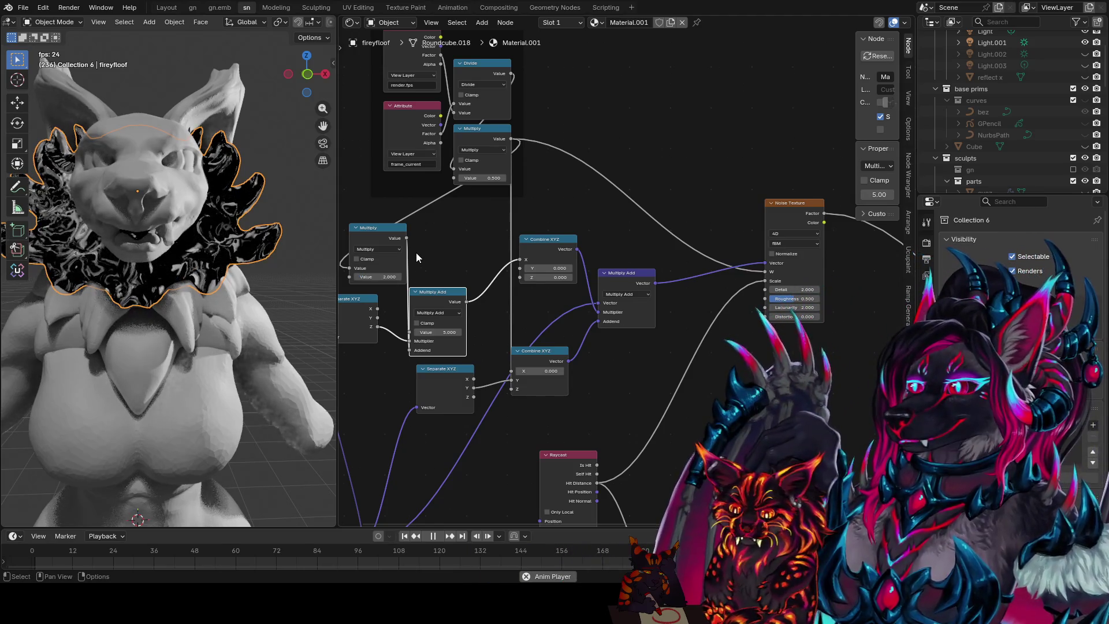
middle_drag(285, 251, 251, 238)
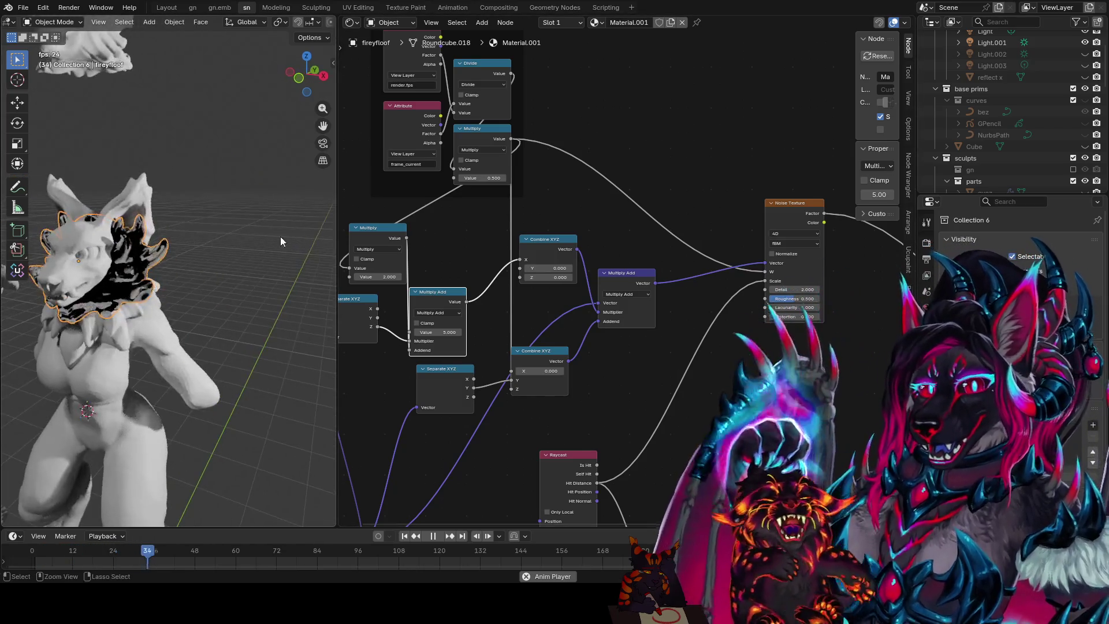
key(ctrl+s)
mouse_move(218, 192)
middle_down()
mouse_move(252, 204)
mouse_move(195, 197)
mouse_move(254, 222)
mouse_move(188, 197)
mouse_move(200, 193)
mouse_move(50, 165)
mouse_move(182, 165)
middle_up()
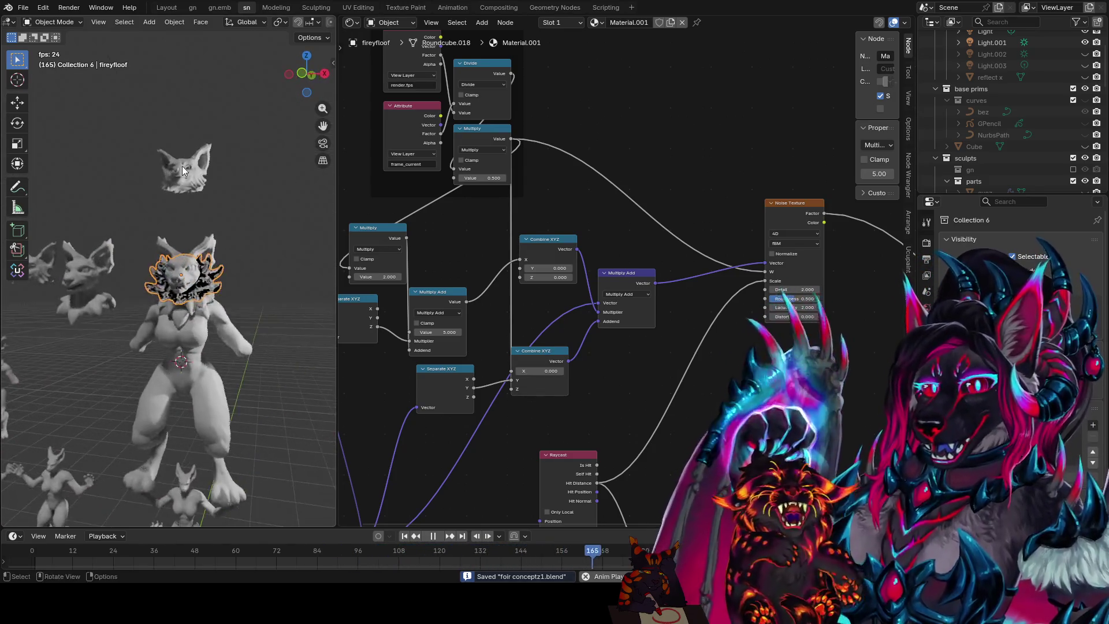
middle_drag(589, 206, 392, 163)
scroll(107, 303, up, 2)
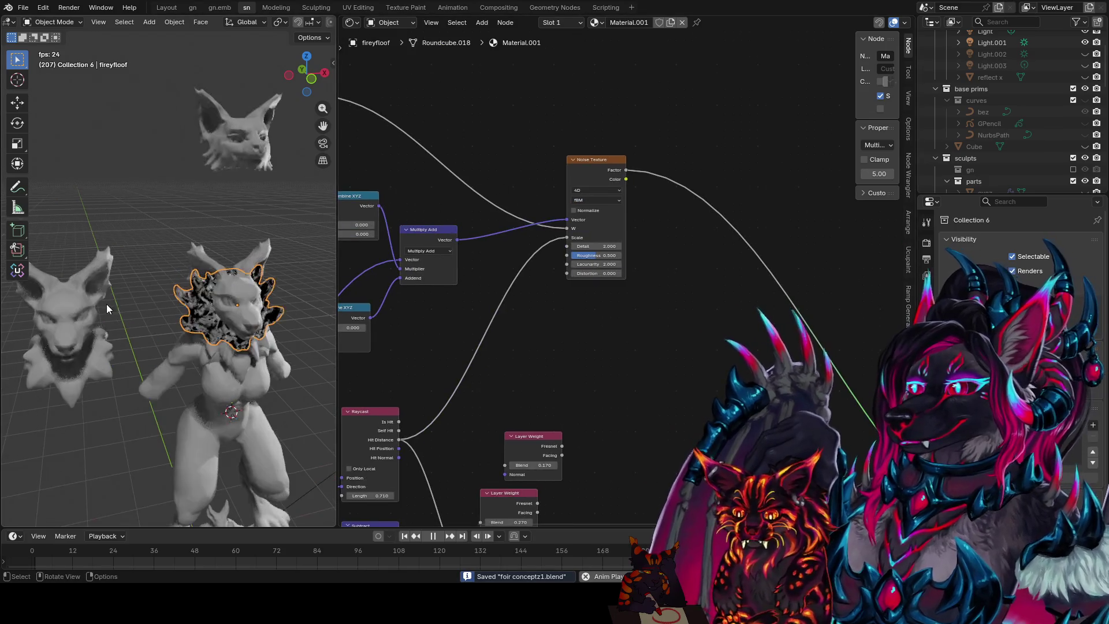
- Reframe the node graph around the Layer Weight nodes and nudge the Noise Texture node up
mouse_move(195, 279)
middle_down()
mouse_move(79, 248)
mouse_move(130, 260)
middle_up()
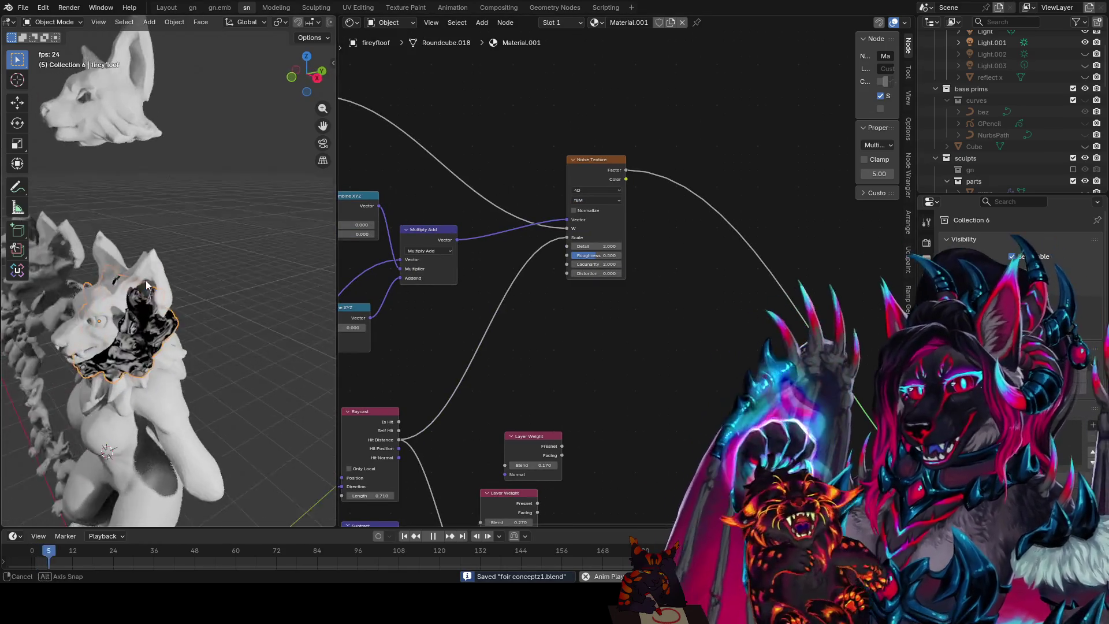
middle_drag(561, 252, 581, 261)
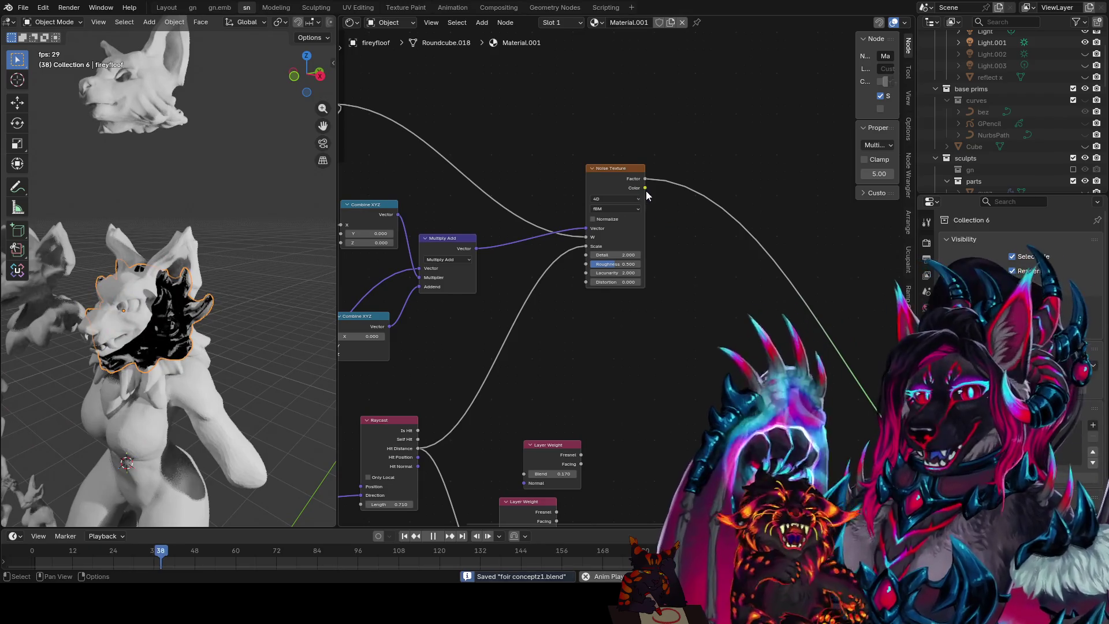
middle_drag(646, 195, 661, 168)
mouse_move(601, 295)
ctrl+middle_down()
mouse_move(604, 190)
mouse_move(623, 278)
mouse_move(533, 200)
ctrl+middle_up()
drag(534, 200, 534, 182)
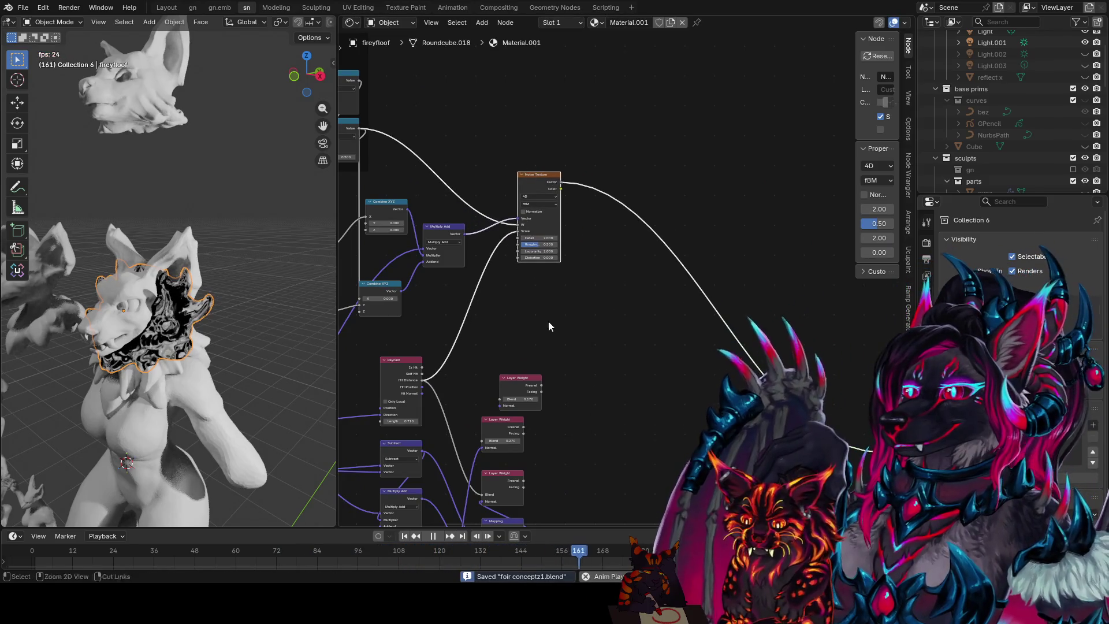
middle_drag(550, 297, 621, 214)
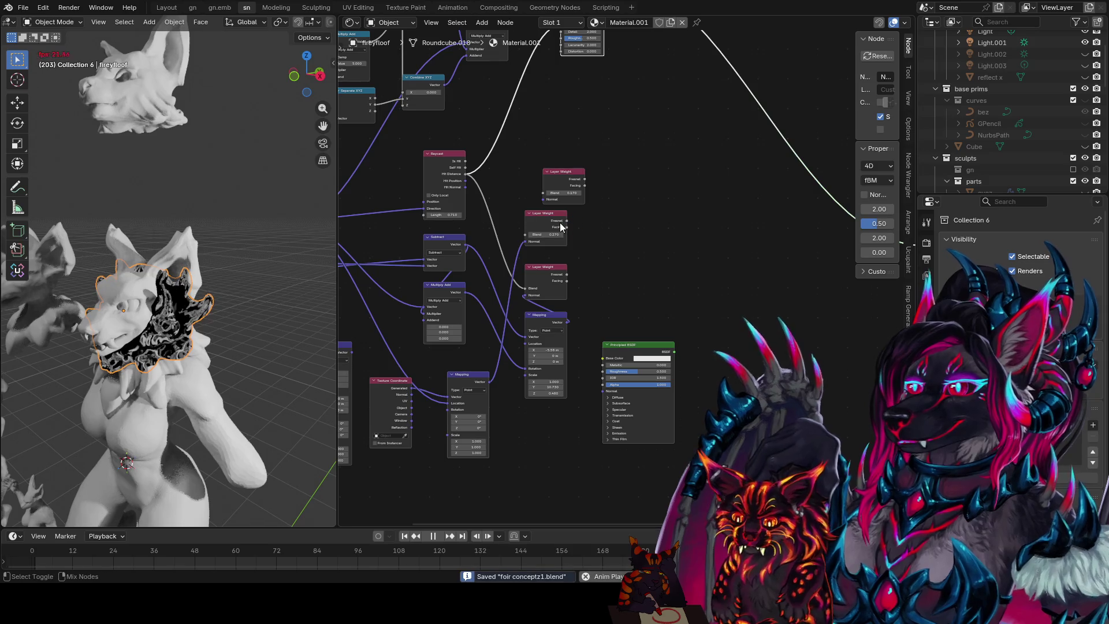
- Preview the Layer Weight Fresnel and Facing outputs, then the Noise Texture Factor and Color outputs
ctrl+shift+click(553, 227)
ctrl+shift+click(562, 277)
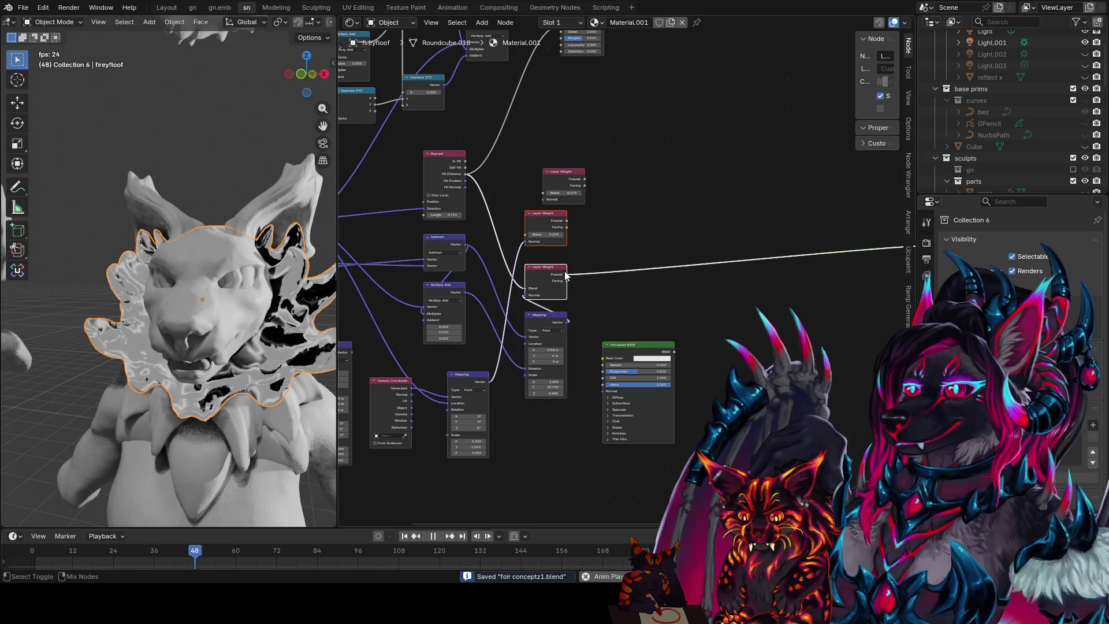
ctrl+shift+click(561, 222)
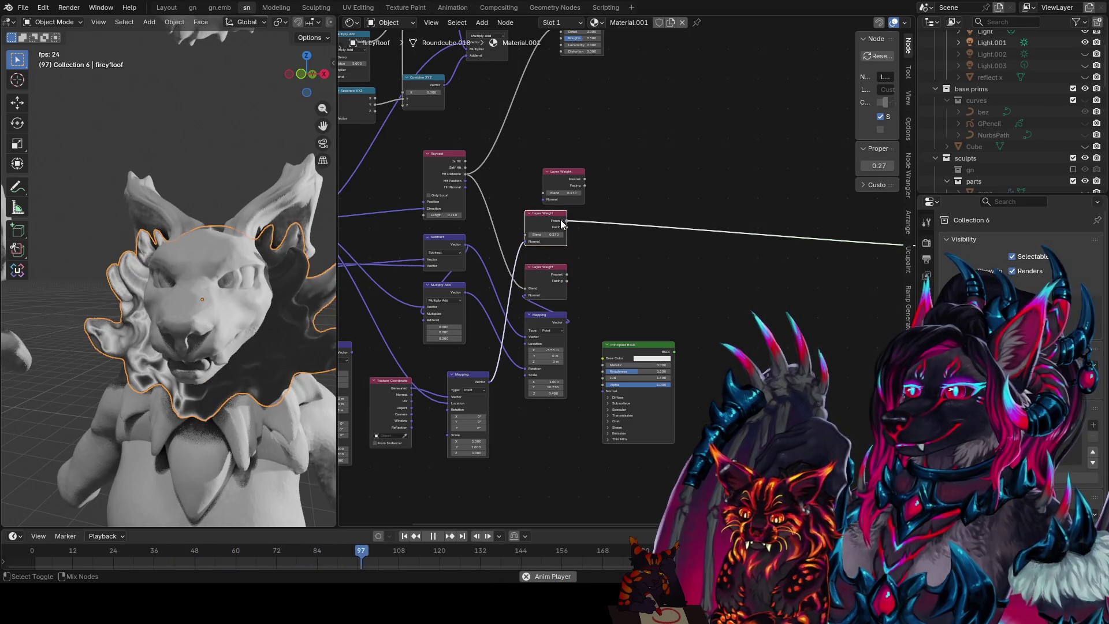
ctrl+shift+click(569, 232)
shift+scroll(599, 217, up, 3)
shift+scroll(605, 181, up, 2)
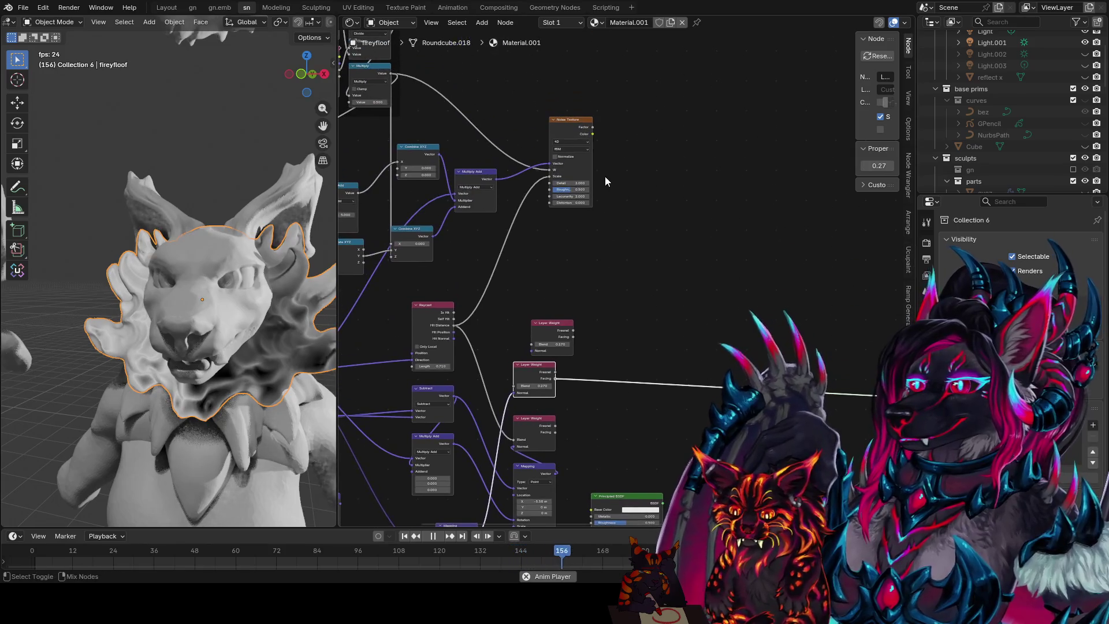
ctrl+shift+click(585, 139)
ctrl+shift+click(595, 134)
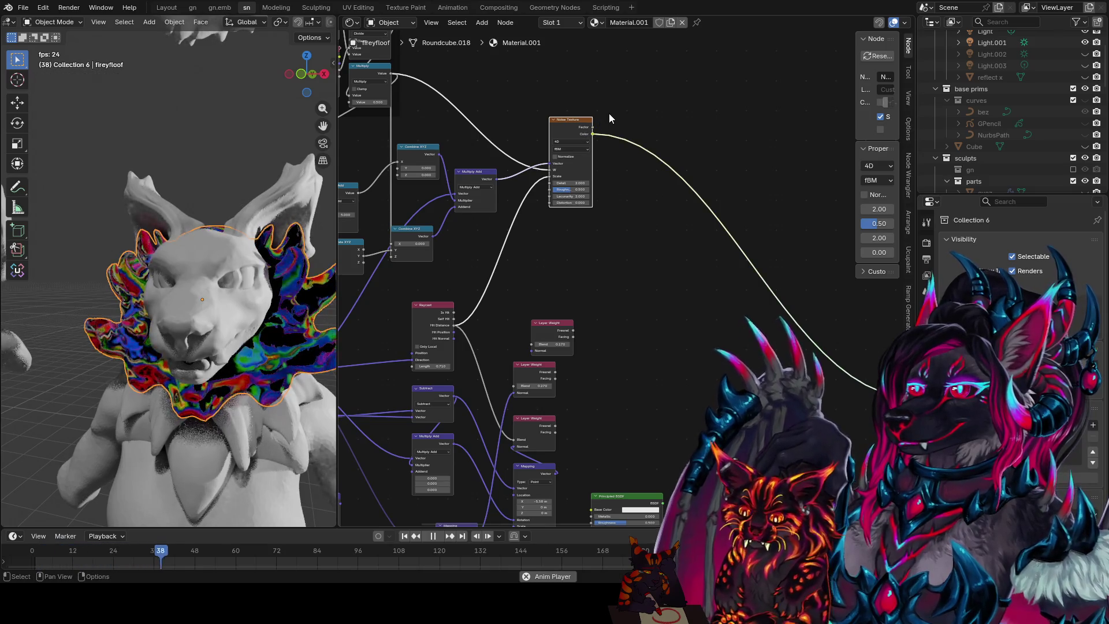
- Switch to front view and connect Separate XYZ into the lower Combine XYZ input
mouse_move(262, 239)
middle_down()
mouse_move(286, 221)
mouse_move(236, 181)
middle_up()
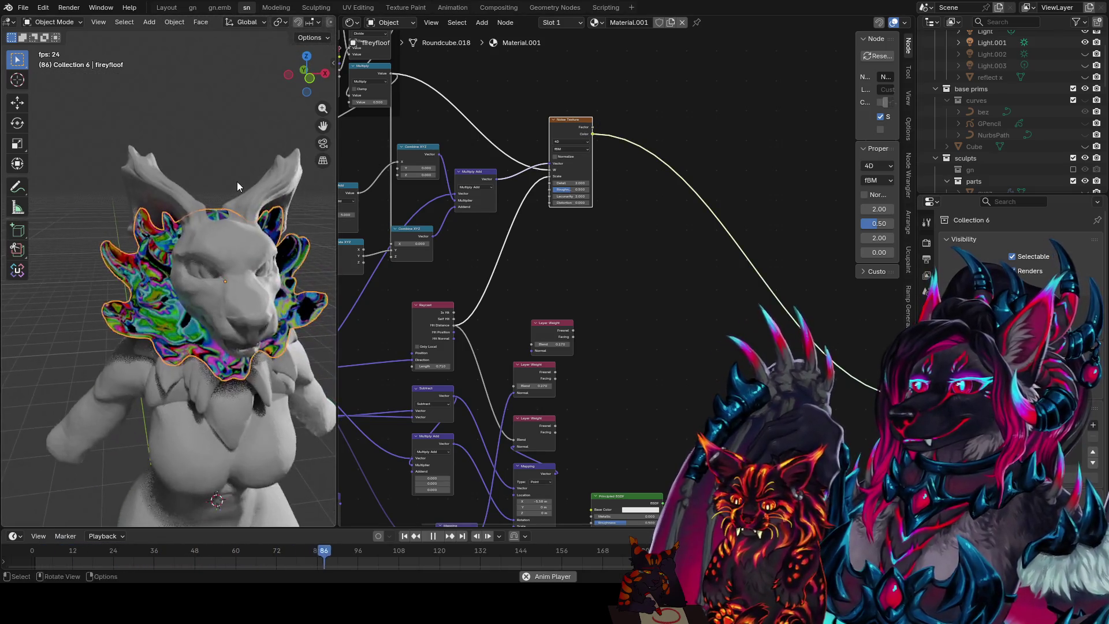
key(KP_7)
key(KP_1)
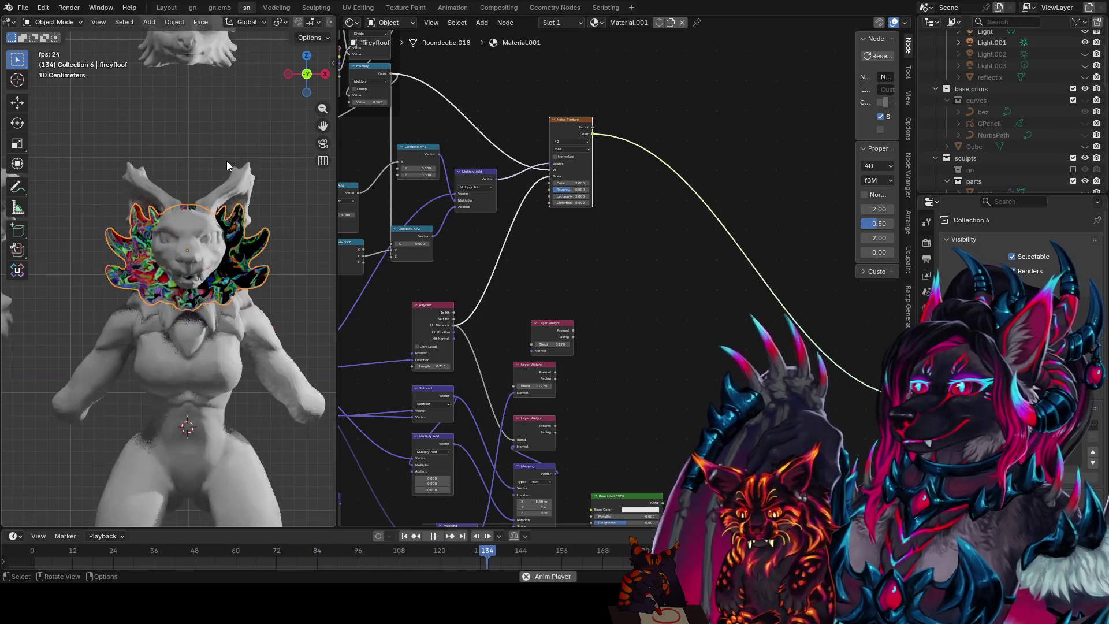
scroll(498, 258, up, 1)
mouse_move(497, 259)
middle_down()
mouse_move(585, 203)
mouse_move(520, 281)
middle_up()
scroll(577, 216, up, 1)
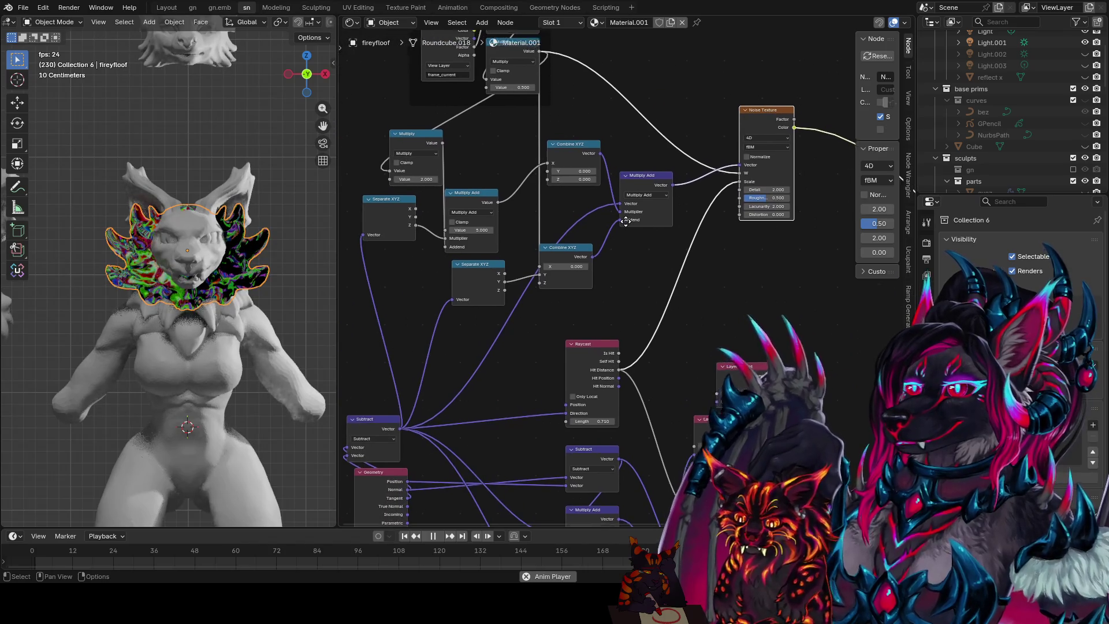
drag(522, 281, 535, 286)
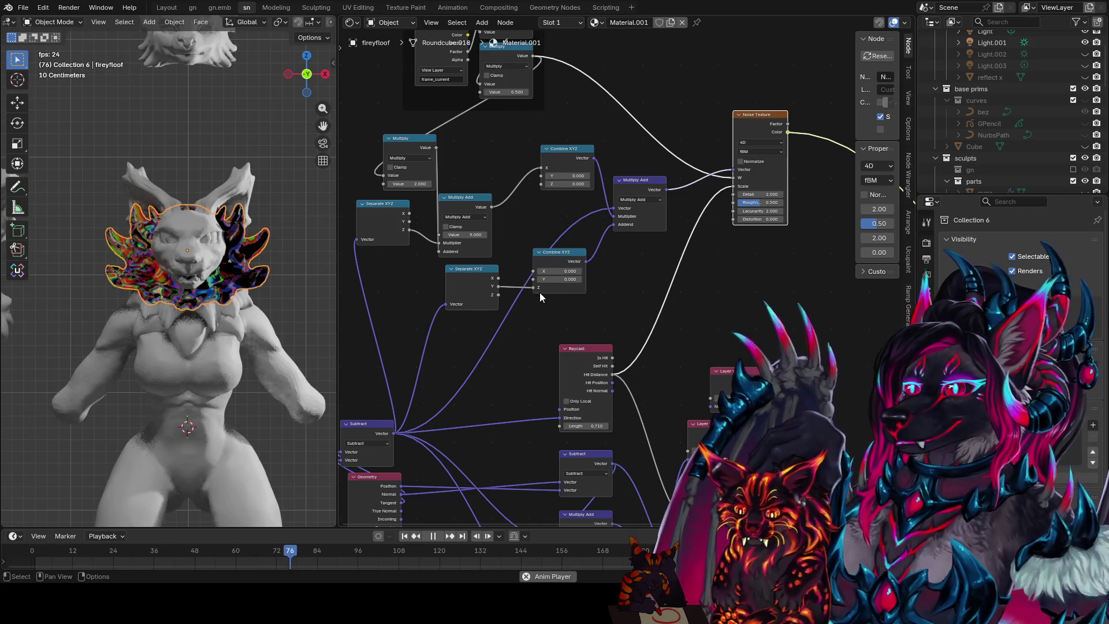
scroll(205, 302, up, 2)
scroll(260, 305, up, 1)
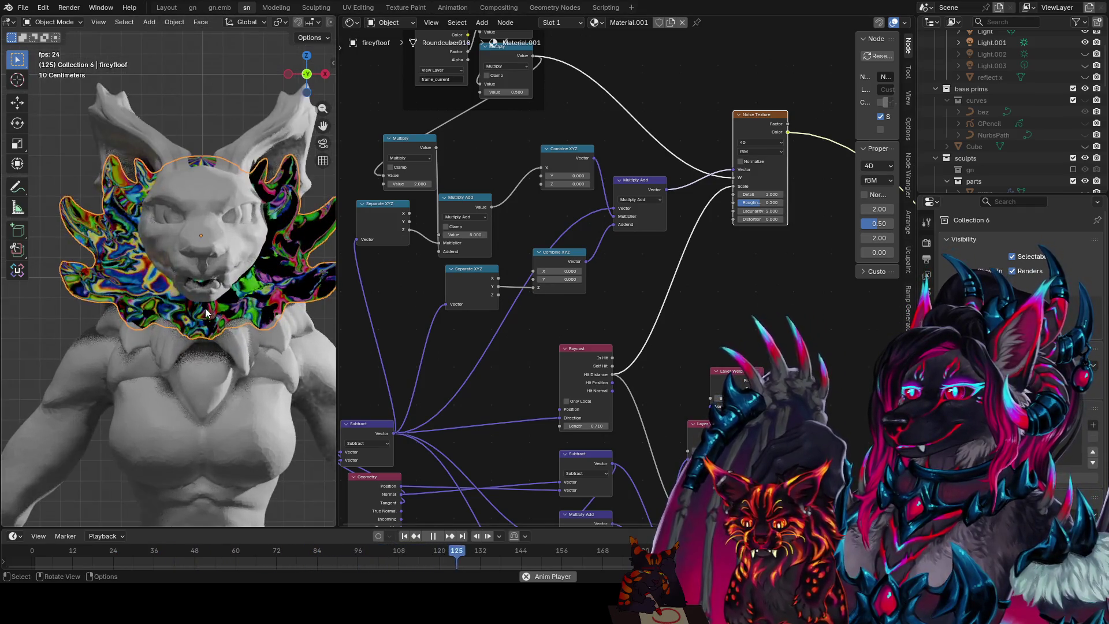
scroll(308, 309, up, 1)
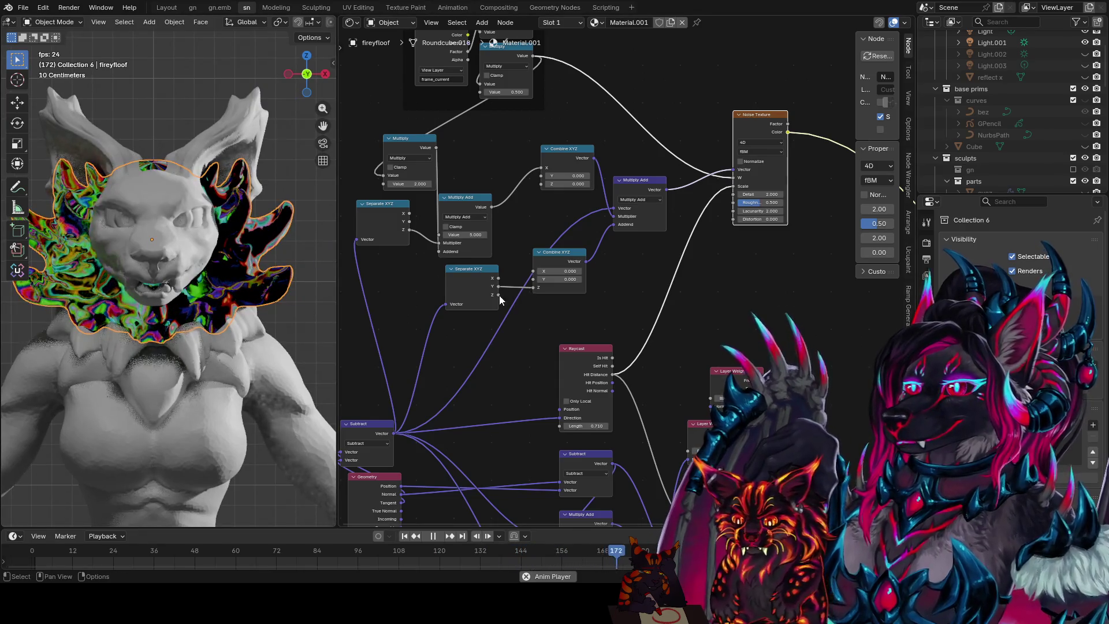
ctrl+scroll(693, 279, right, 2)
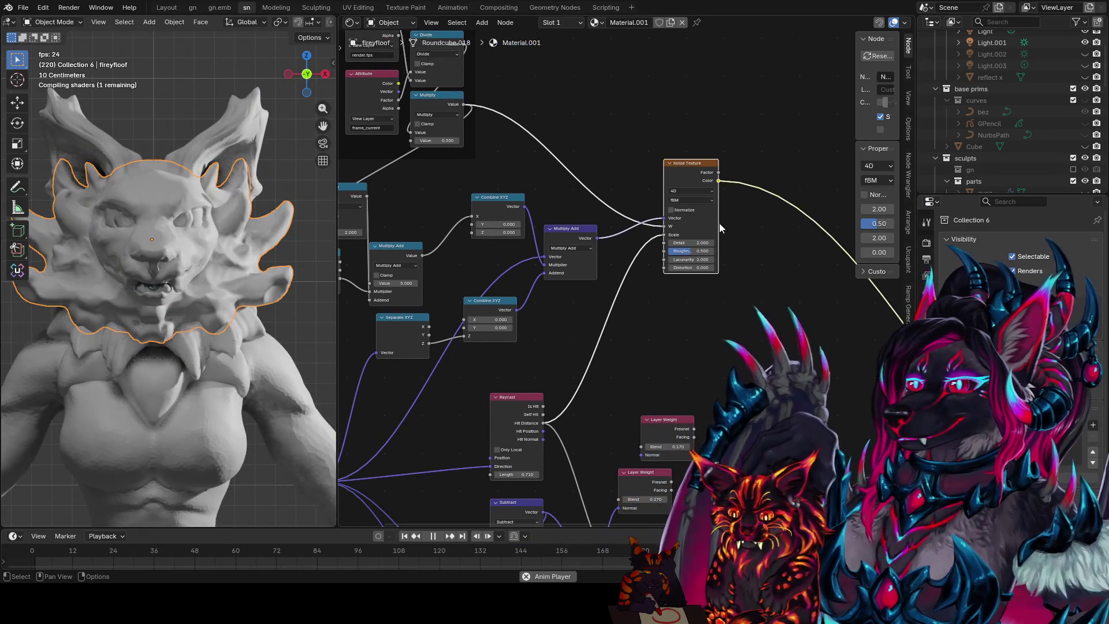
- Lower the noise Detail to about 1.4, then undo it back to 2
mouse_move(698, 243)
mouse_down()
mouse_move(676, 244)
mouse_move(727, 246)
mouse_up()
click(728, 245)
key(Return)
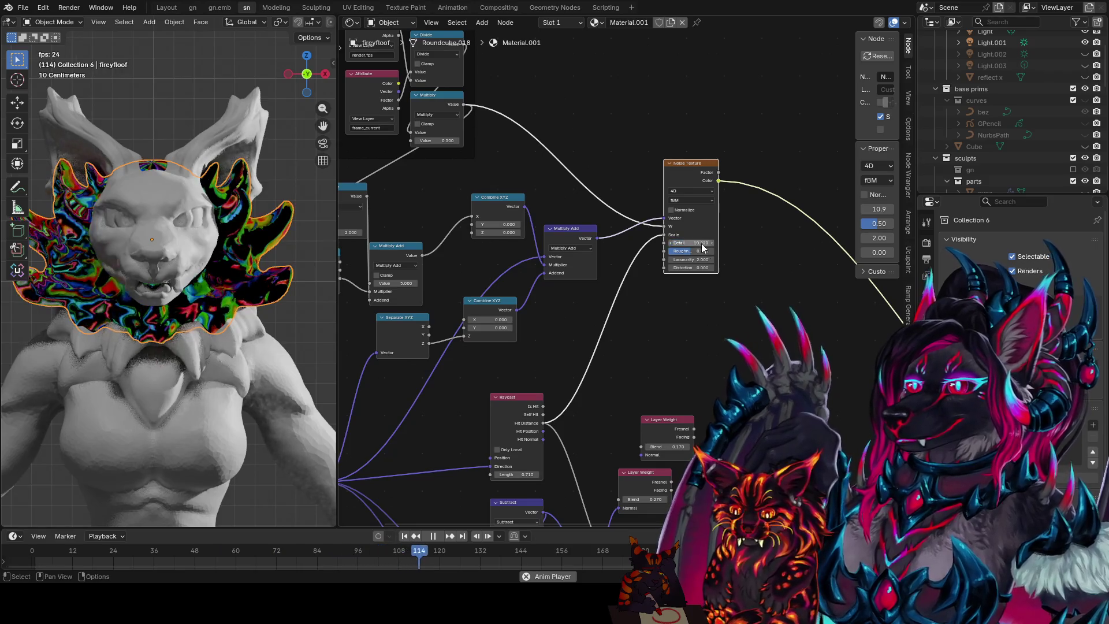
key(ctrl+z)
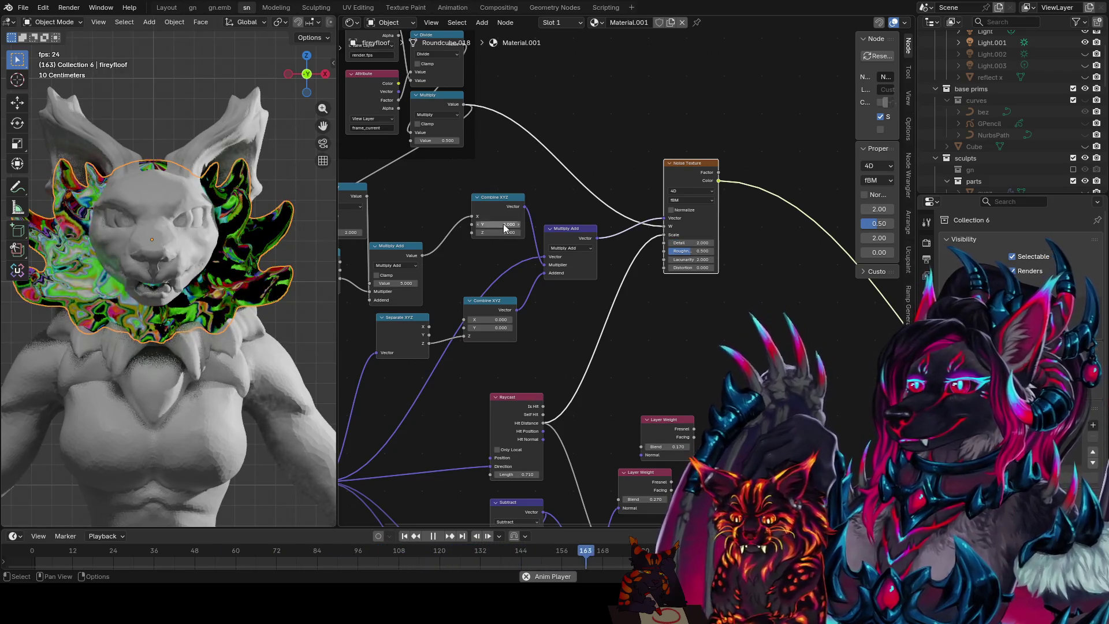
- Duplicate the Multiply Add math node and place the copy beside the Noise Texture
click(389, 243)
key(shift+d)
click(677, 331)
click(700, 349)
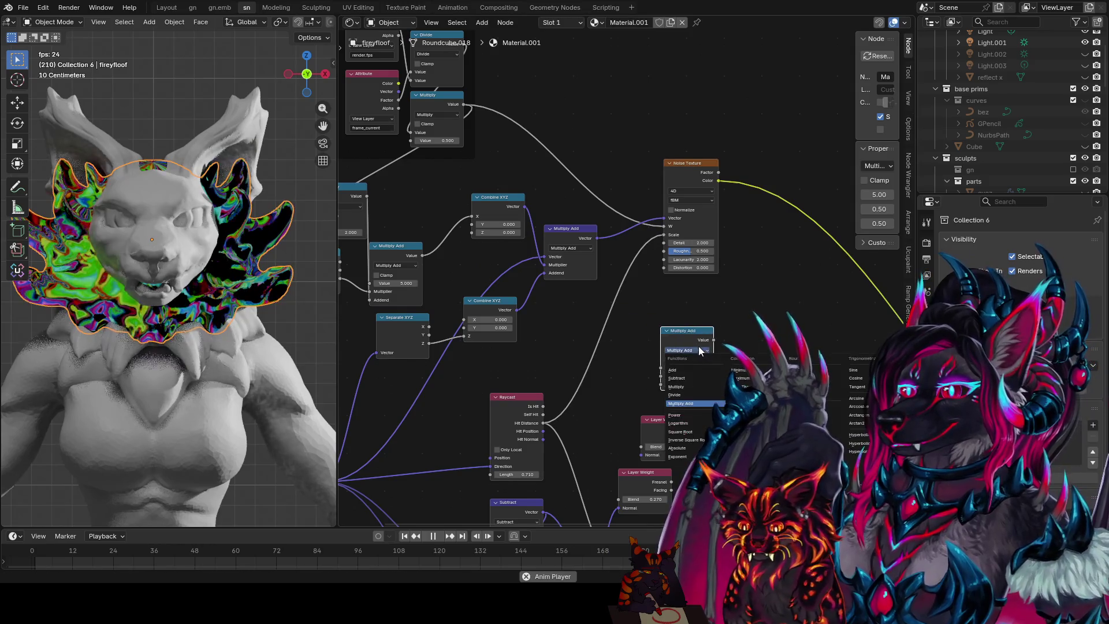
- Make the copy a Greater Than node on the Raycast-to-noise-Scale link with threshold 0.68
click(690, 389)
click(684, 349)
mouse_move(691, 341)
mouse_down()
mouse_move(609, 334)
mouse_move(659, 350)
mouse_move(618, 350)
mouse_up()
mouse_move(174, 303)
middle_down()
mouse_move(206, 309)
mouse_move(207, 469)
mouse_move(177, 224)
middle_up()
key(KP_1)
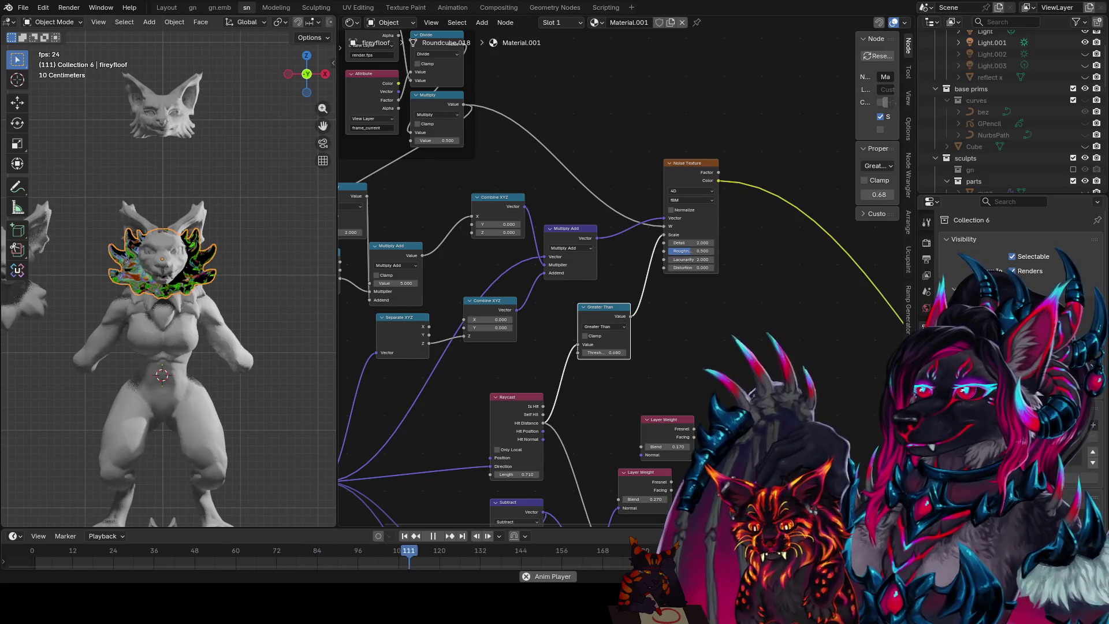
scroll(629, 282, up, 1)
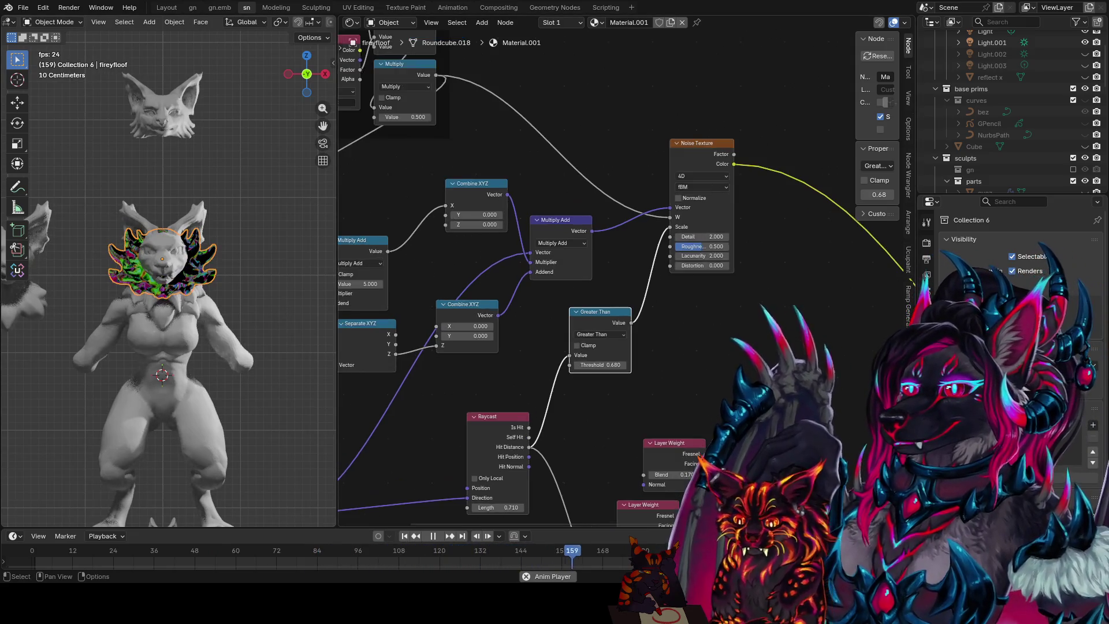
scroll(633, 273, up, 1)
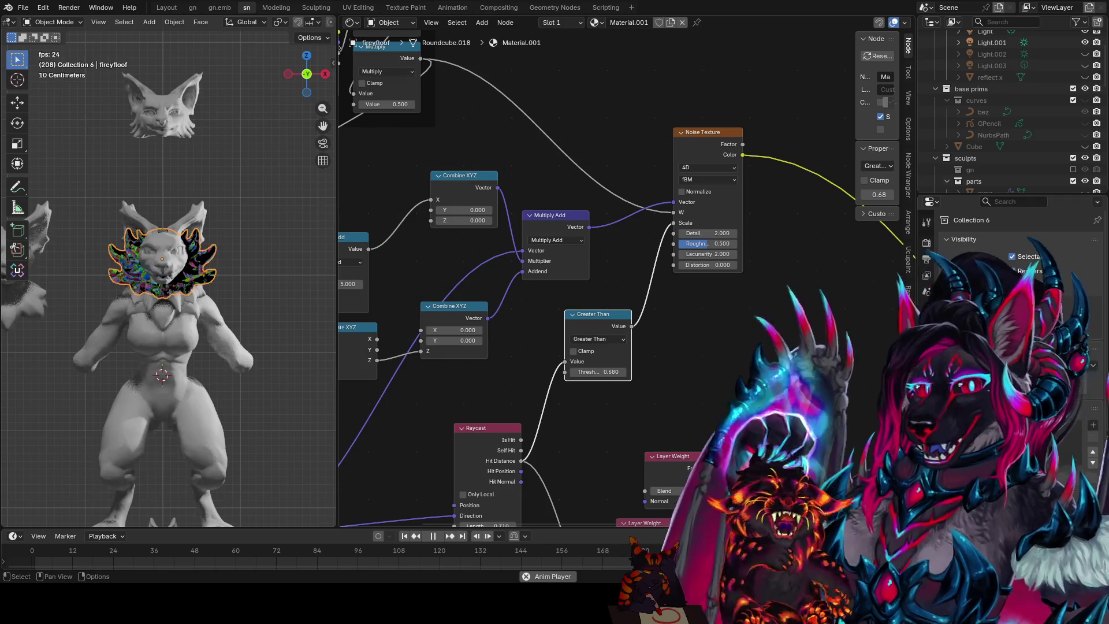
- Raise the Noise Texture node, set Distortion 0.24, Detail 0.04 and Roughness 0.96 with Lacunarity 2, and save
drag(715, 132, 723, 94)
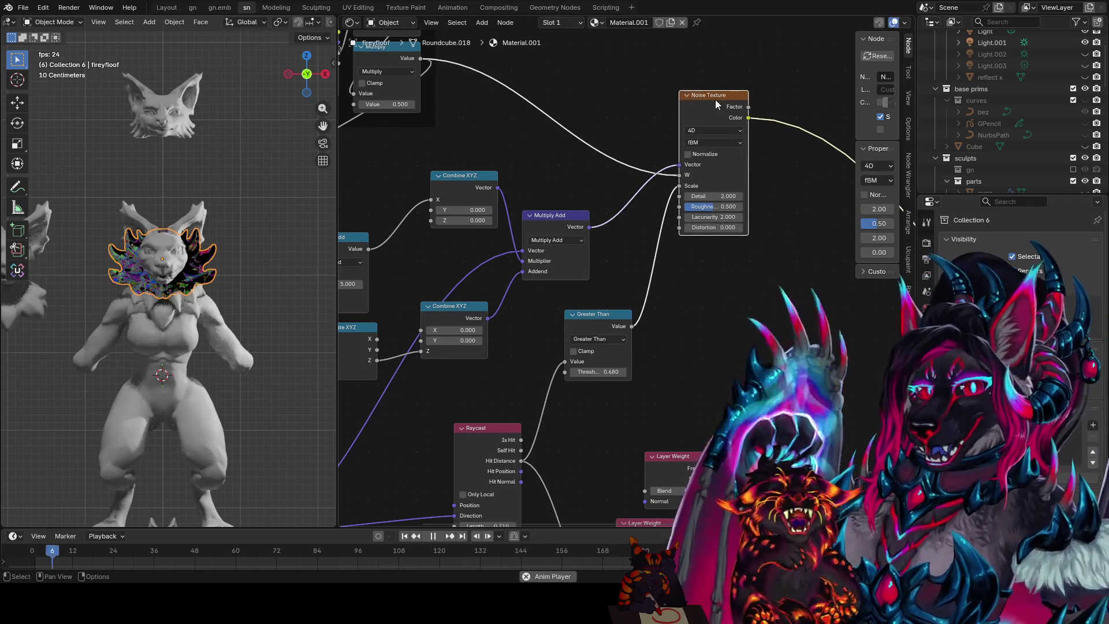
middle_drag(723, 94, 709, 81)
mouse_move(698, 214)
mouse_down()
mouse_move(719, 215)
mouse_move(685, 211)
mouse_move(705, 205)
mouse_up()
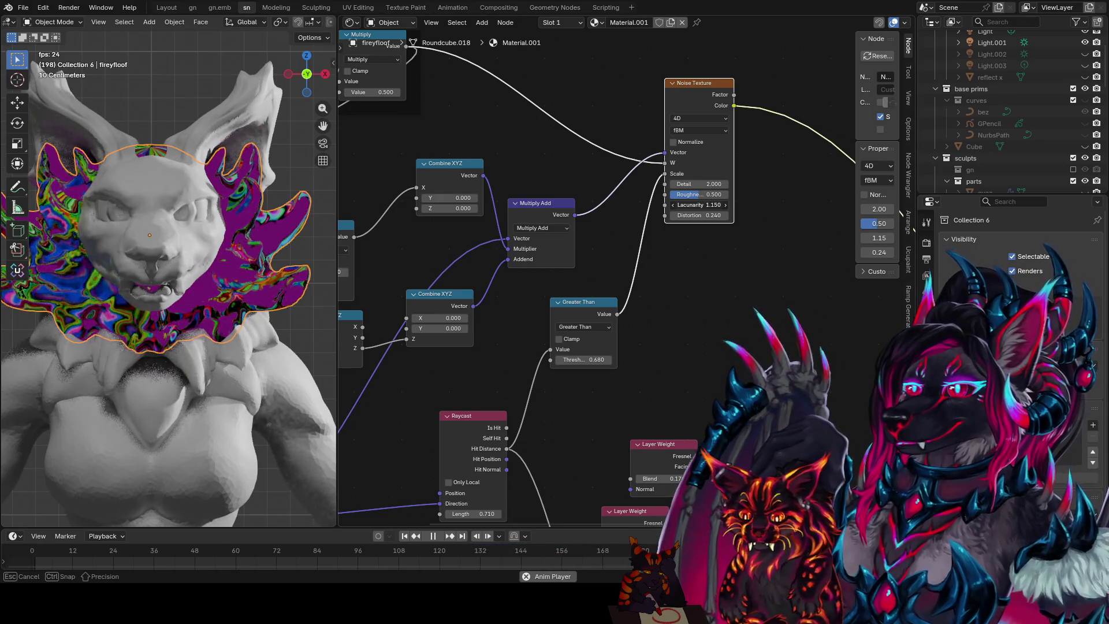
drag(703, 205, 671, 188)
key(ctrl+z)
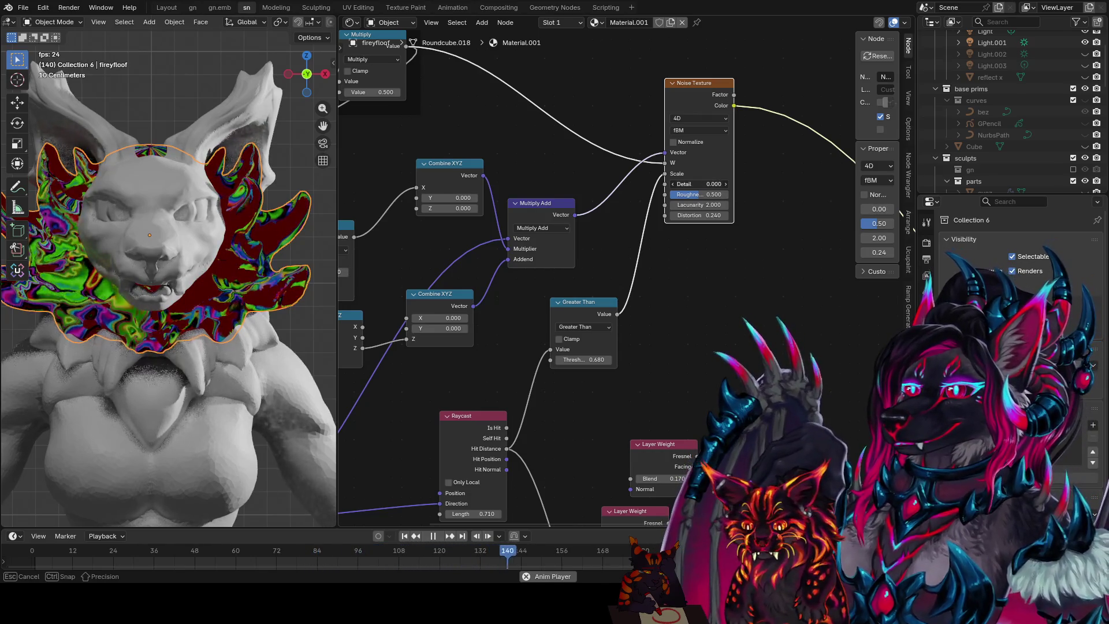
drag(671, 188, 746, 191)
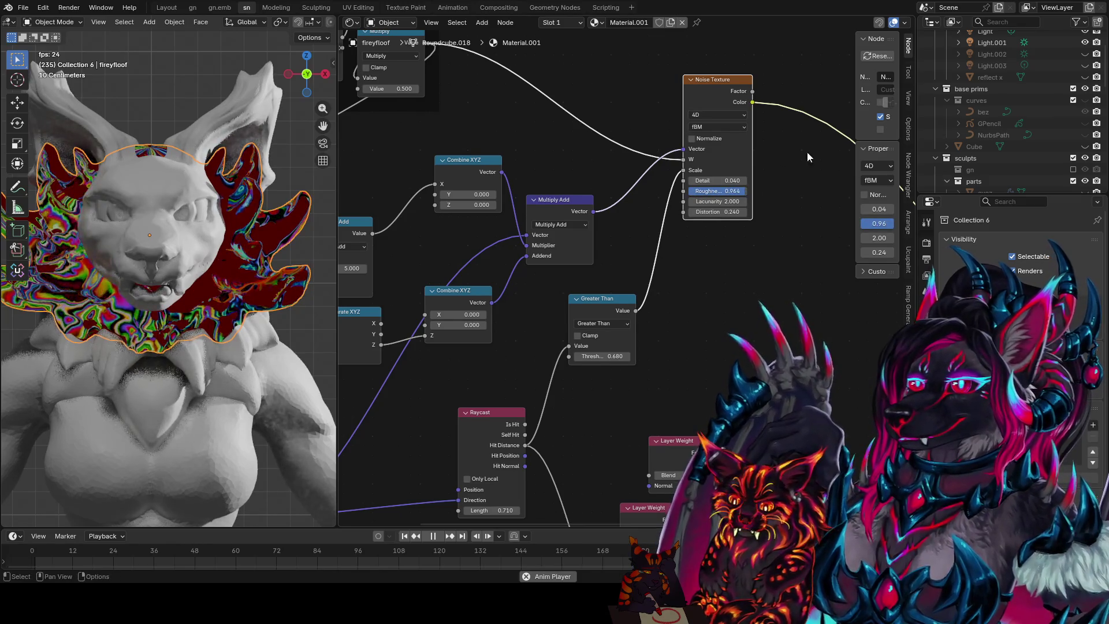
middle_drag(799, 158, 744, 189)
key(ctrl+s)
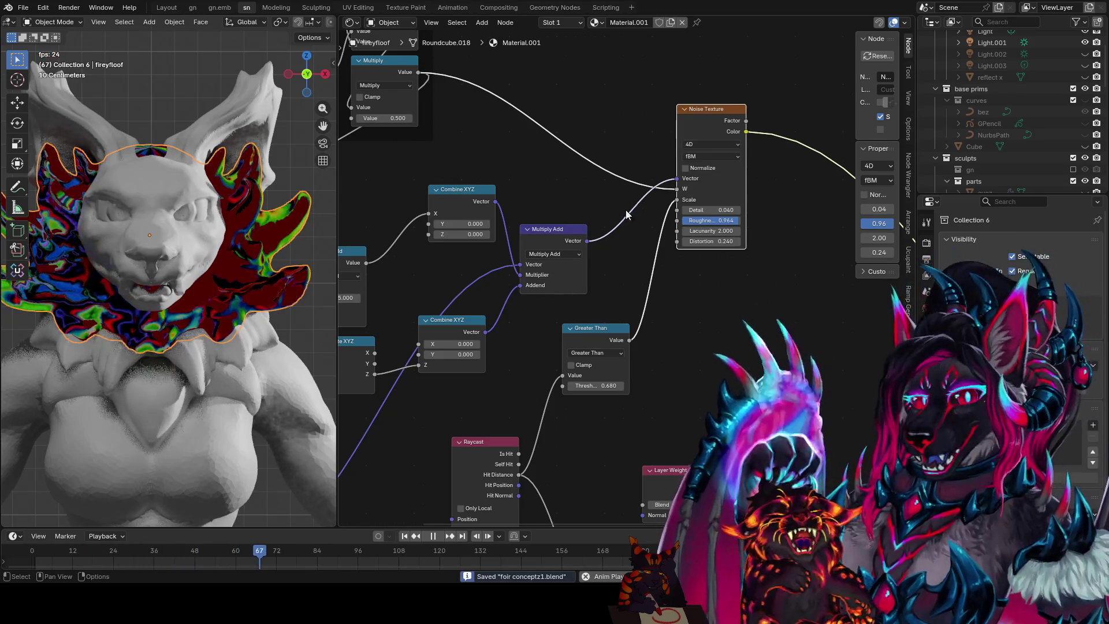
scroll(625, 210, down, 2)
click(551, 246)
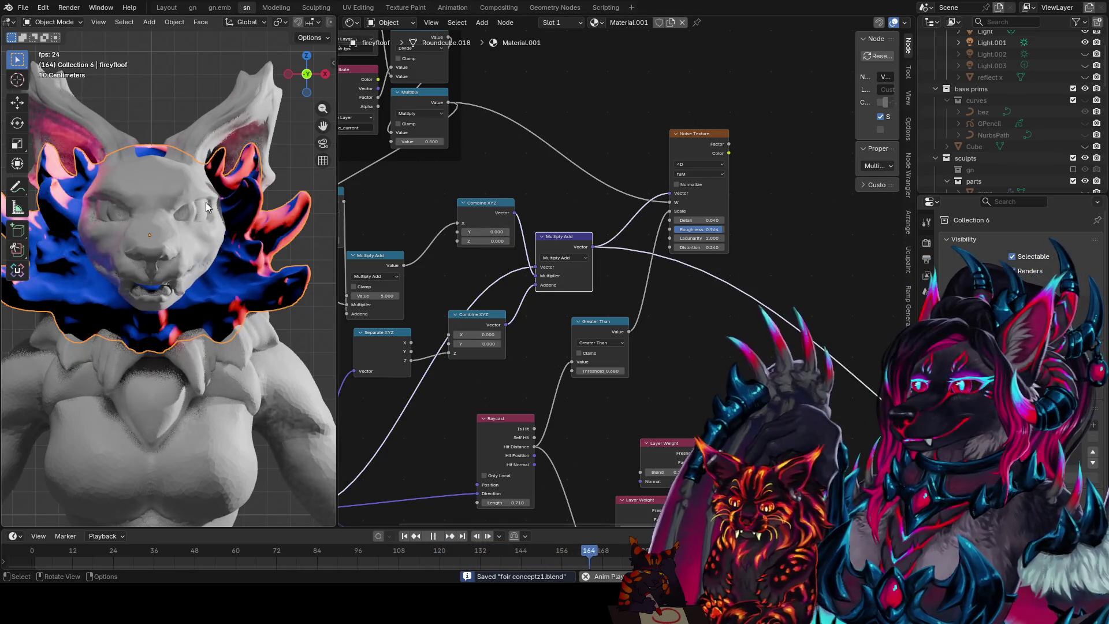
scroll(607, 149, down, 1)
scroll(606, 149, down, 1)
scroll(606, 149, down, 1)
- Collapse and re-expand the Geometry node, then move it up and left
middle_drag(606, 150, 699, 104)
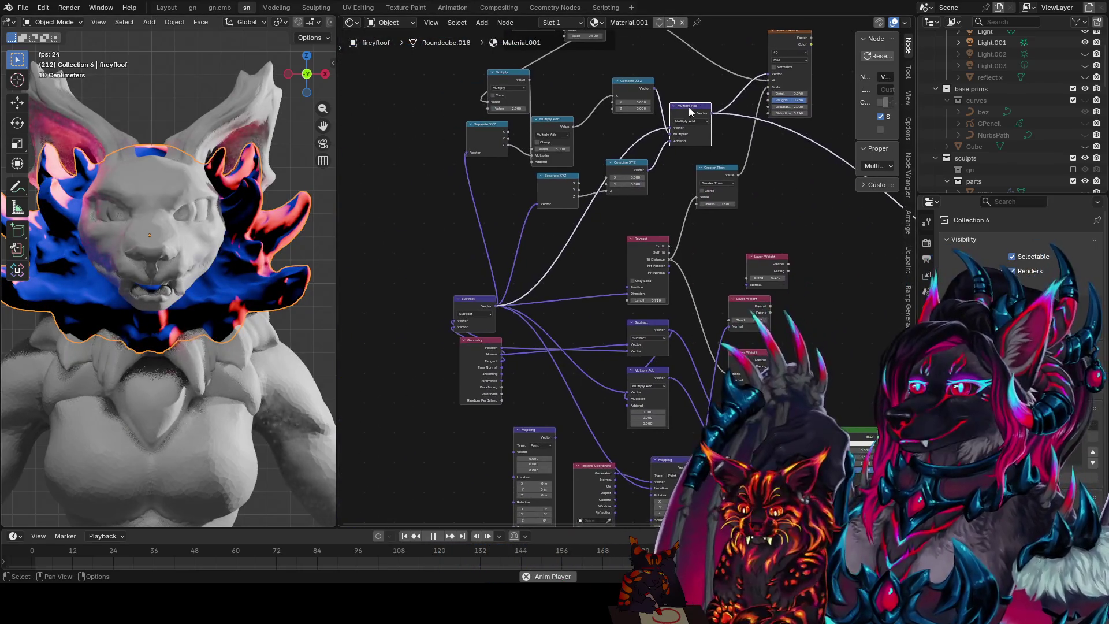
click(467, 344)
key(ctrl+h)
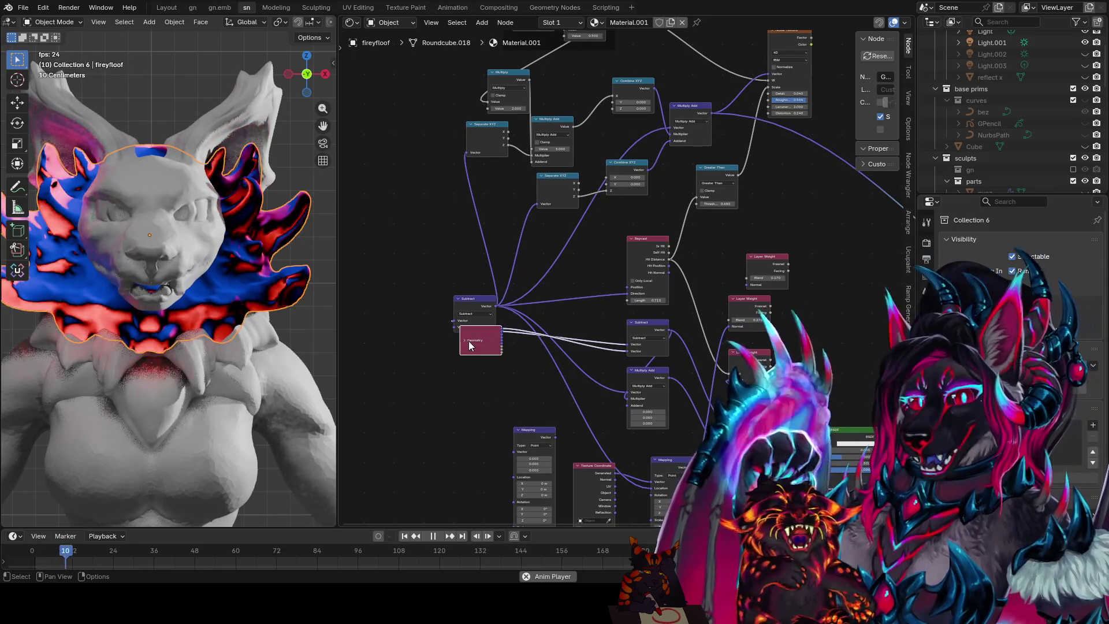
key(h)
scroll(519, 356, down, 3)
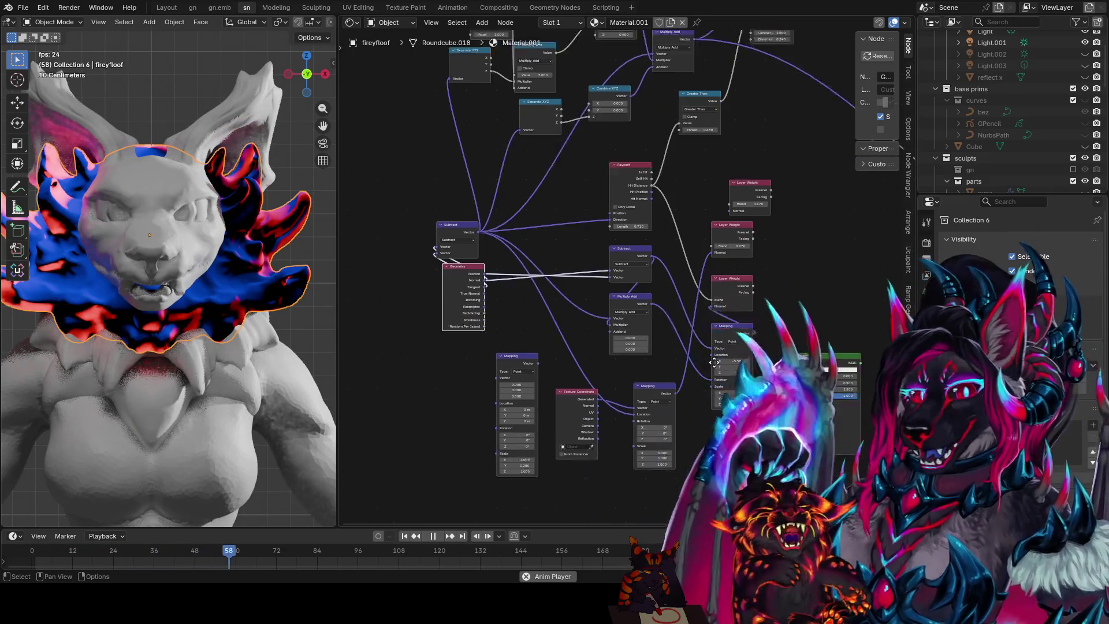
mouse_move(483, 270)
mouse_down()
mouse_move(420, 239)
mouse_move(479, 315)
mouse_up()
- Duplicate a Mapping node and reposition the Geometry and Subtract nodes
key(shift+d)
click(388, 300)
mouse_move(468, 215)
mouse_down()
mouse_move(454, 133)
mouse_move(424, 167)
mouse_move(394, 166)
mouse_move(472, 186)
mouse_up()
mouse_move(487, 327)
mouse_down()
mouse_move(387, 322)
mouse_move(403, 177)
mouse_up()
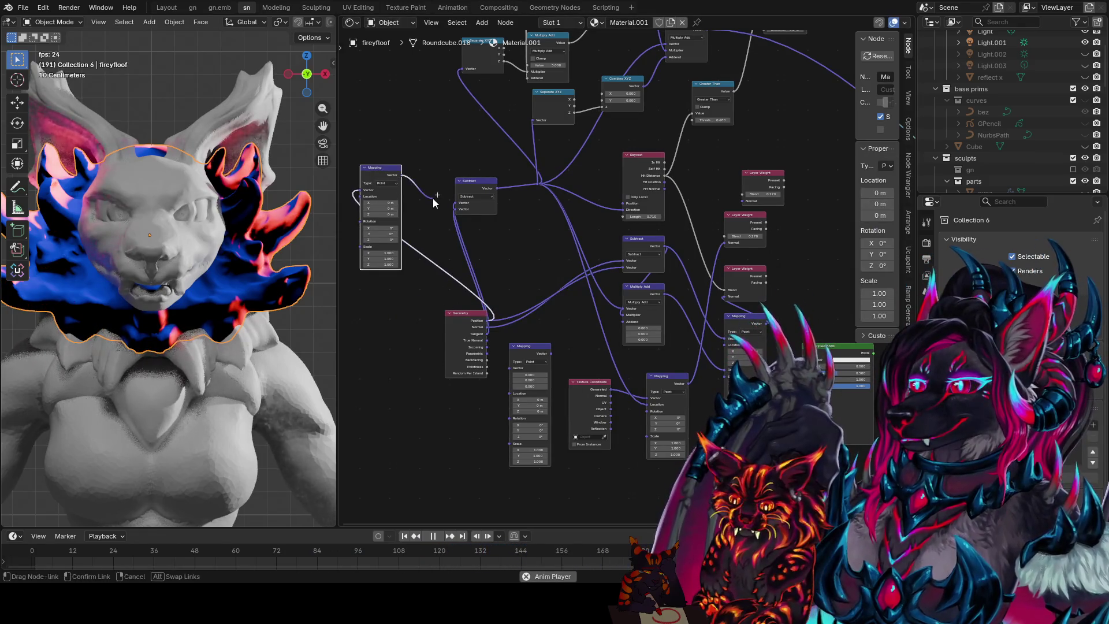
drag(480, 296, 394, 142)
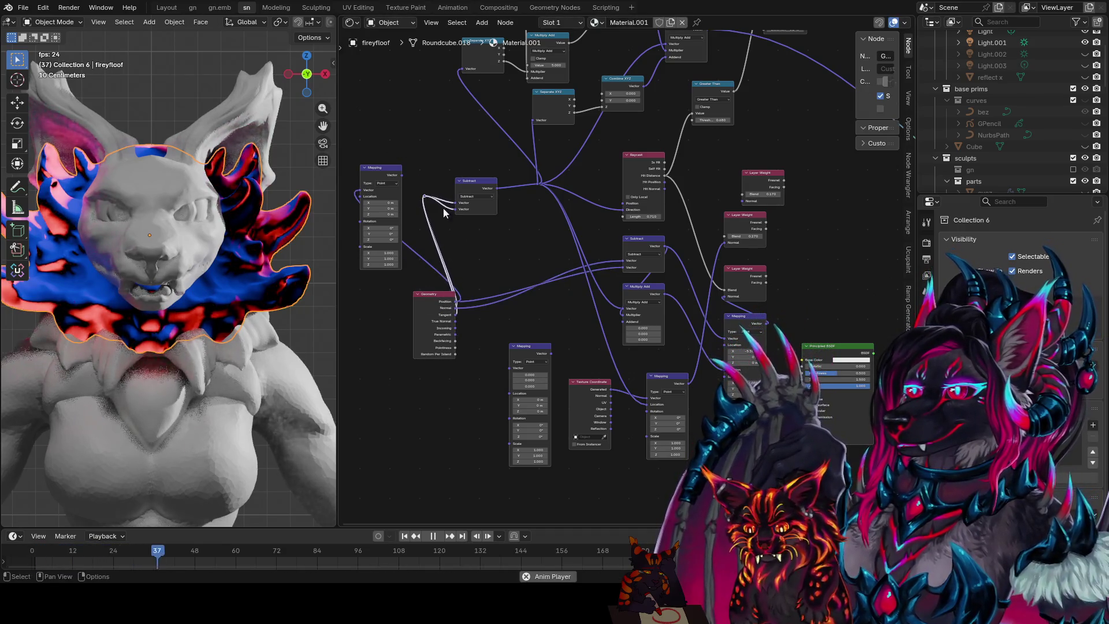
scroll(470, 227, up, 2)
- Scale the reroute points vertically, move one on the Subtract link, and shift Geometry further left
key(s)
key(y)
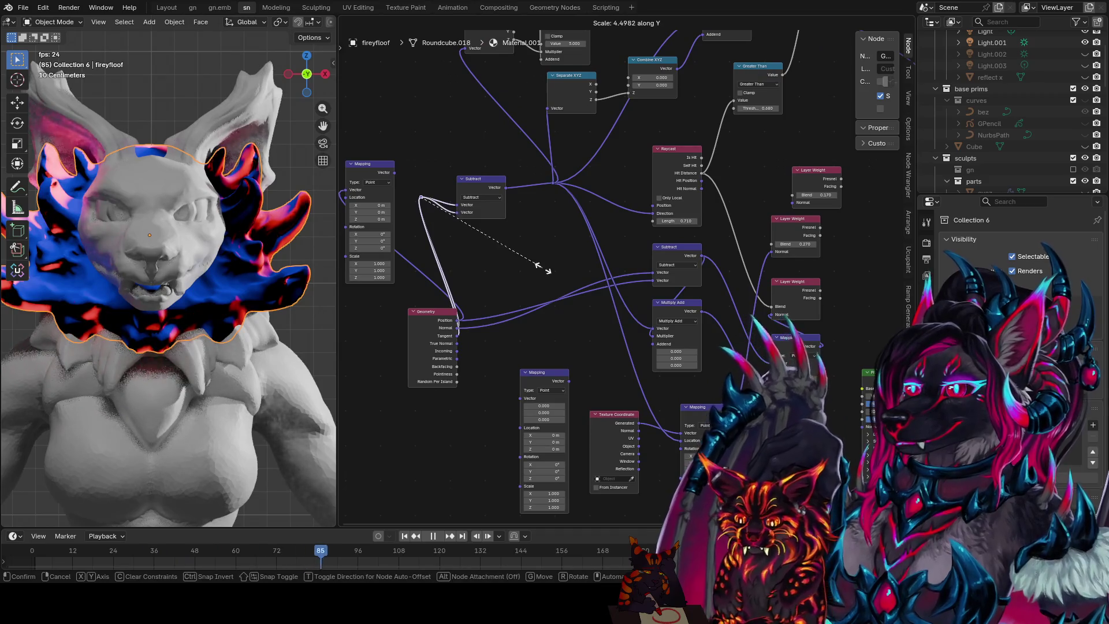
click(437, 209)
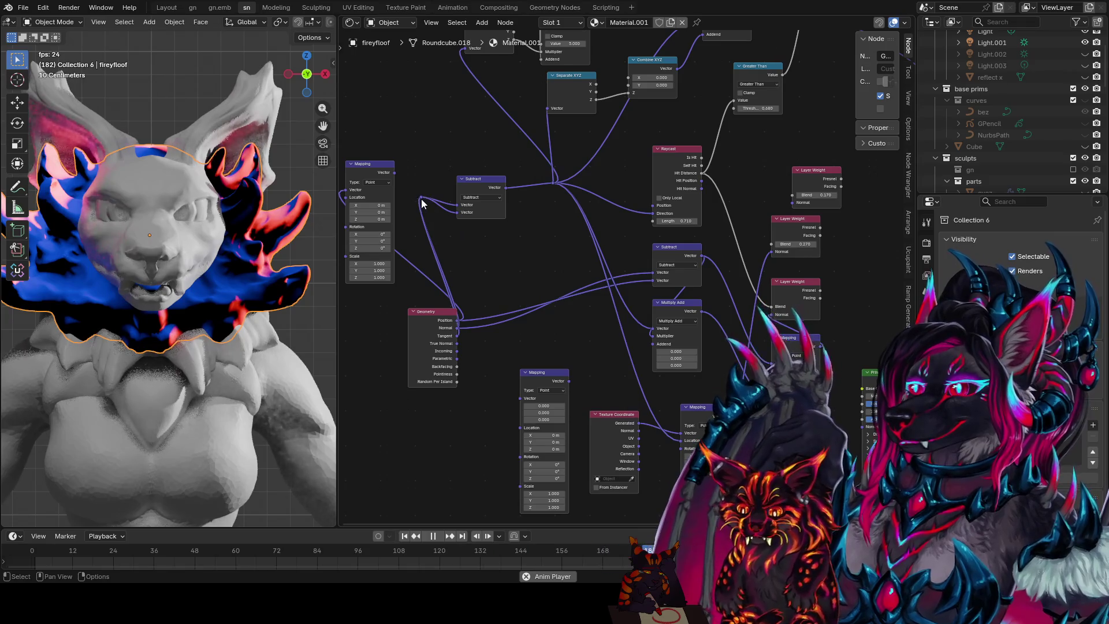
drag(420, 201, 476, 250)
click(443, 224)
middle_drag(459, 239, 468, 255)
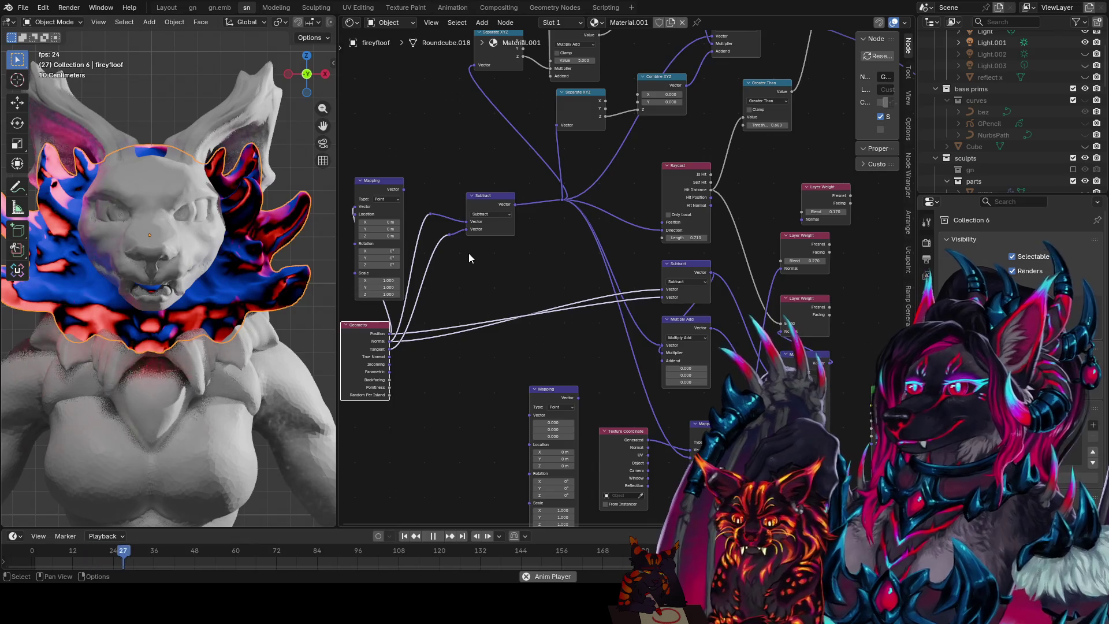
drag(431, 213, 444, 222)
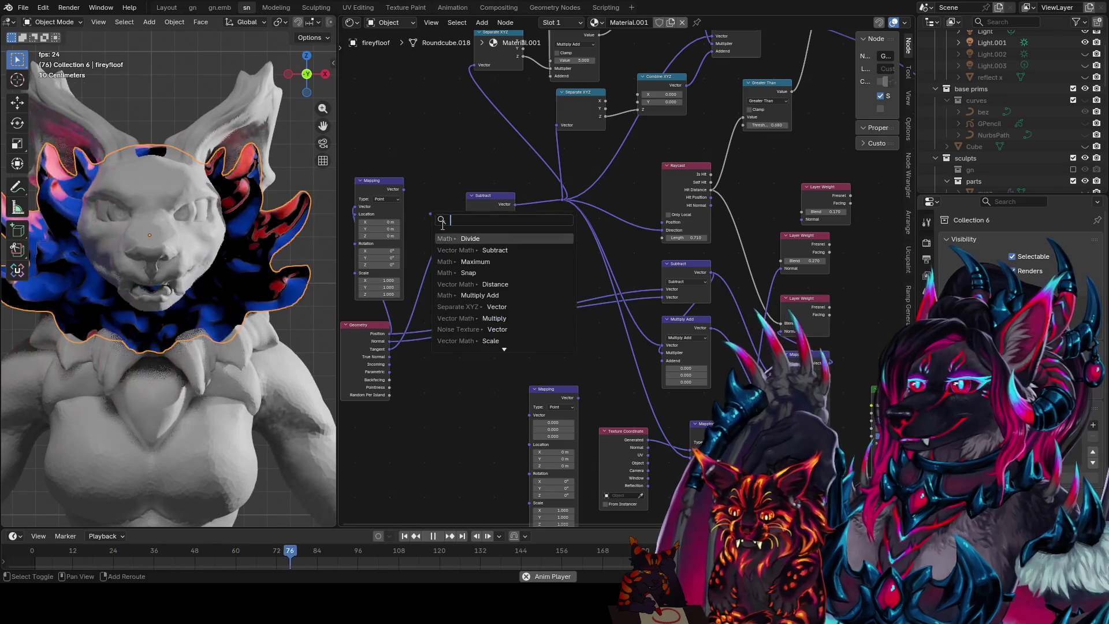
- Line both reroute points up at the same x with S X 0 and nudge the Subtract node
key(Escape)
key(Escape)
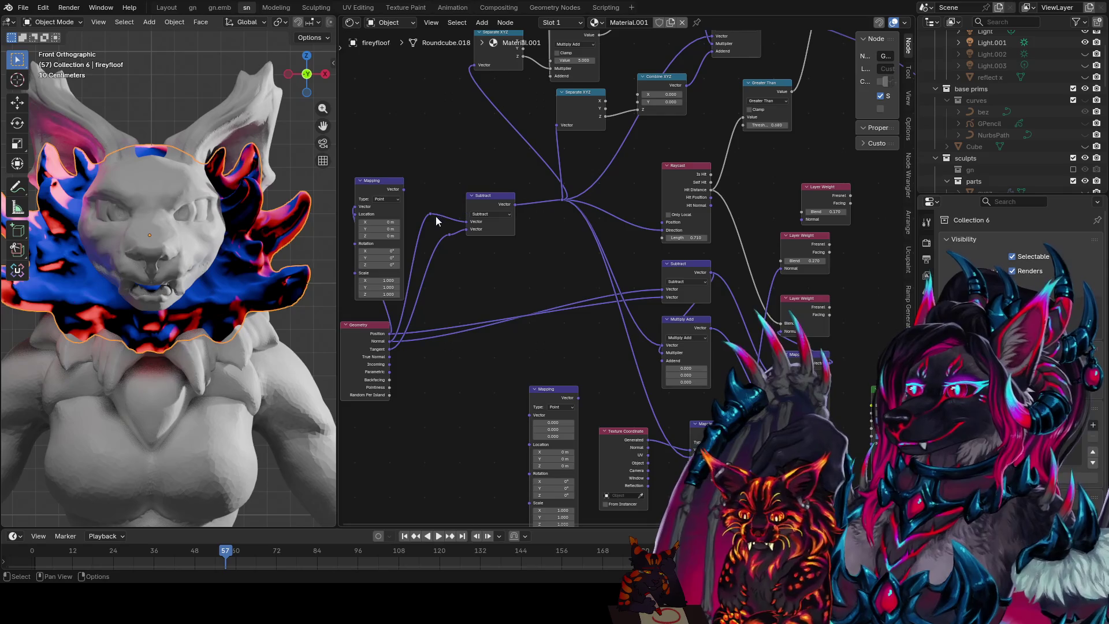
key(s)
key(x)
key(0)
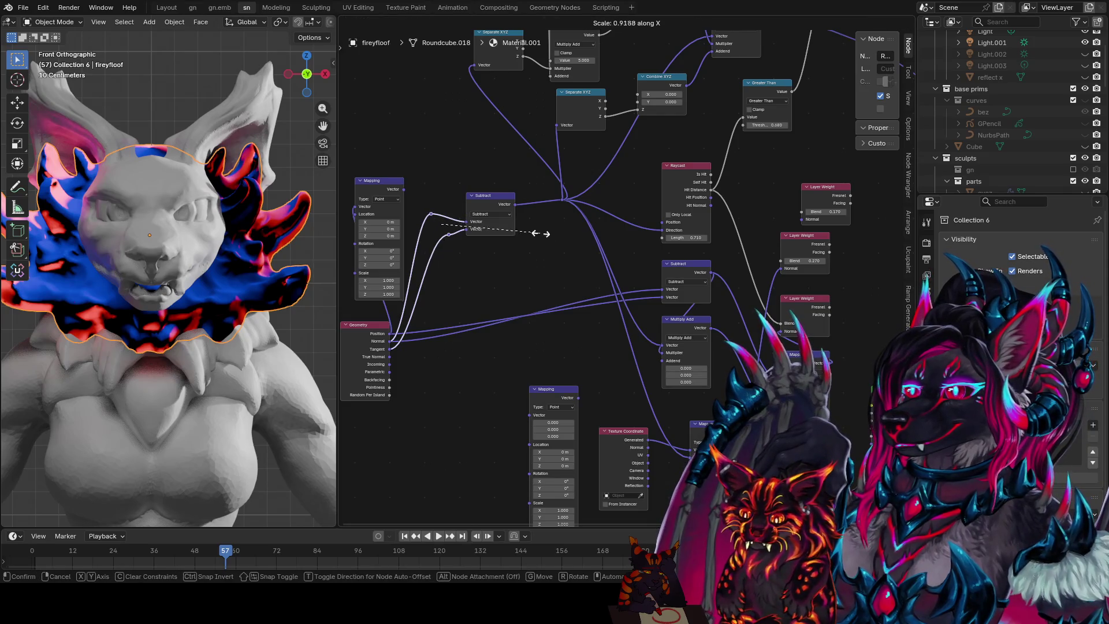
key(Return)
drag(512, 195, 534, 203)
- Add a Combine XYZ node fed by the Multiply output and plug its Vector into Mapping's Location
middle_drag(395, 188, 547, 247)
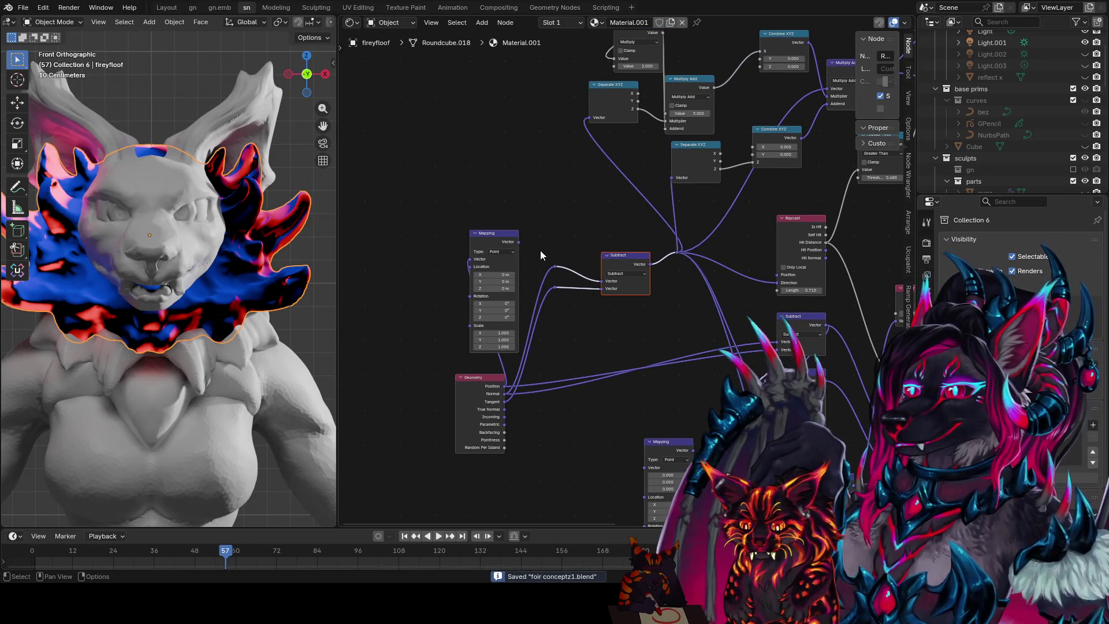
scroll(597, 220, down, 2)
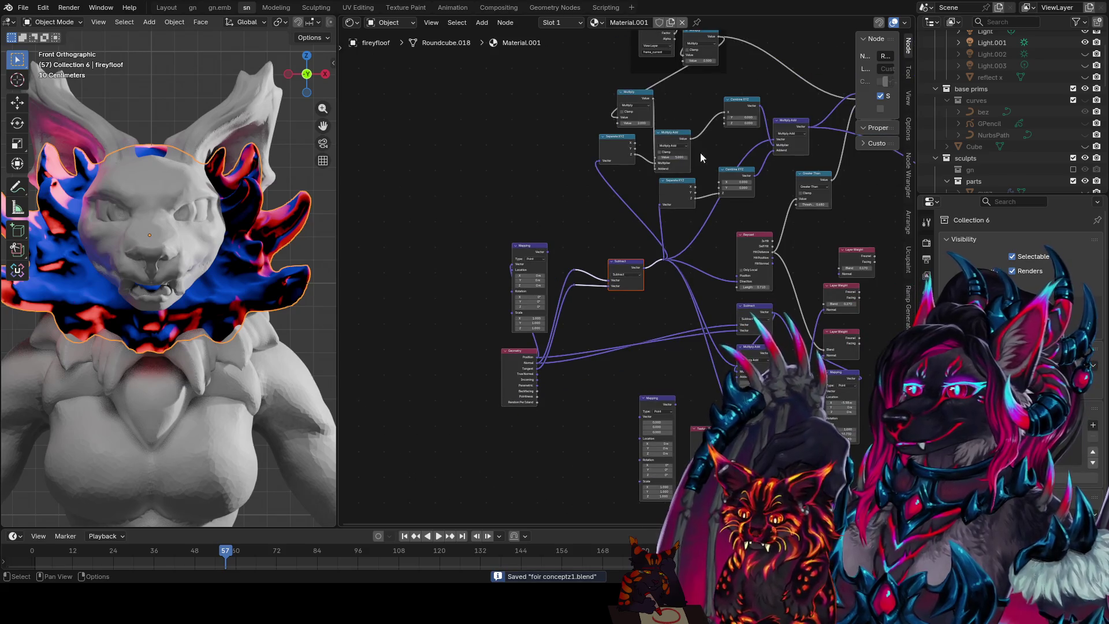
middle_drag(694, 159, 687, 205)
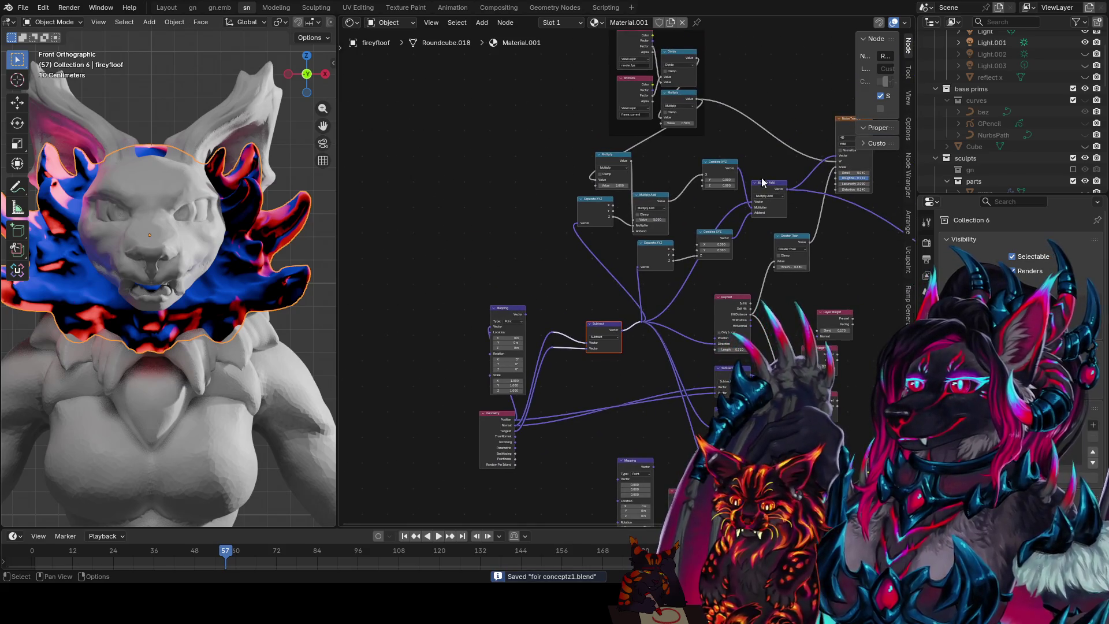
key(shift+d)
click(445, 319)
drag(698, 101, 436, 335)
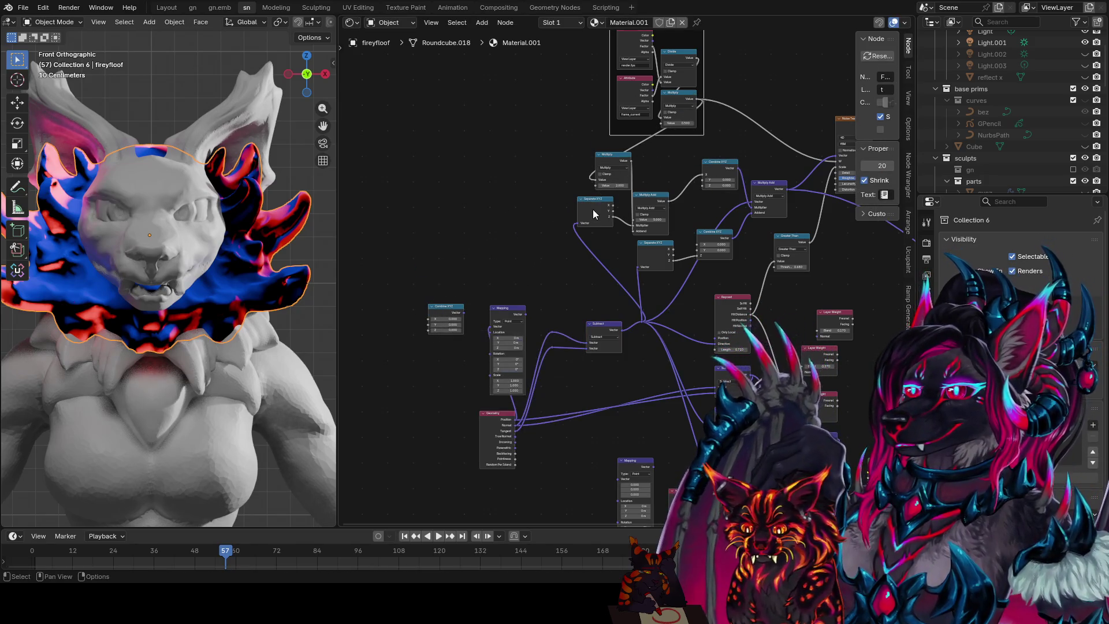
drag(705, 104, 426, 331)
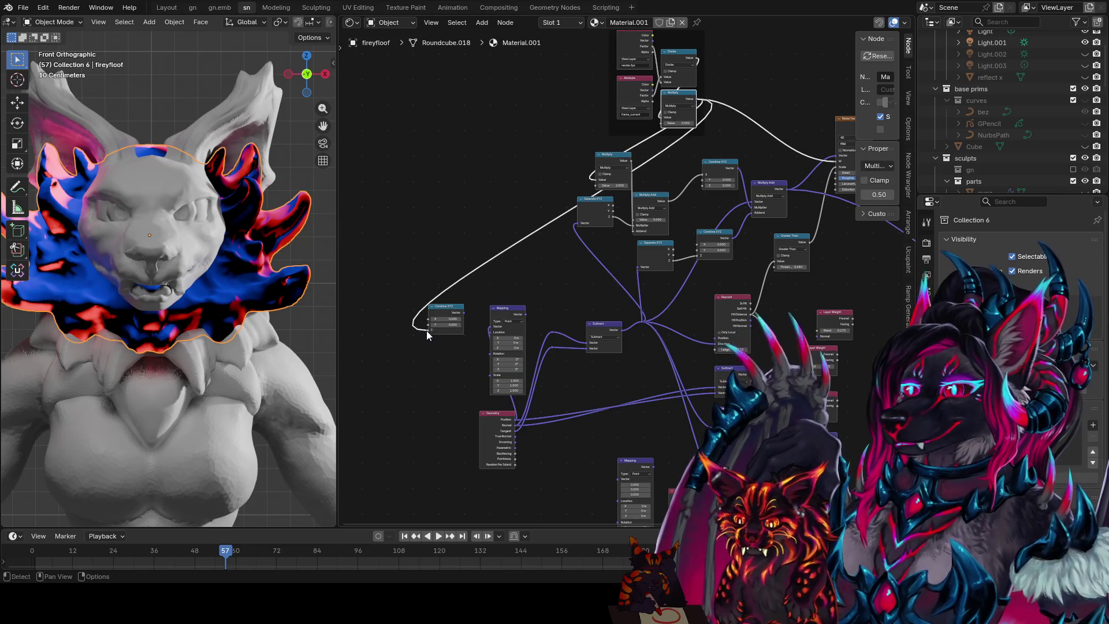
scroll(521, 325, up, 2)
middle_drag(521, 326, 622, 251)
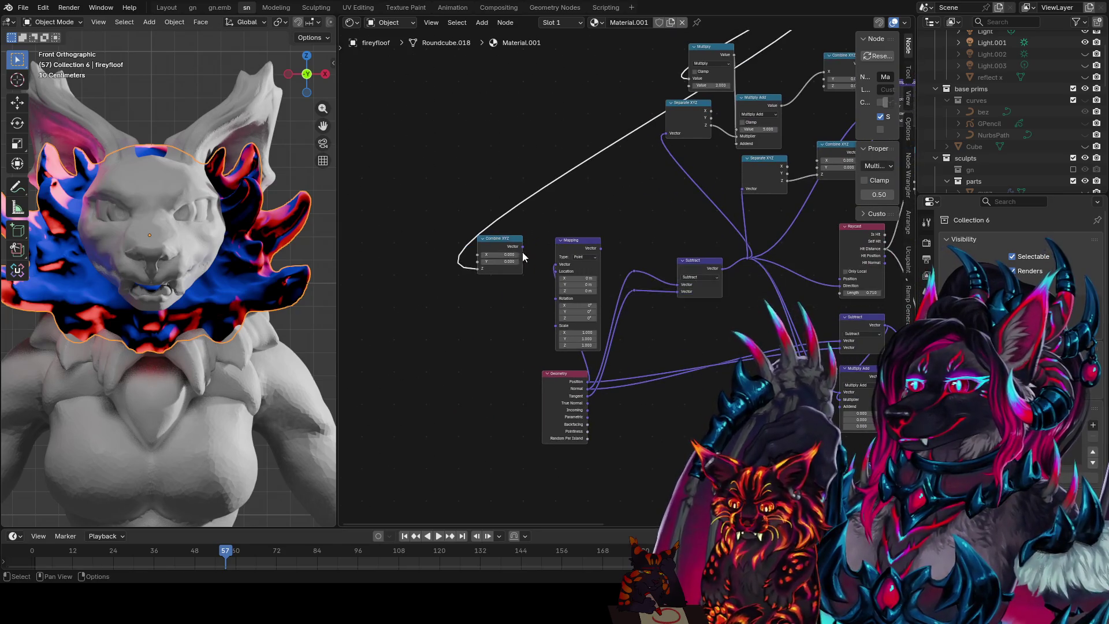
drag(523, 247, 555, 271)
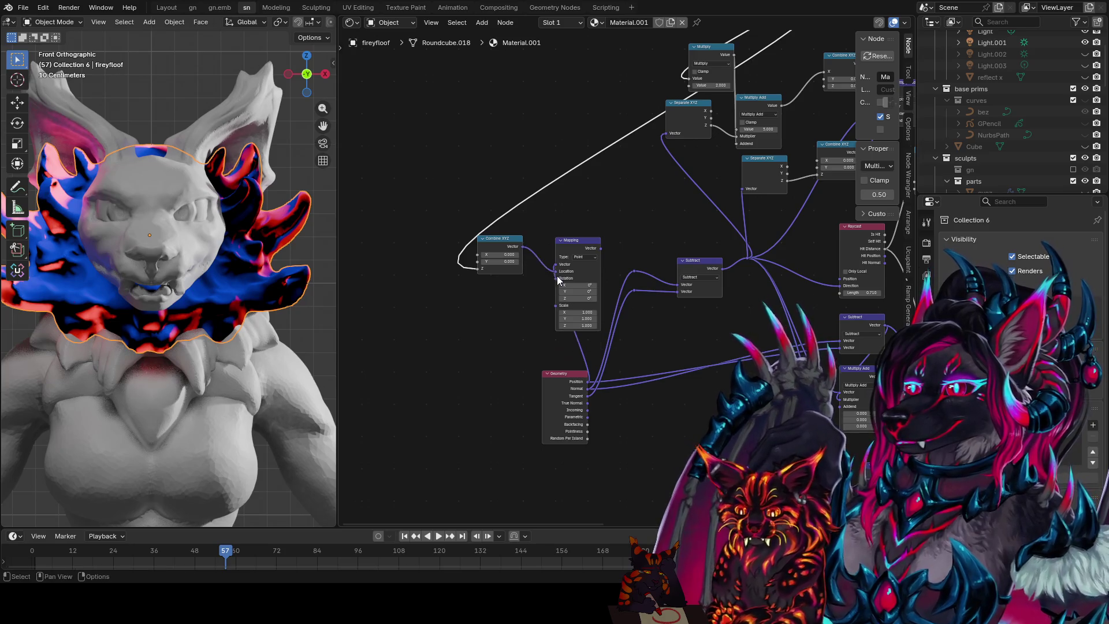
- Reposition the Subtract node and straighten the links running into it
middle_drag(698, 299, 514, 318)
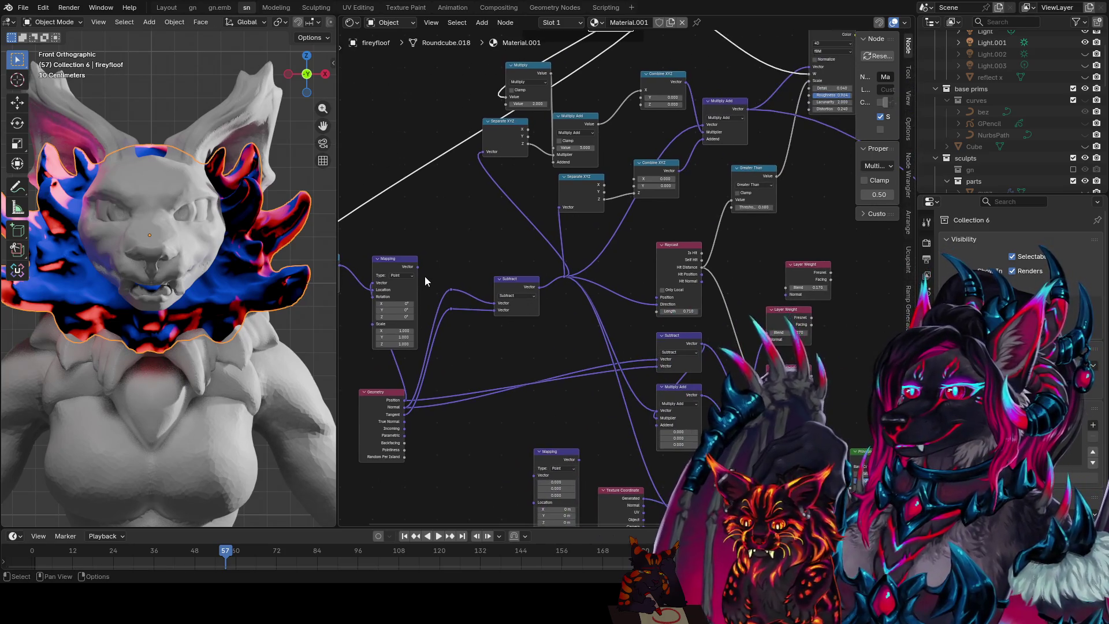
drag(417, 268, 448, 294)
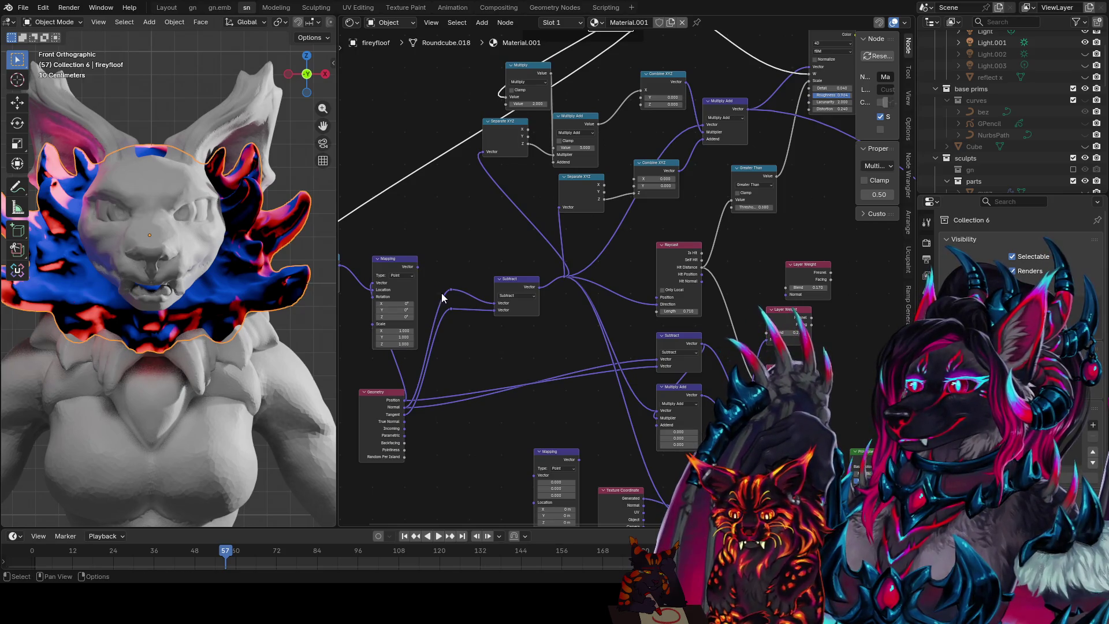
scroll(468, 290, up, 1)
click(508, 284)
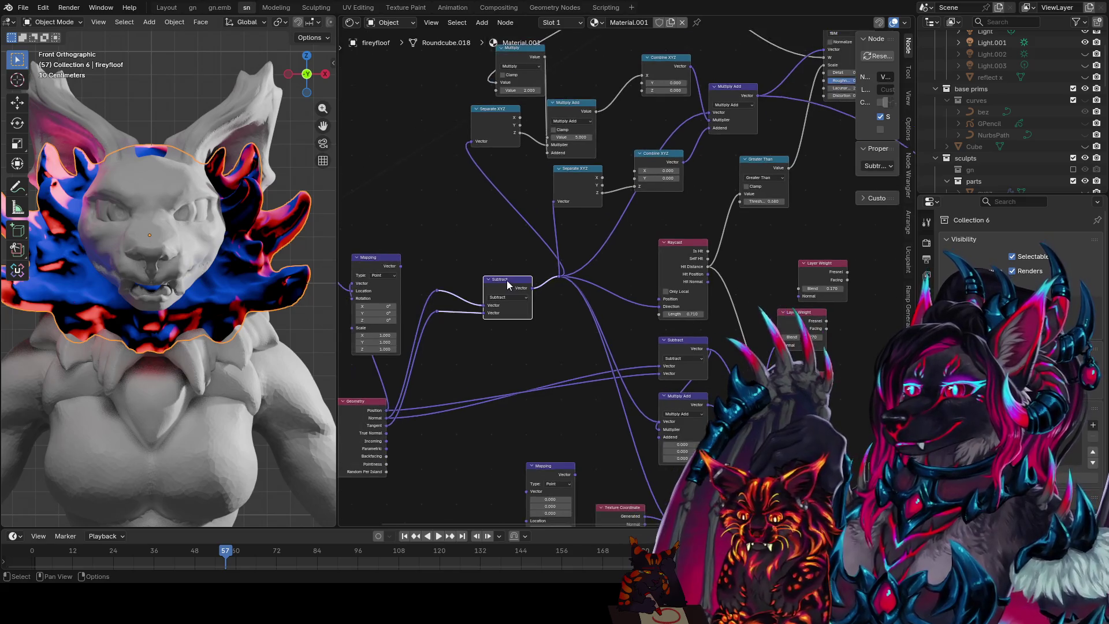
drag(506, 291, 536, 310)
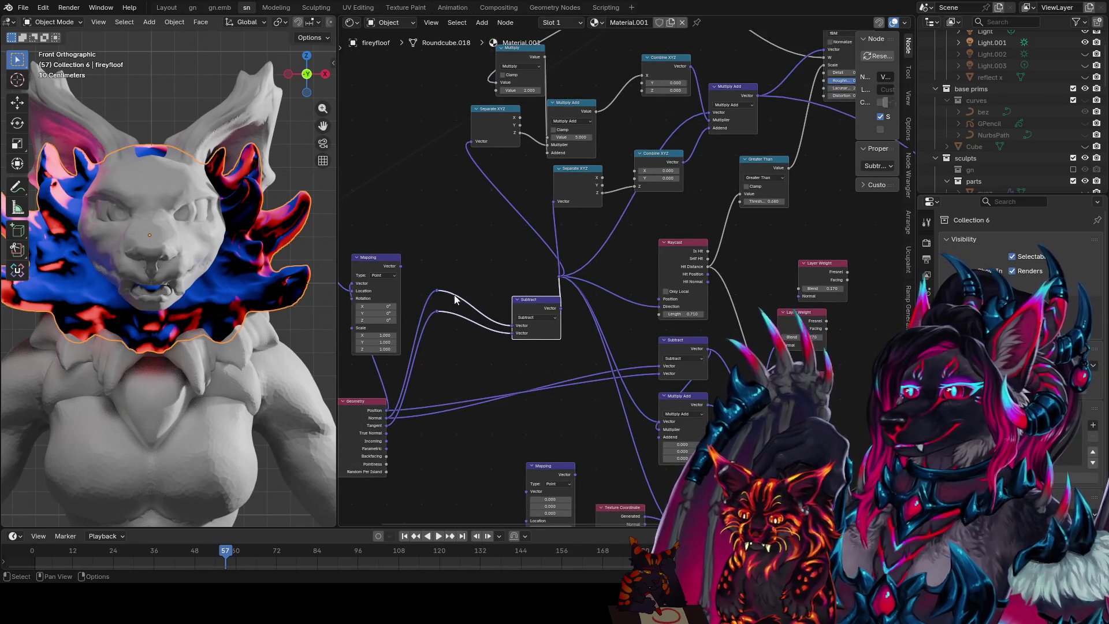
drag(454, 302, 461, 344)
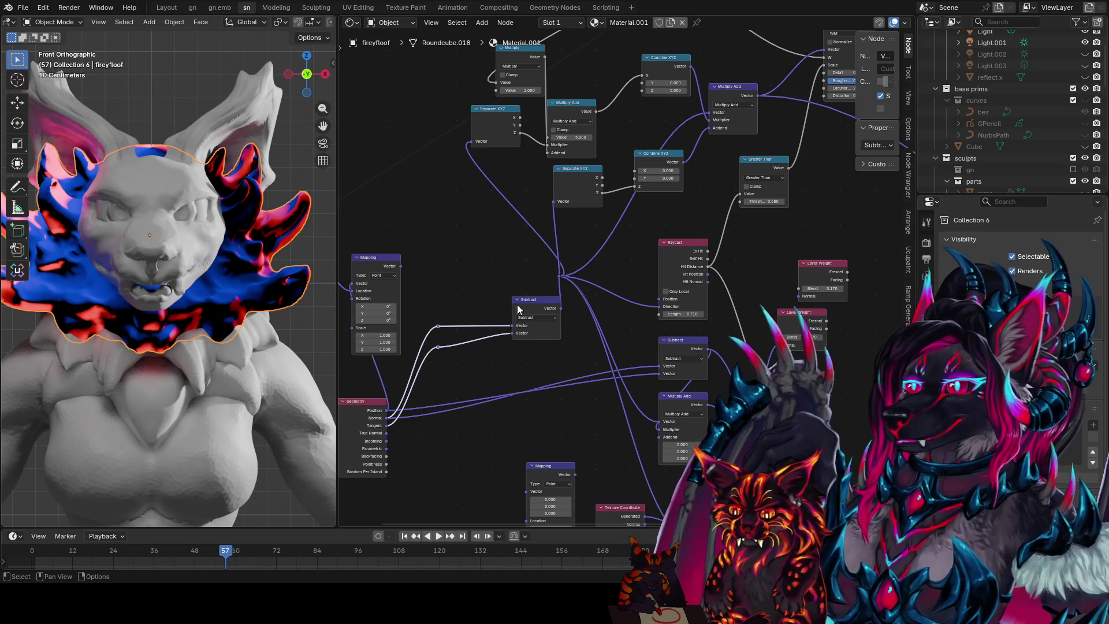
drag(516, 307, 455, 263)
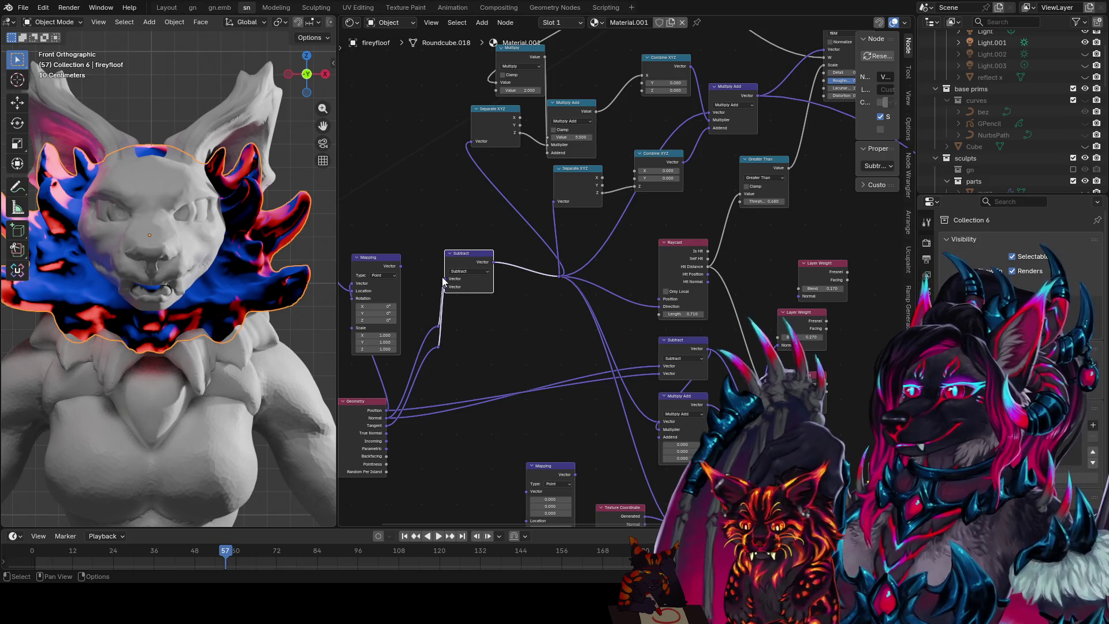
- Relocate Separate XYZ beside the Subtract and Combine XYZ nodes and save the file
middle_drag(733, 107, 651, 157)
drag(647, 137, 655, 139)
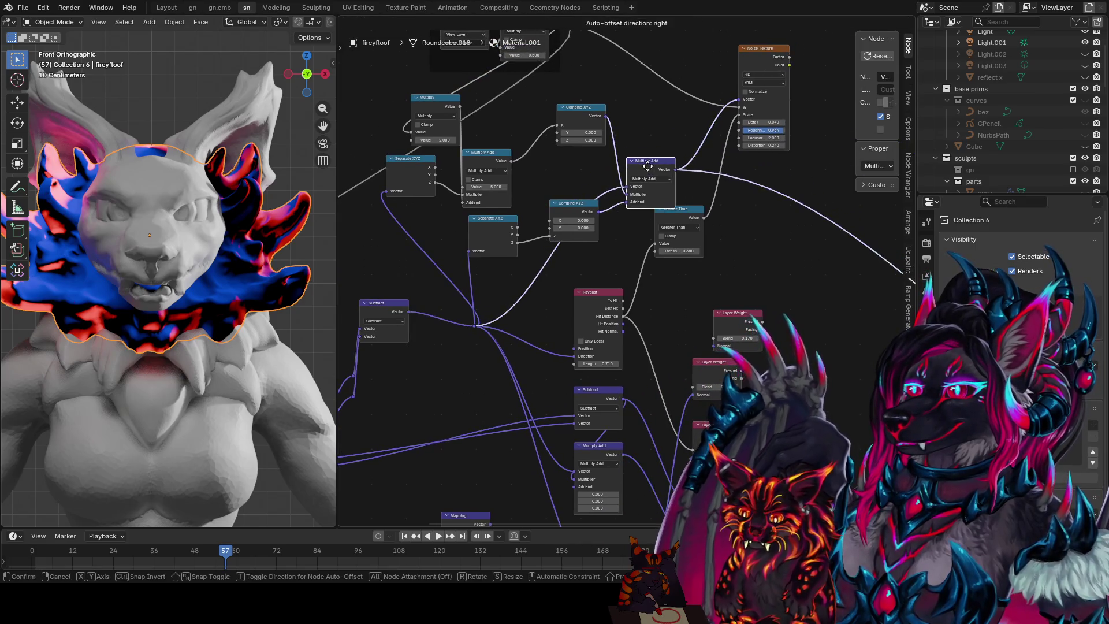
drag(496, 225, 588, 243)
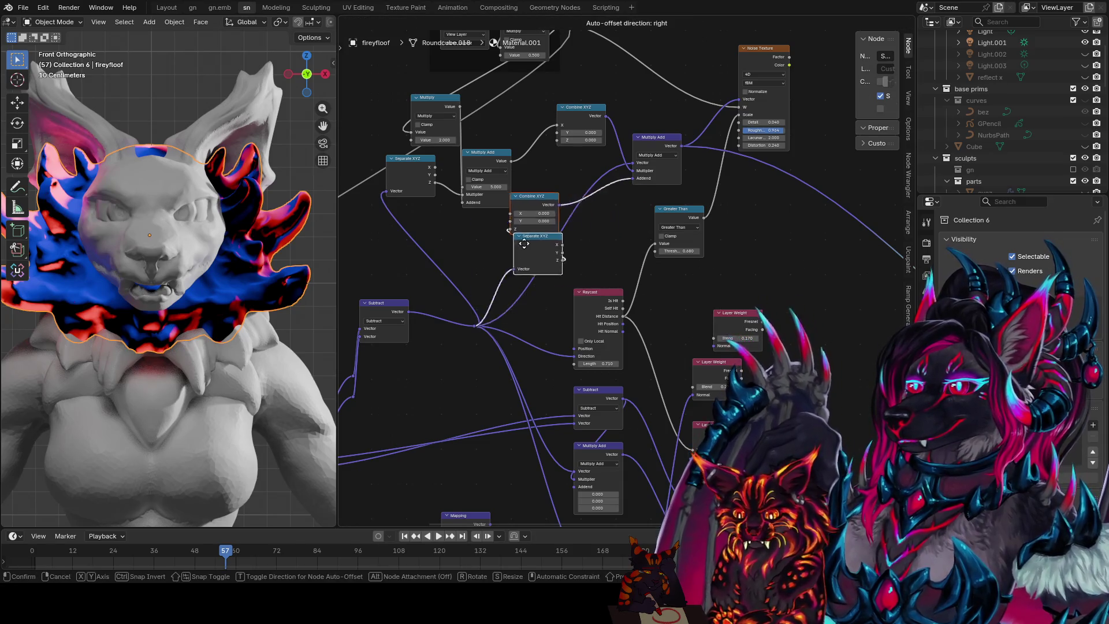
drag(588, 243, 491, 263)
mouse_move(462, 301)
middle_down()
mouse_move(533, 313)
mouse_move(529, 281)
middle_up()
key(ctrl+s)
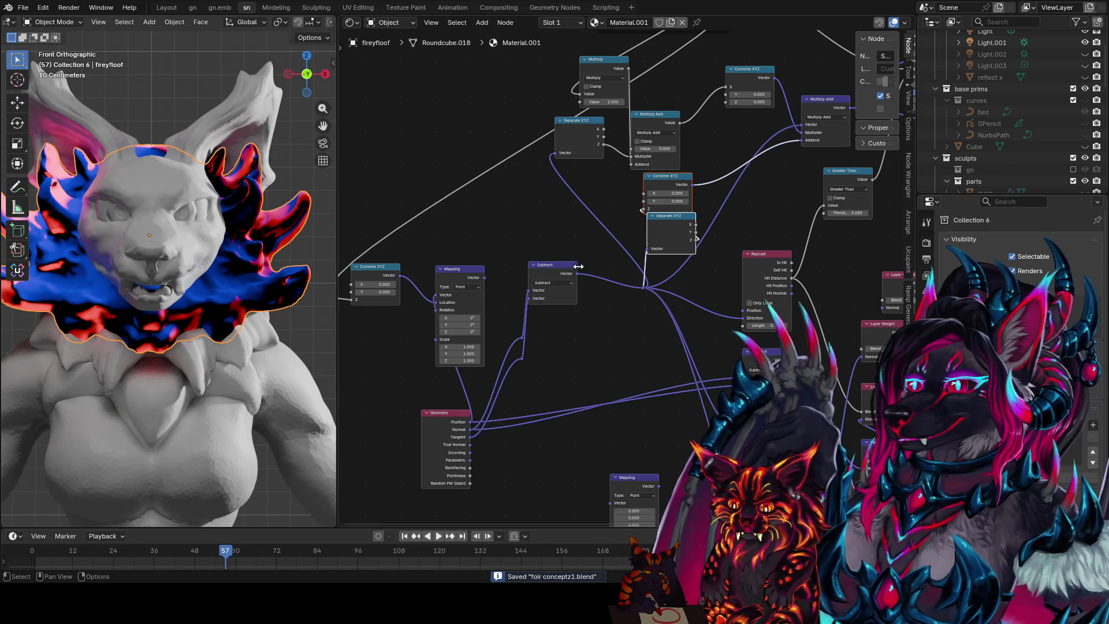
drag(664, 239, 535, 216)
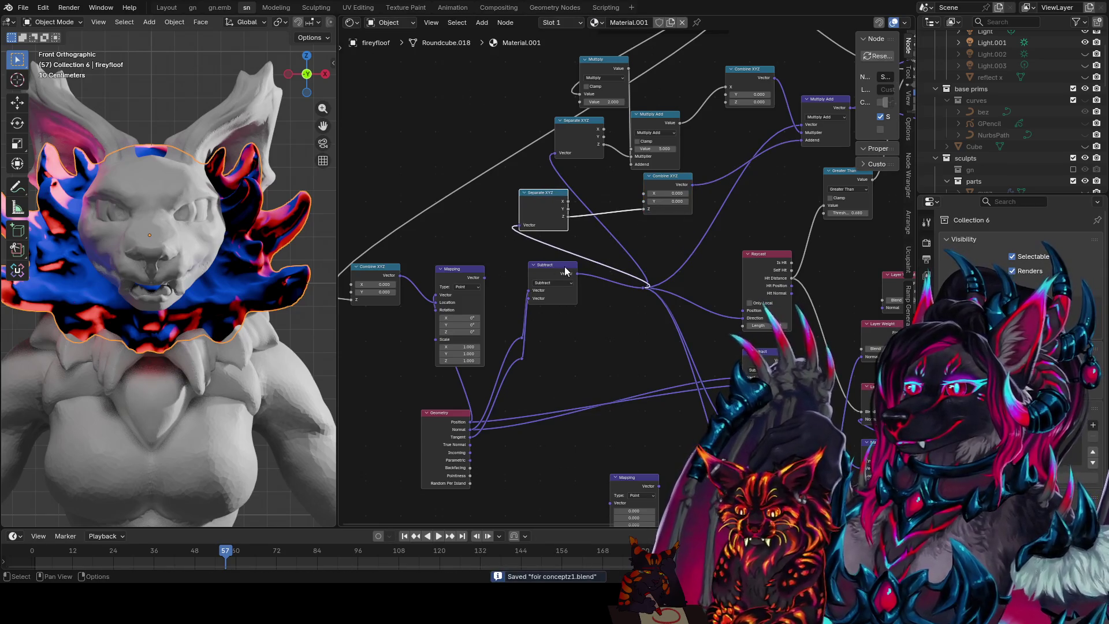
drag(563, 269, 595, 321)
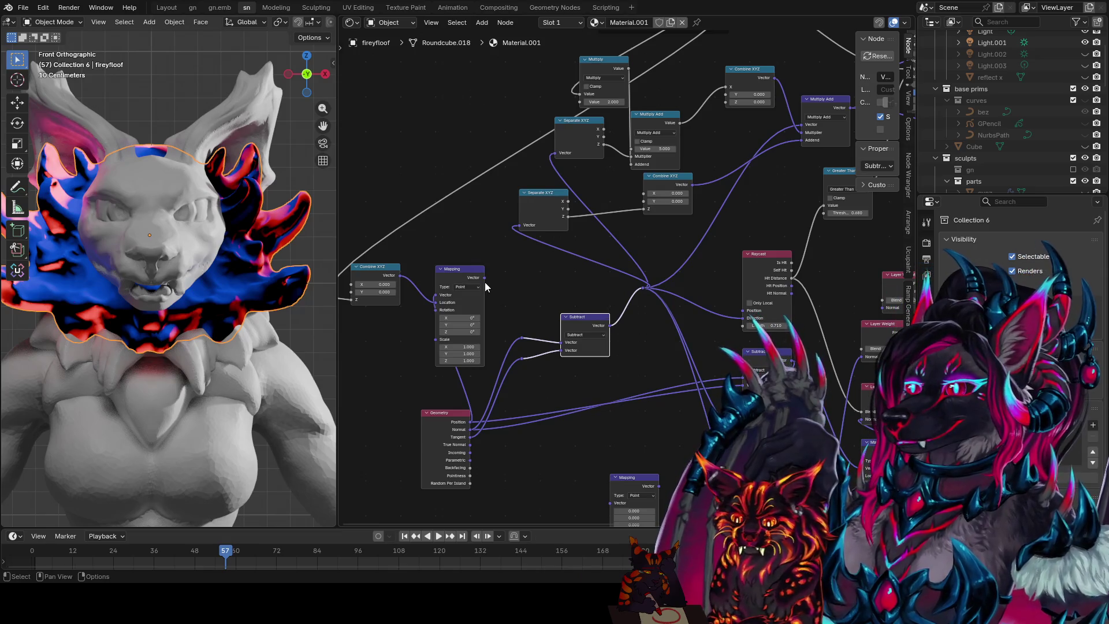
- Unlink Mapping's output and preview the Noise Texture's colour output on the ruff
mouse_move(515, 247)
mouse_down()
mouse_move(502, 286)
mouse_move(517, 225)
mouse_up()
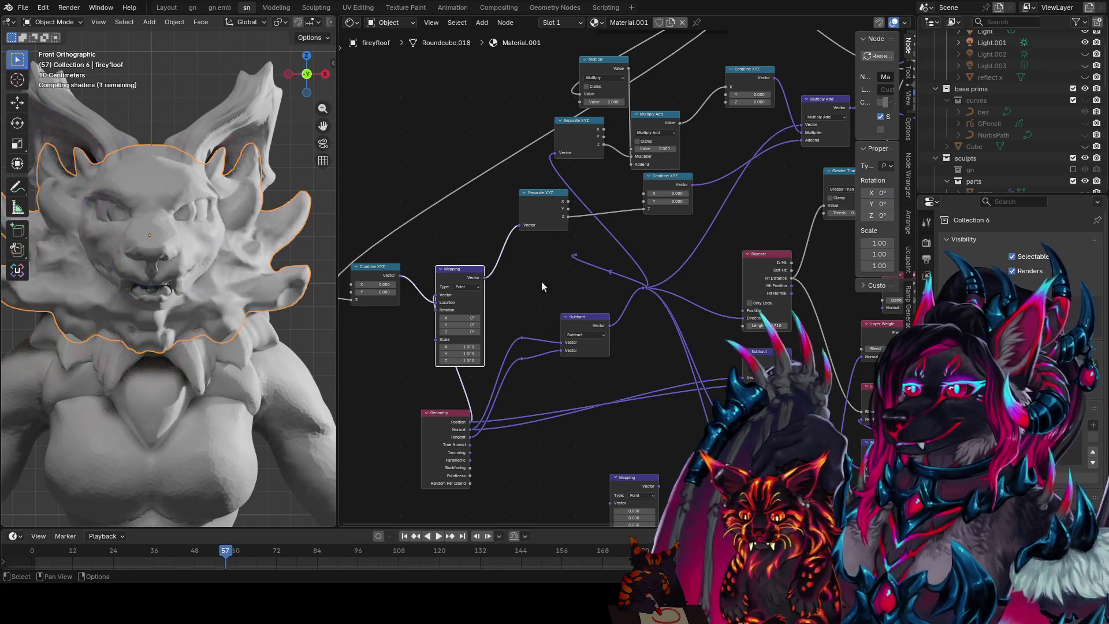
scroll(536, 318, down, 3)
scroll(607, 283, up, 2)
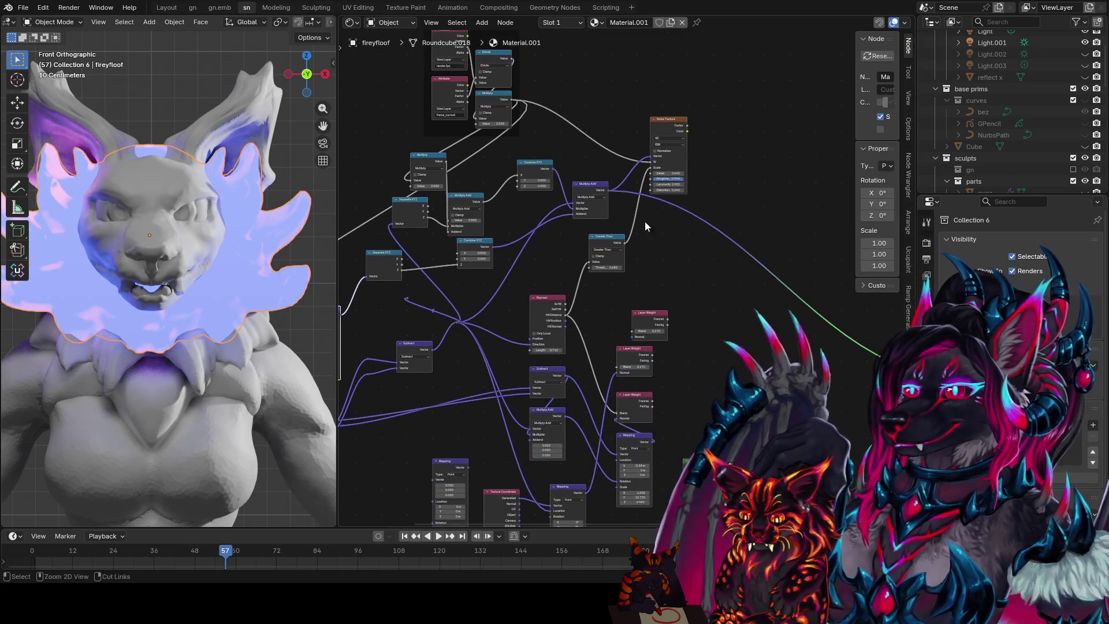
ctrl+shift+click(667, 122)
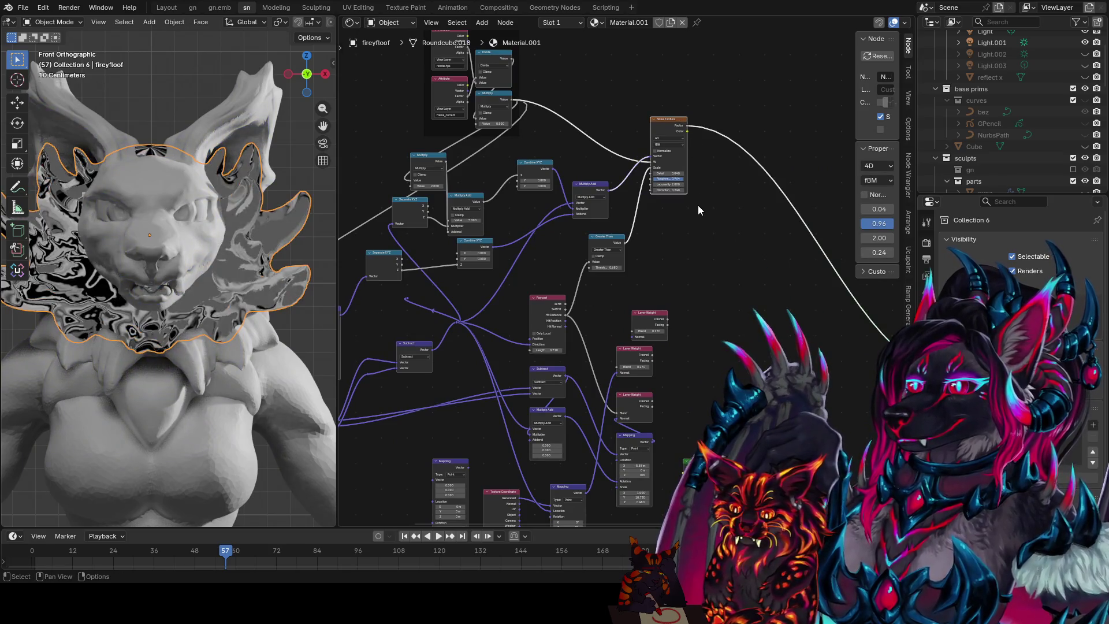
ctrl+shift+click(687, 130)
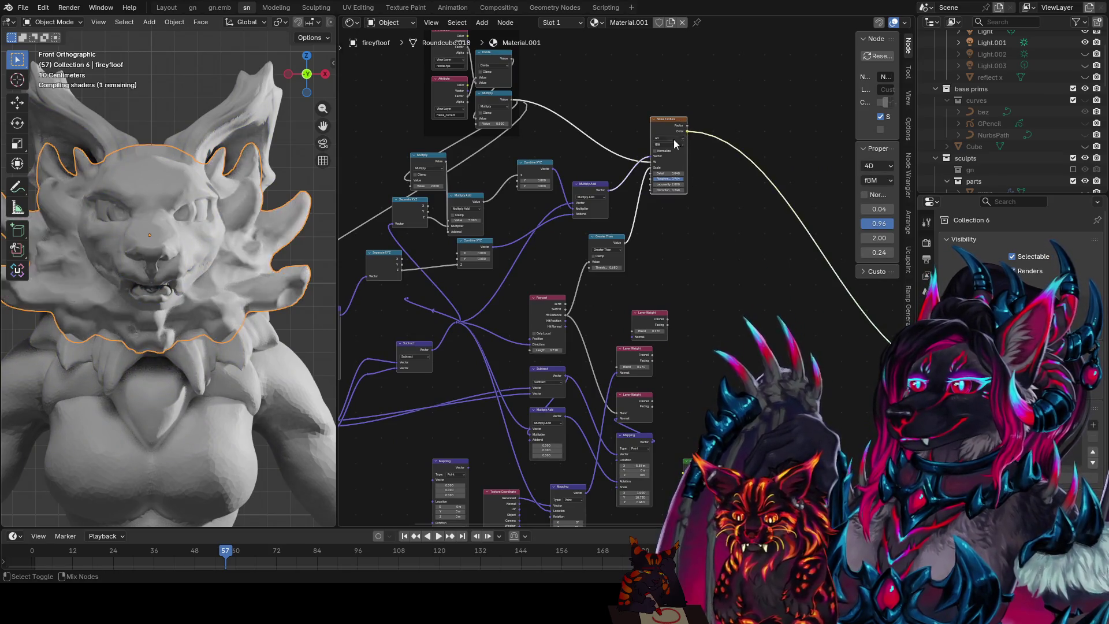
middle_drag(625, 181, 768, 201)
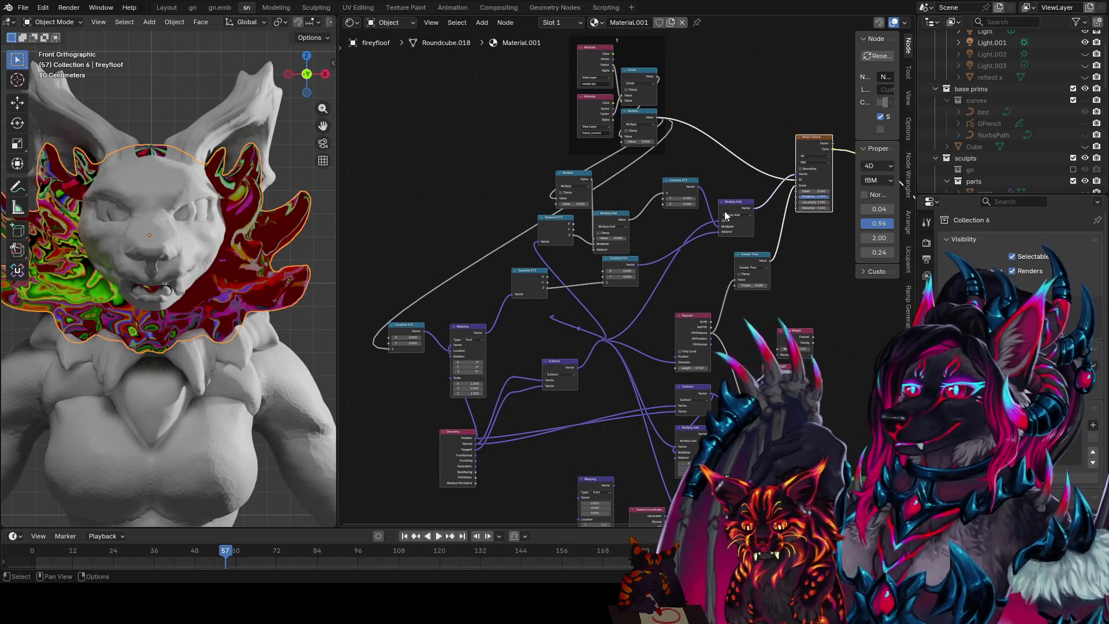
scroll(258, 282, up, 2)
middle_drag(464, 304, 586, 272)
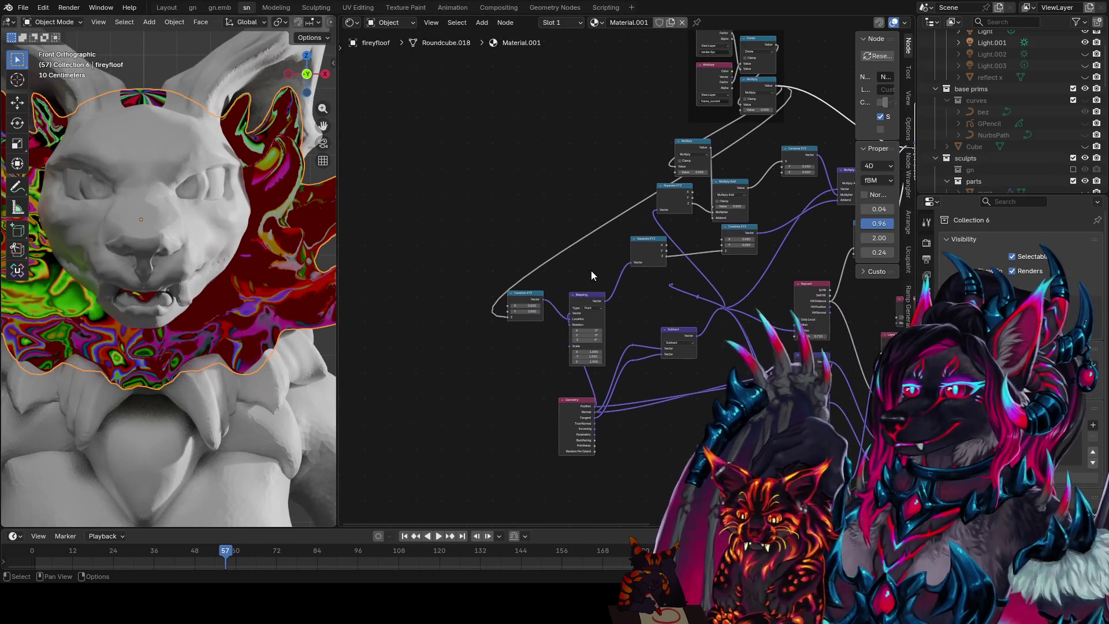
- Play the animation to watch the pattern move, rewind to the first frame and save the file
key(space)
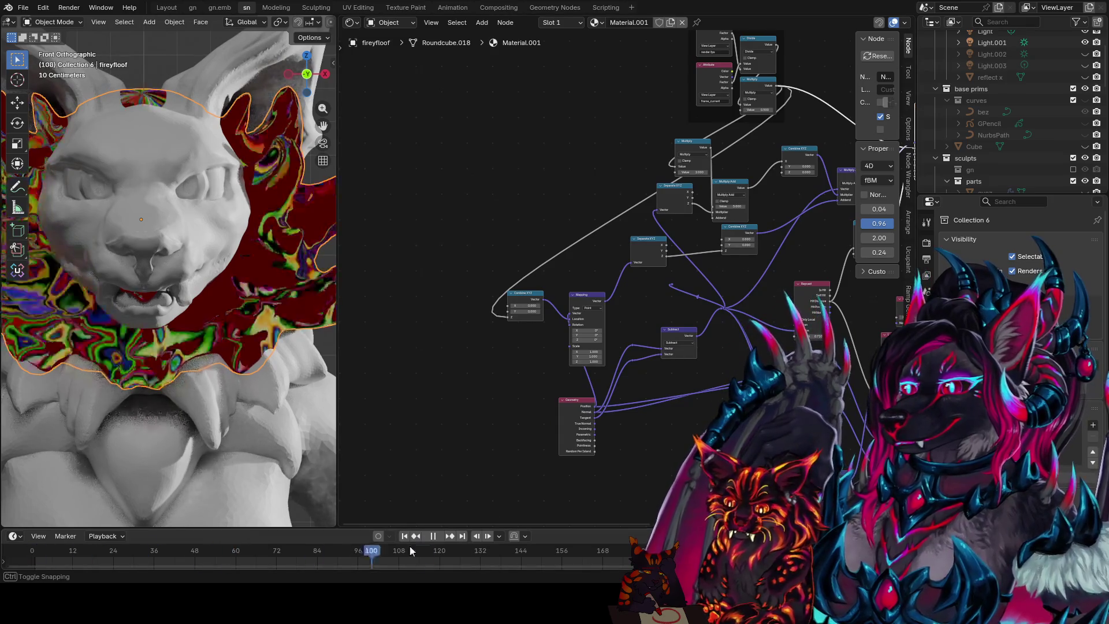
key(space)
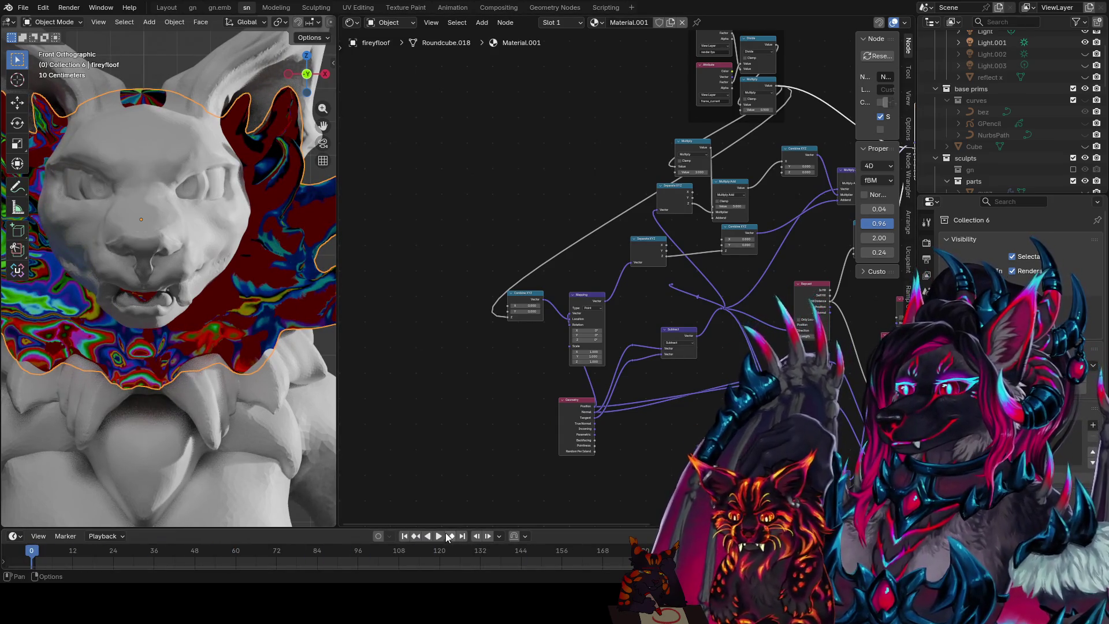
click(439, 536)
scroll(159, 362, down, 2)
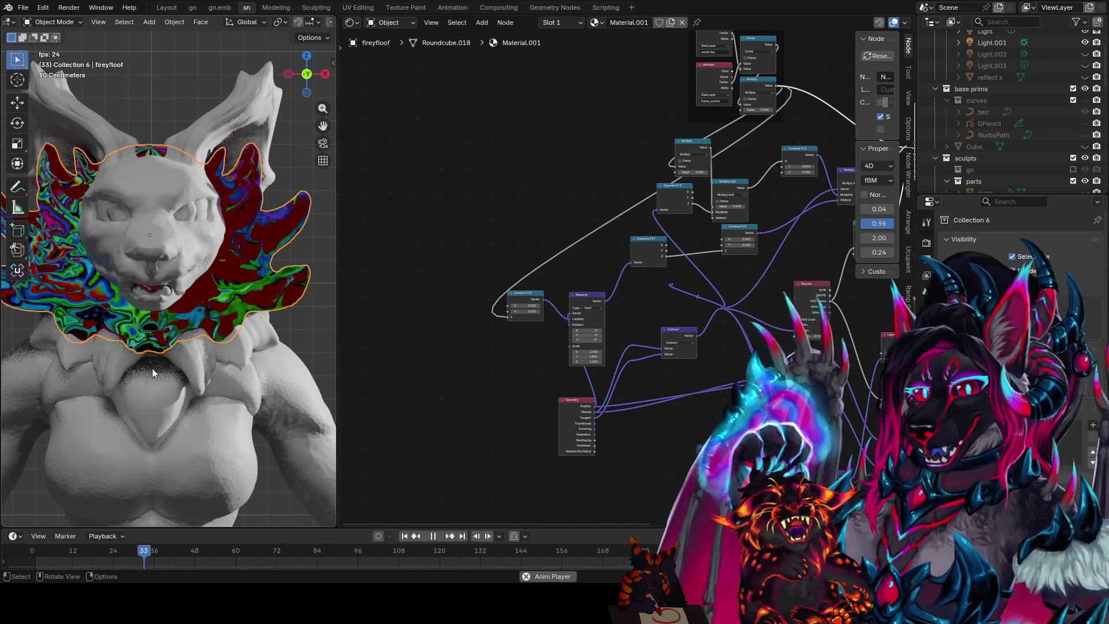
key(Escape)
key(KP_1)
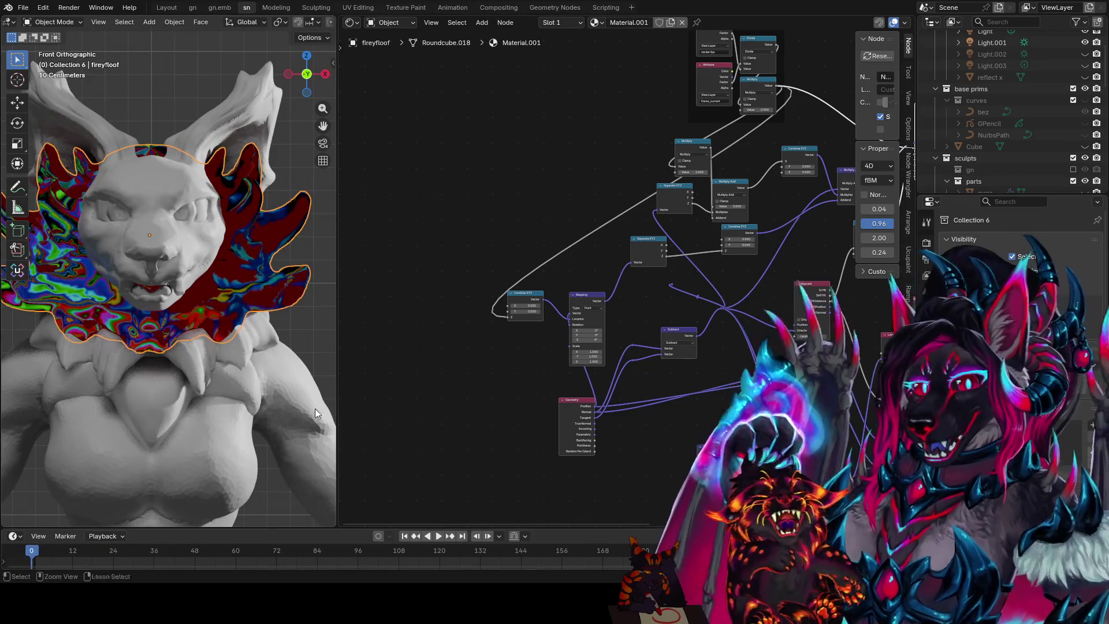
middle_drag(738, 150, 435, 221)
key(ctrl+s)
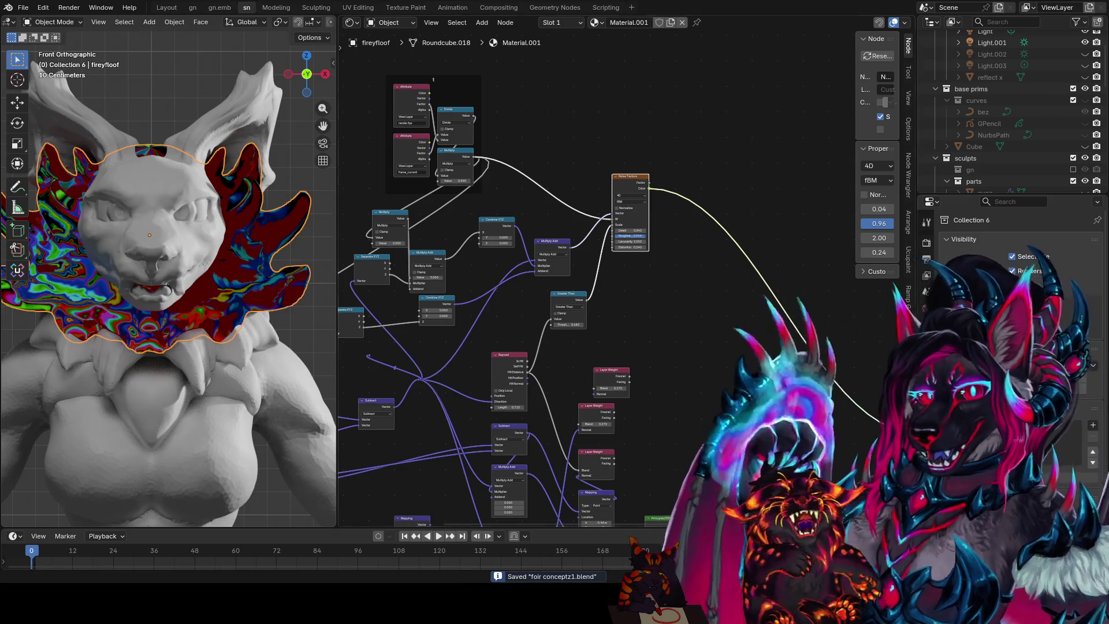
scroll(621, 233, down, 2)
scroll(621, 234, down, 1)
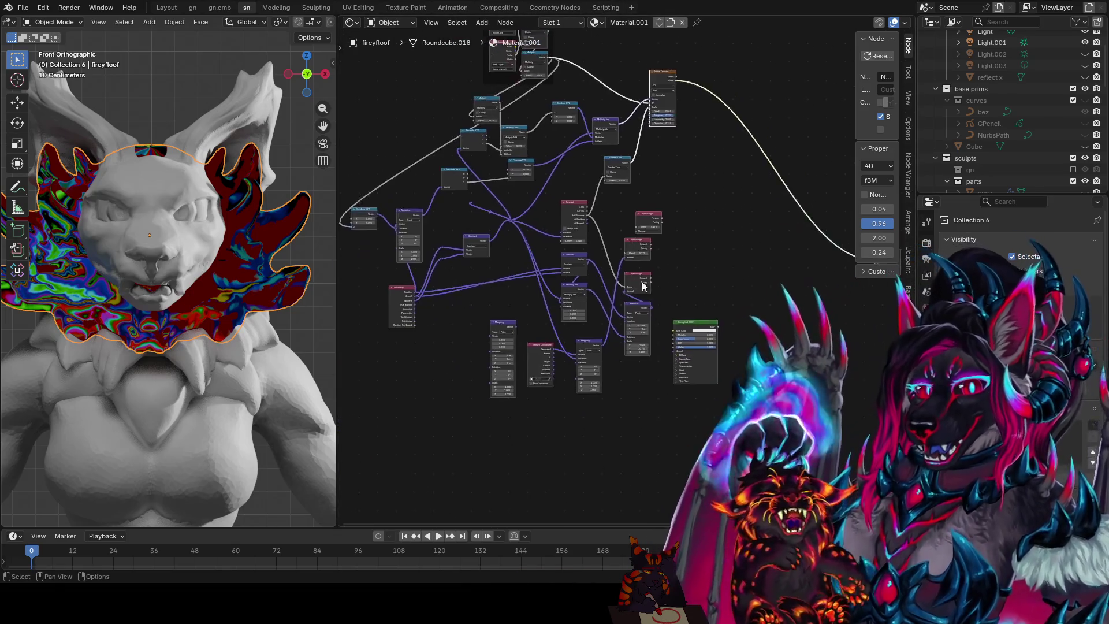
scroll(735, 322, down, 1)
- Move the bottom row of nodes with the Principled BSDF to a new spot and save
middle_drag(768, 316, 739, 321)
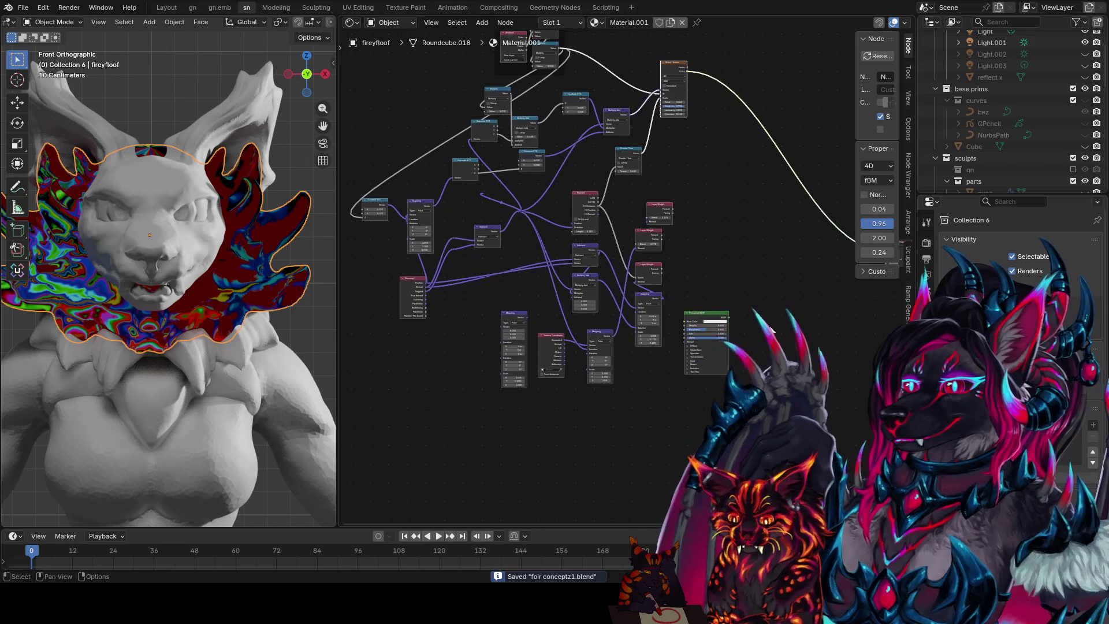
drag(694, 318, 496, 442)
key(g)
click(490, 448)
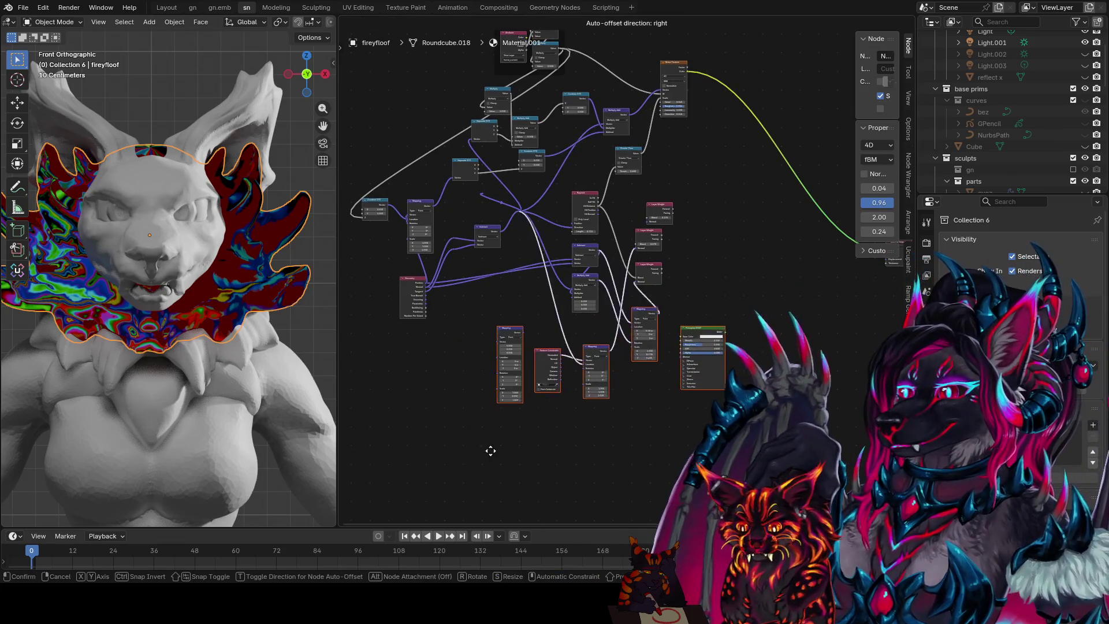
key(ctrl+s)
scroll(620, 306, down, 2)
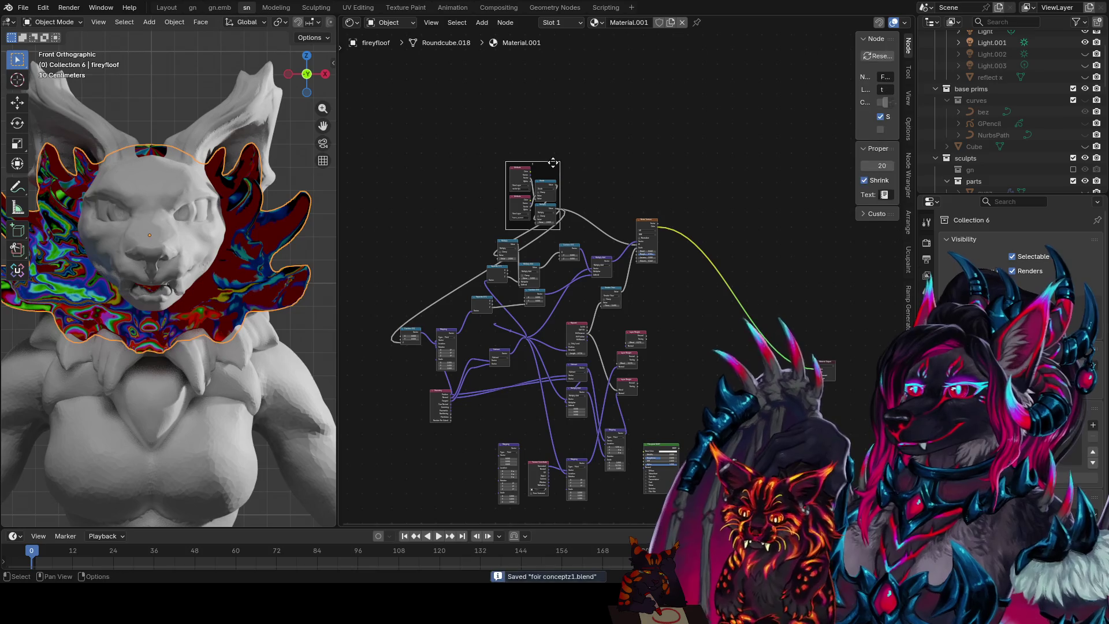
- Shift the top framed group left, reposition the Geometry node, and pick up Combine XYZ and Mapping
drag(542, 166, 415, 173)
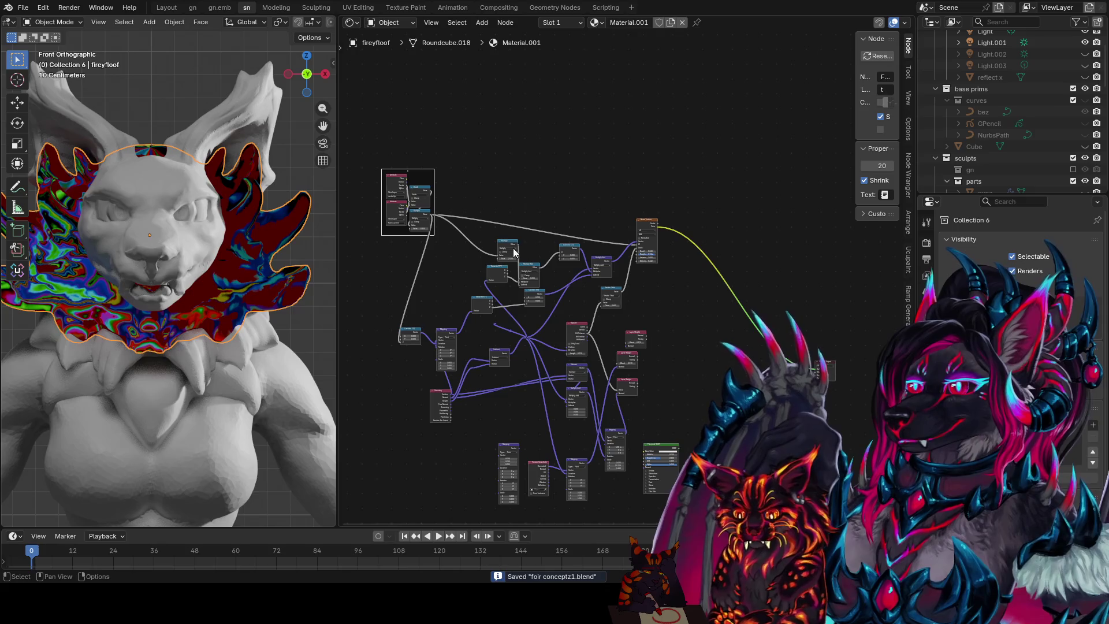
scroll(468, 269, up, 1)
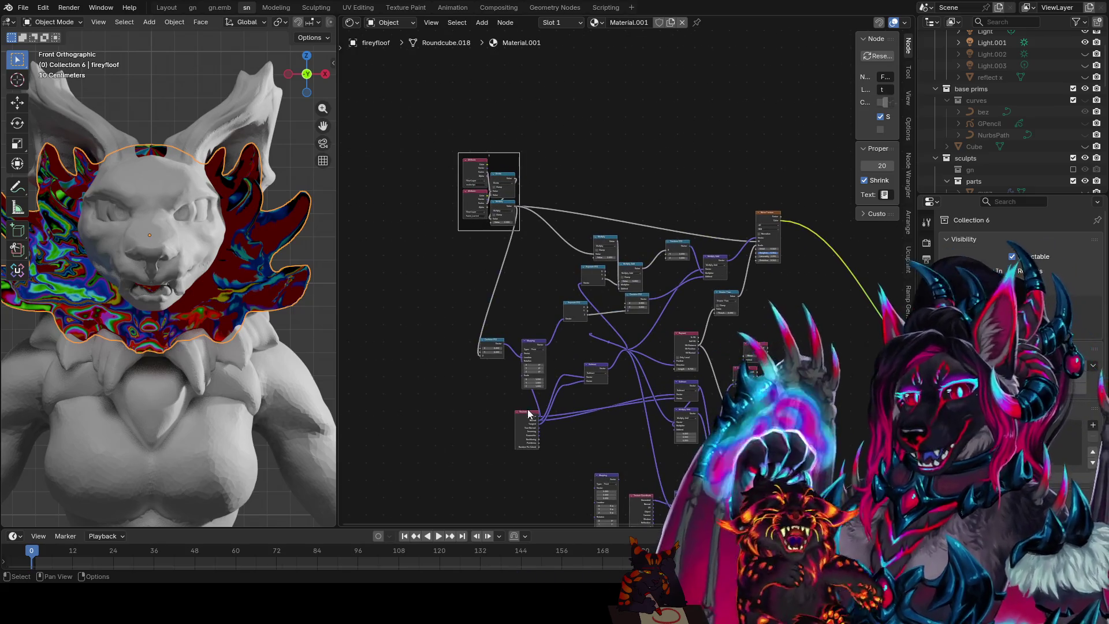
click(527, 425)
key(g)
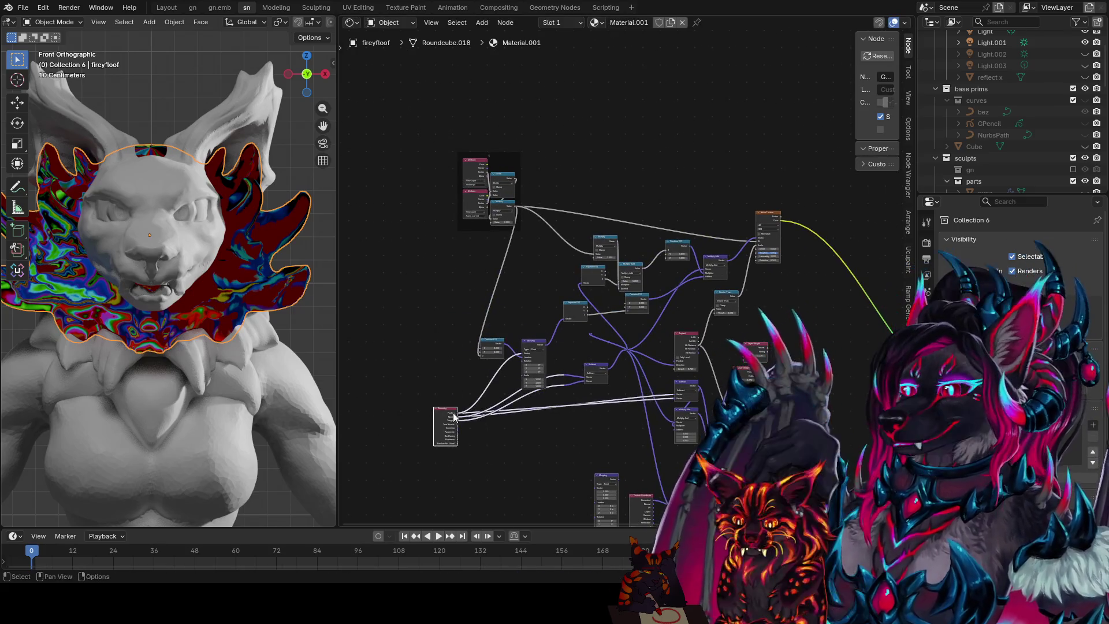
click(528, 467)
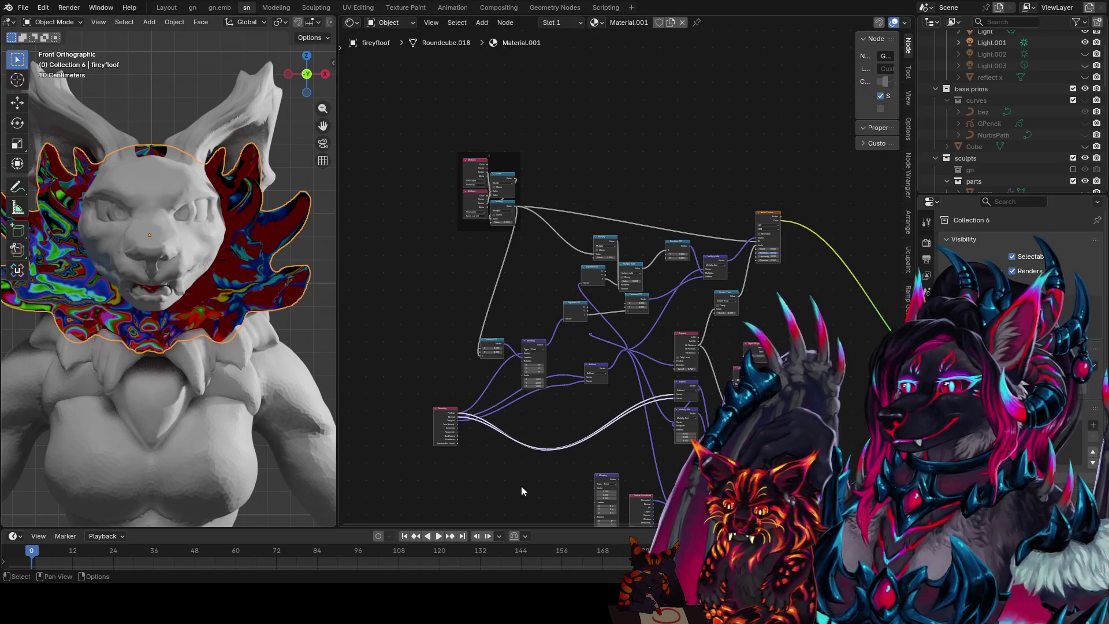
scroll(503, 415, up, 2)
key(g)
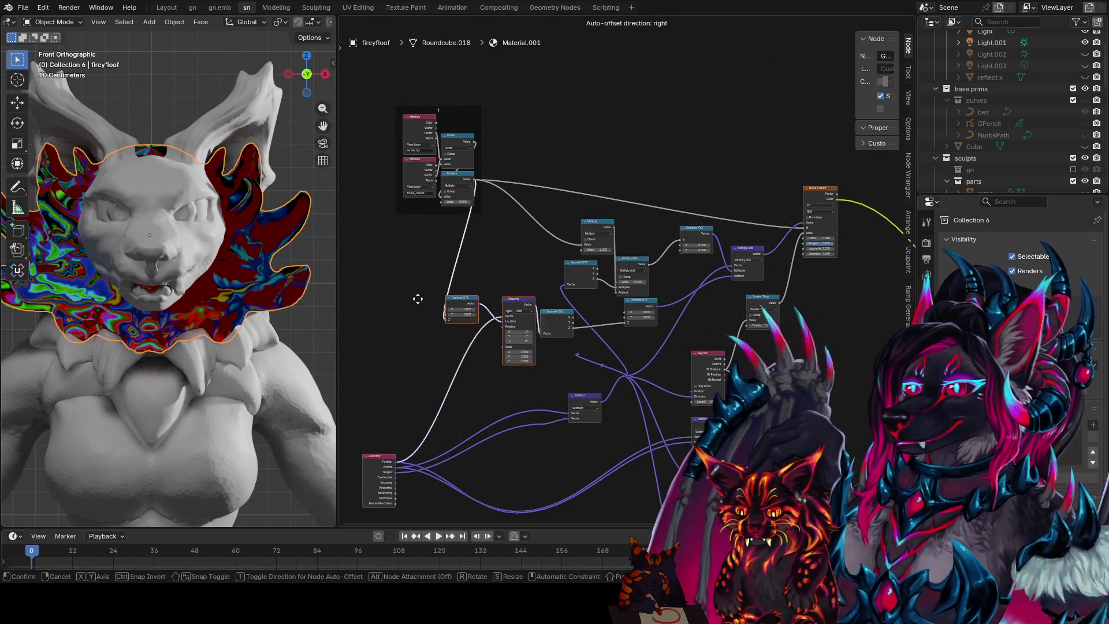
- Settle Combine XYZ and Mapping, then bring Geometry and Subtract up beside Mapping
click(388, 253)
click(375, 460)
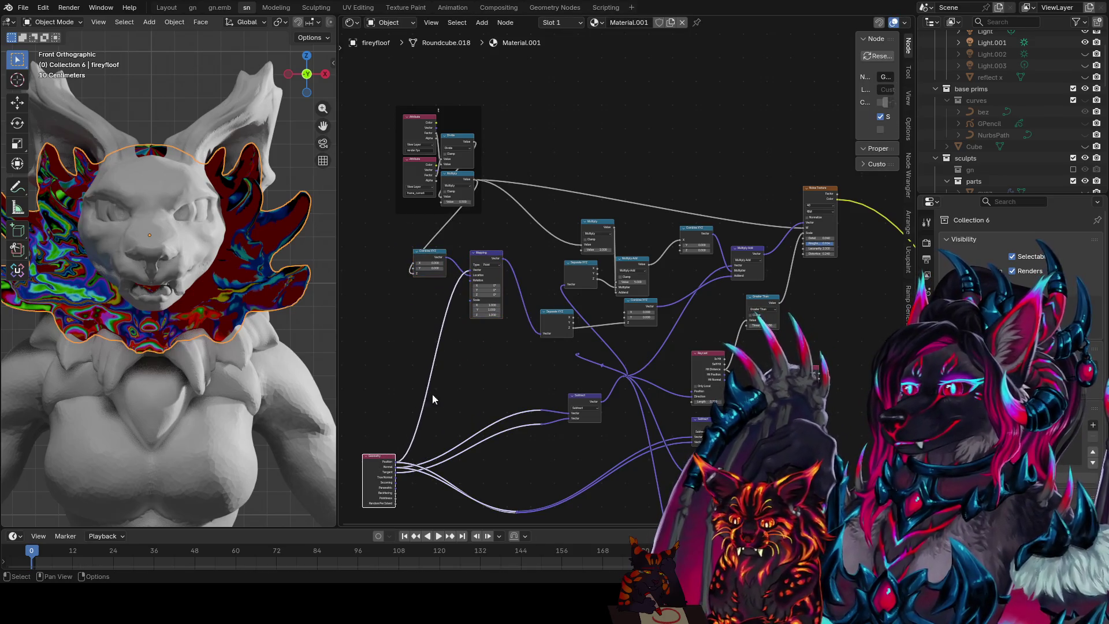
drag(379, 457, 428, 309)
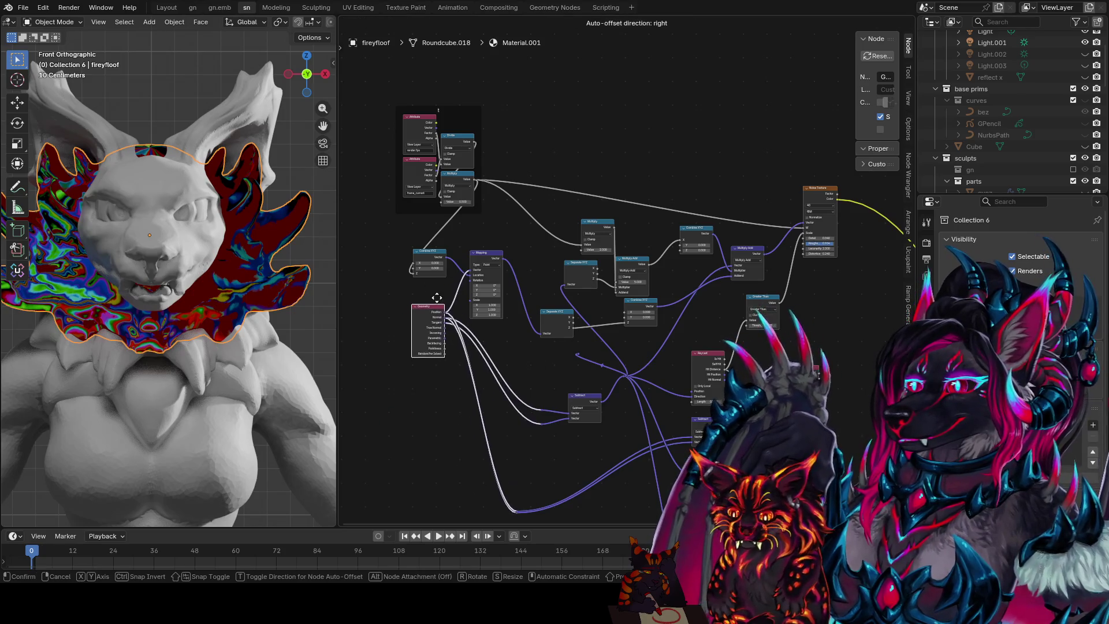
click(580, 405)
key(g)
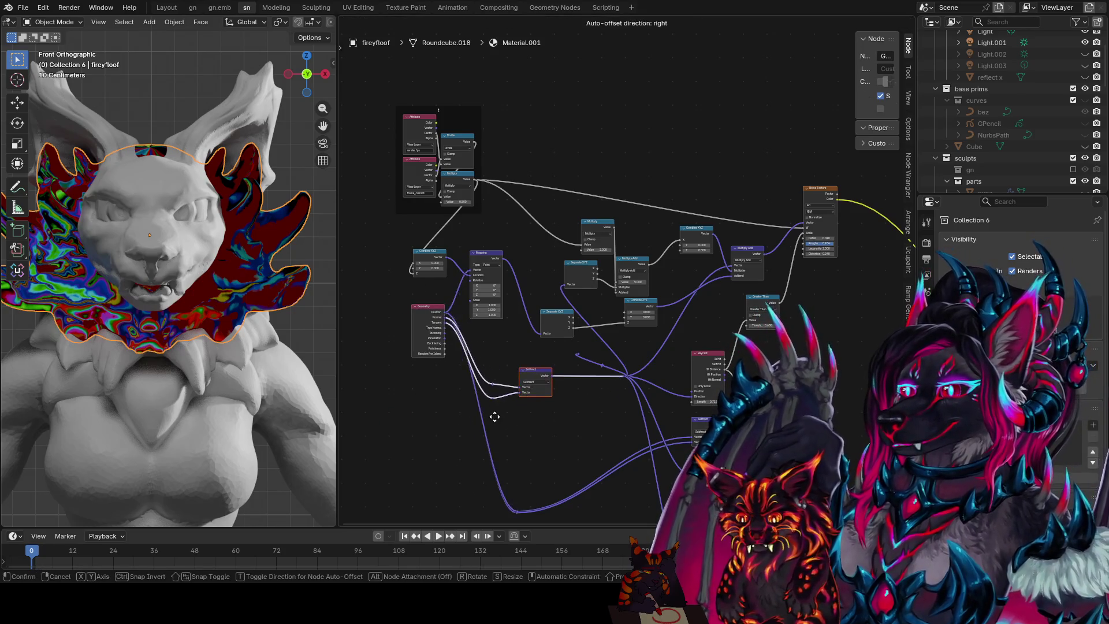
click(453, 379)
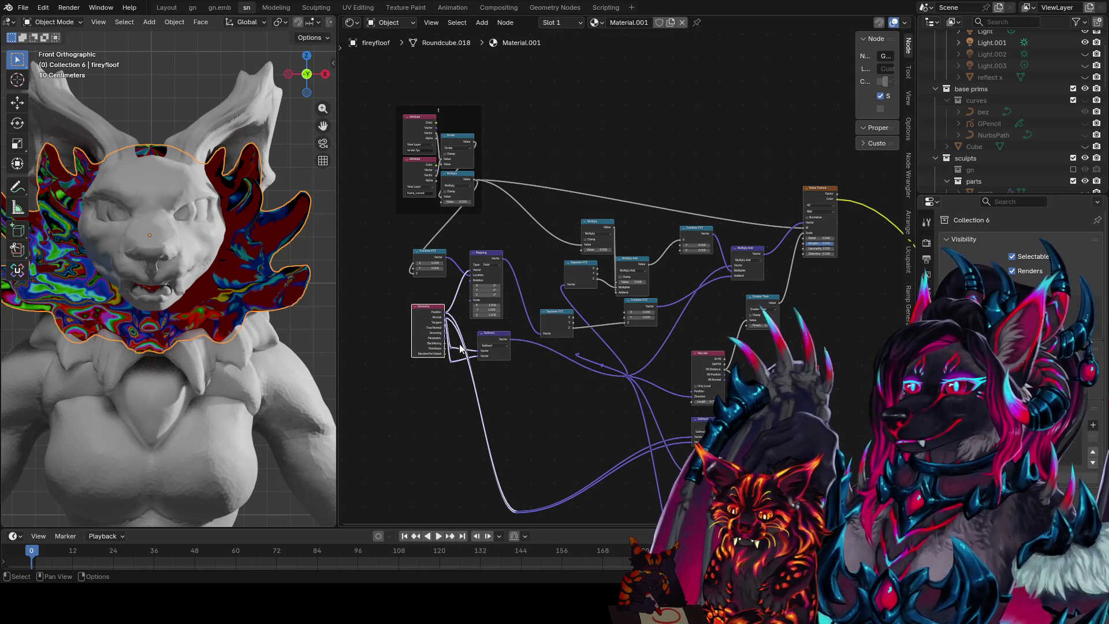
drag(494, 337, 499, 336)
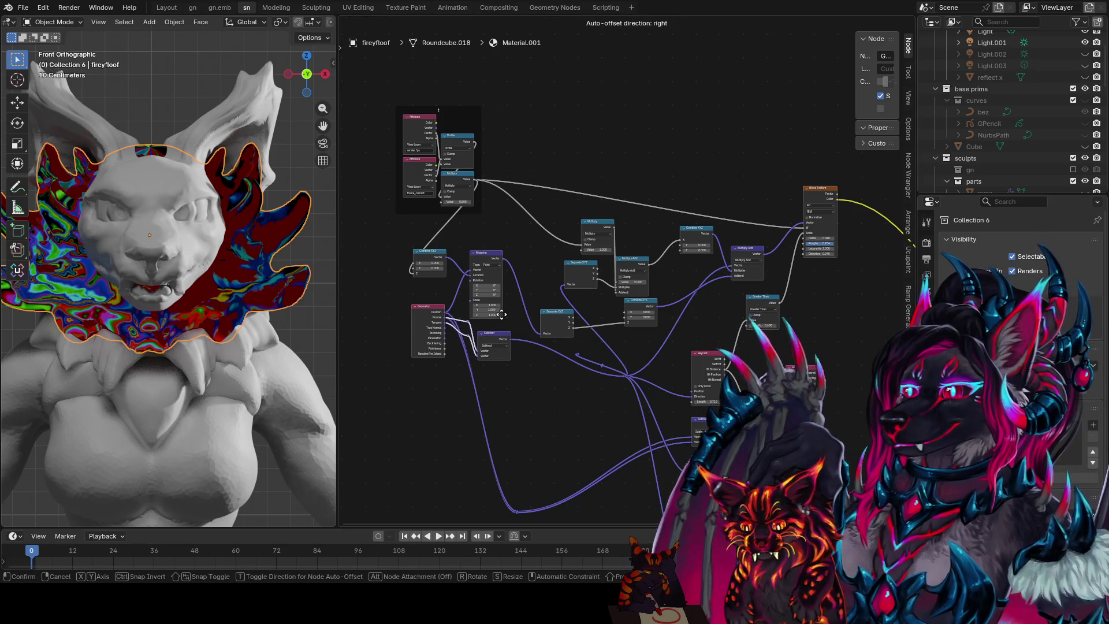
click(500, 314)
- Reconnect the loose links to Subtract's Vector output and spread Separate XYZ, Combine XYZ and Multiply Add upward
middle_drag(700, 369, 687, 384)
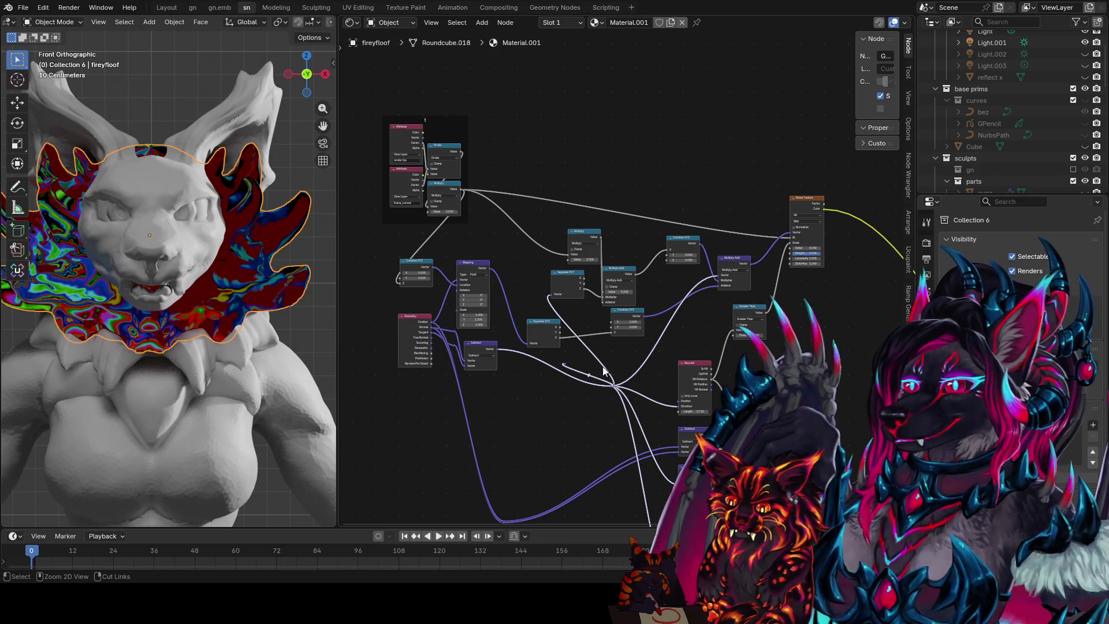
drag(596, 371, 497, 349)
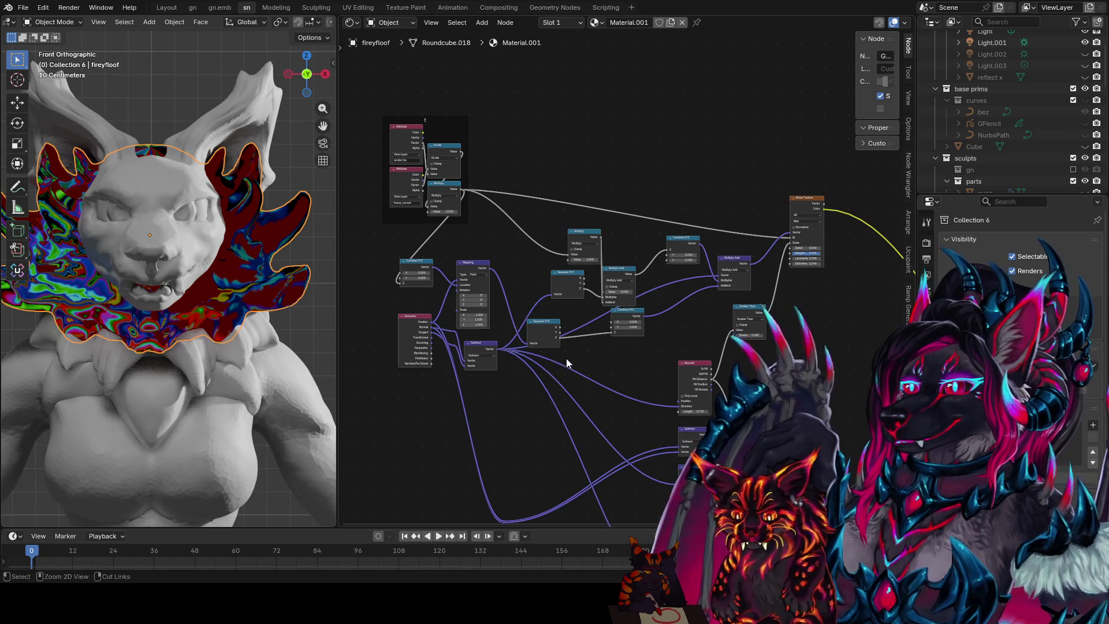
drag(556, 324, 537, 262)
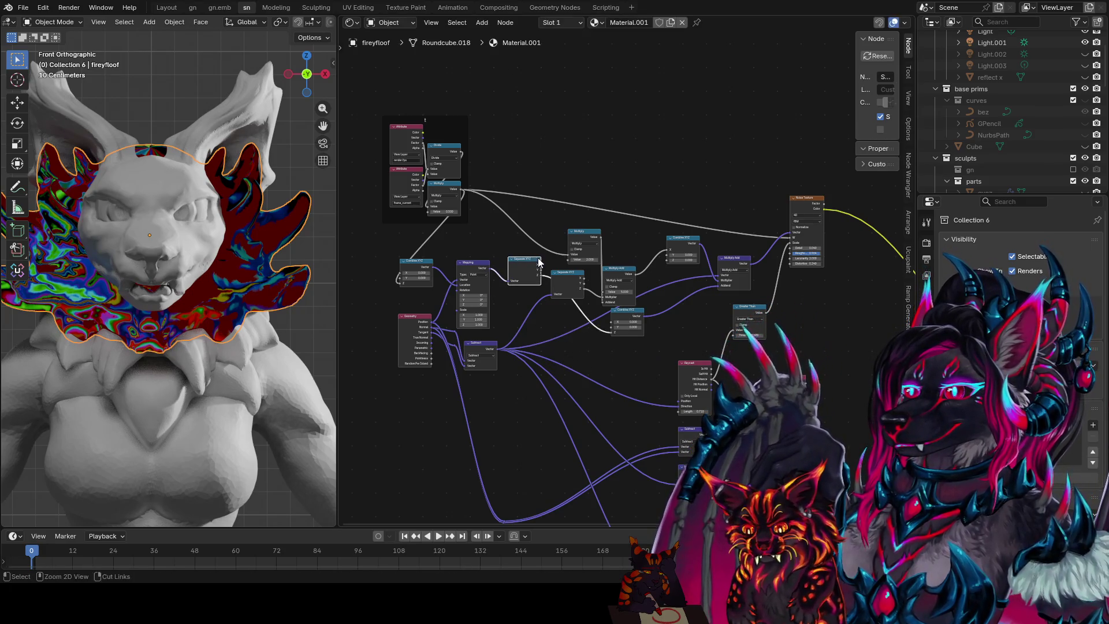
drag(642, 320, 717, 314)
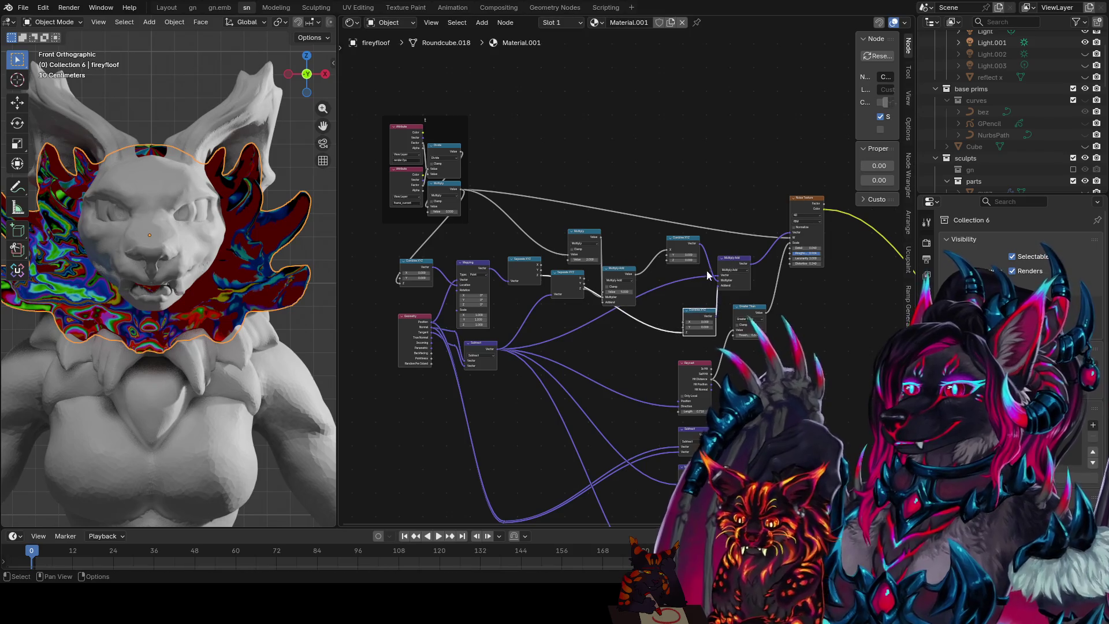
drag(618, 266, 617, 199)
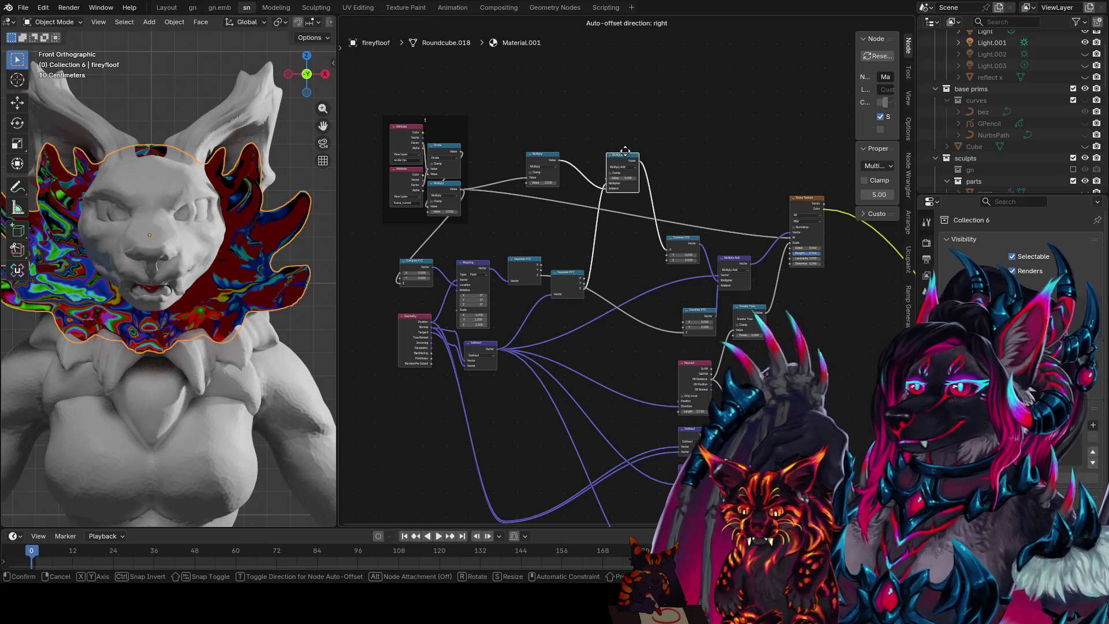
drag(618, 200, 681, 174)
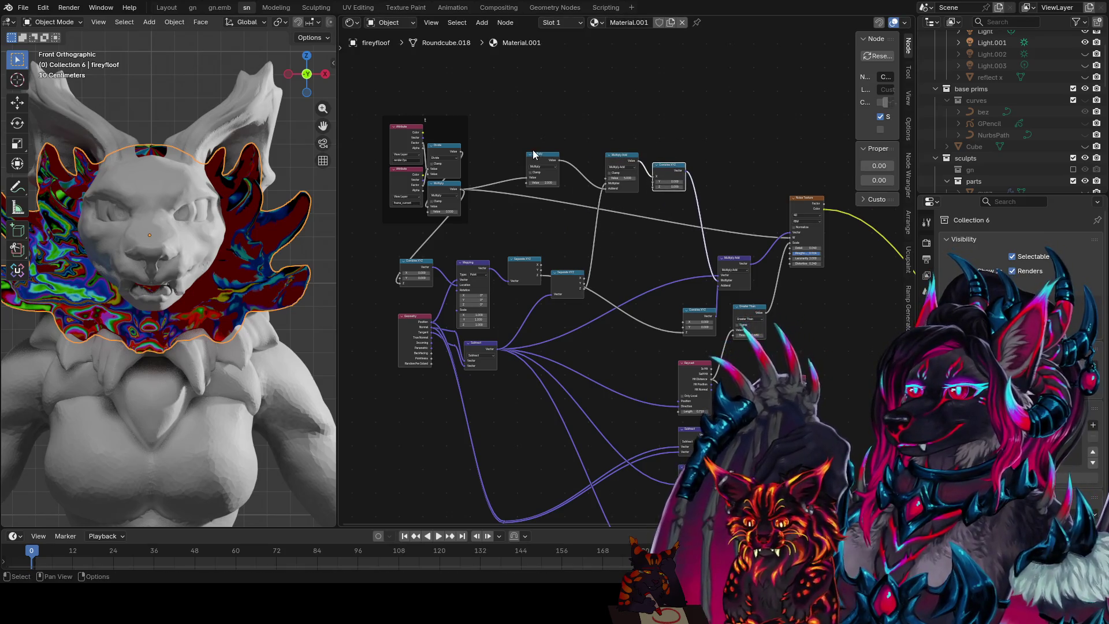
drag(538, 155, 620, 111)
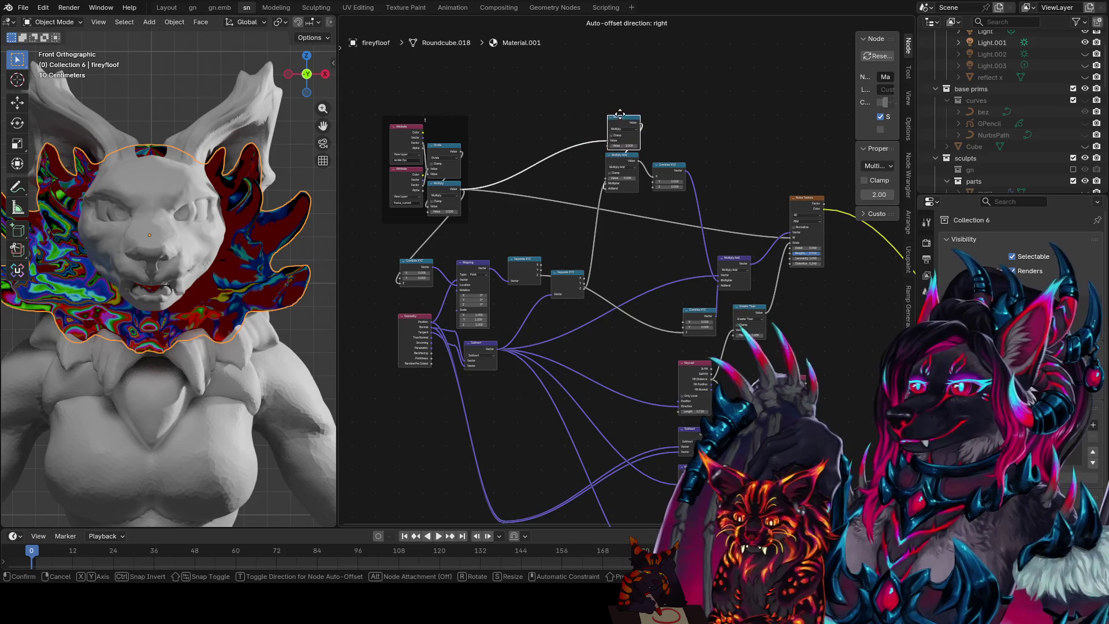
- Line up Separate XYZ, Combine XYZ and Multiply Add, with Raycast and Greater Than moved up beside them
click(571, 280)
drag(571, 280, 559, 337)
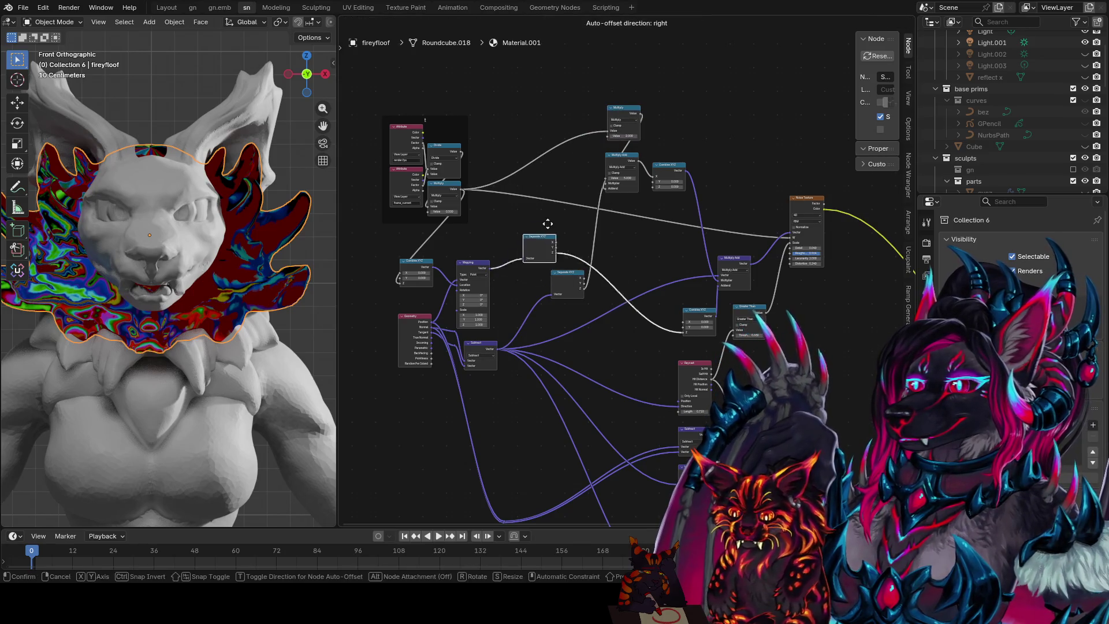
drag(569, 270, 568, 164)
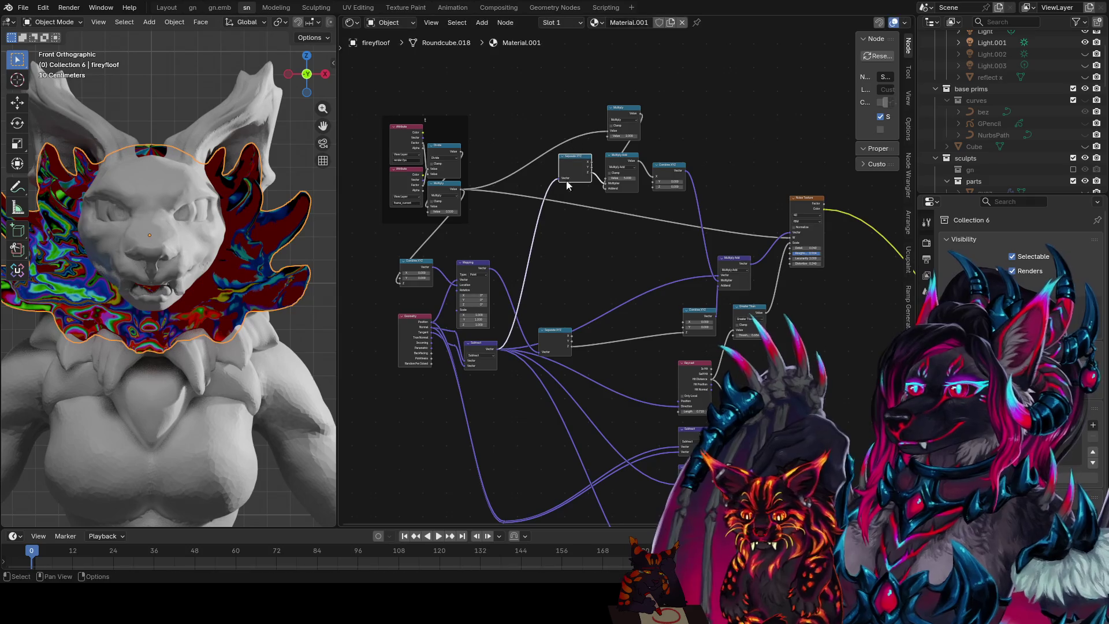
drag(554, 336, 569, 262)
drag(697, 316, 656, 253)
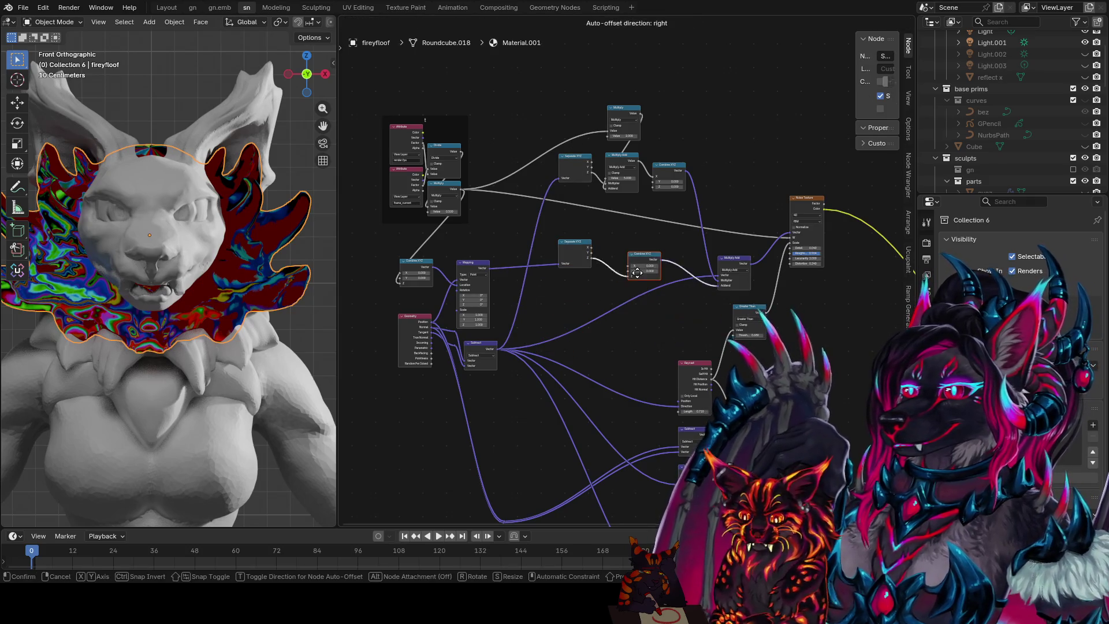
drag(728, 268, 720, 211)
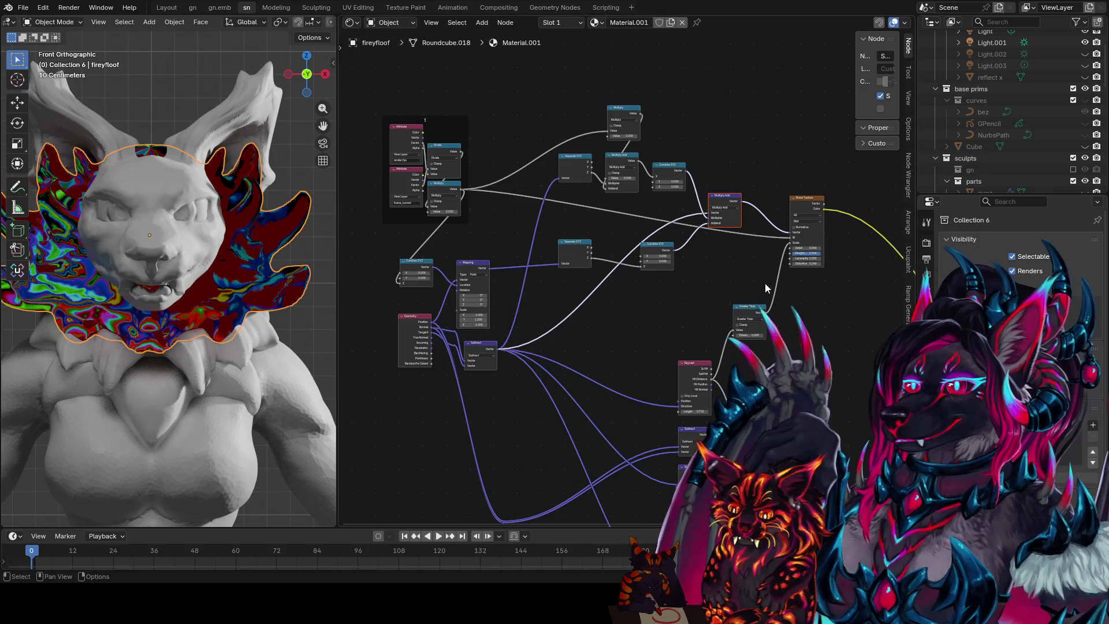
click(694, 372)
drag(693, 373, 657, 296)
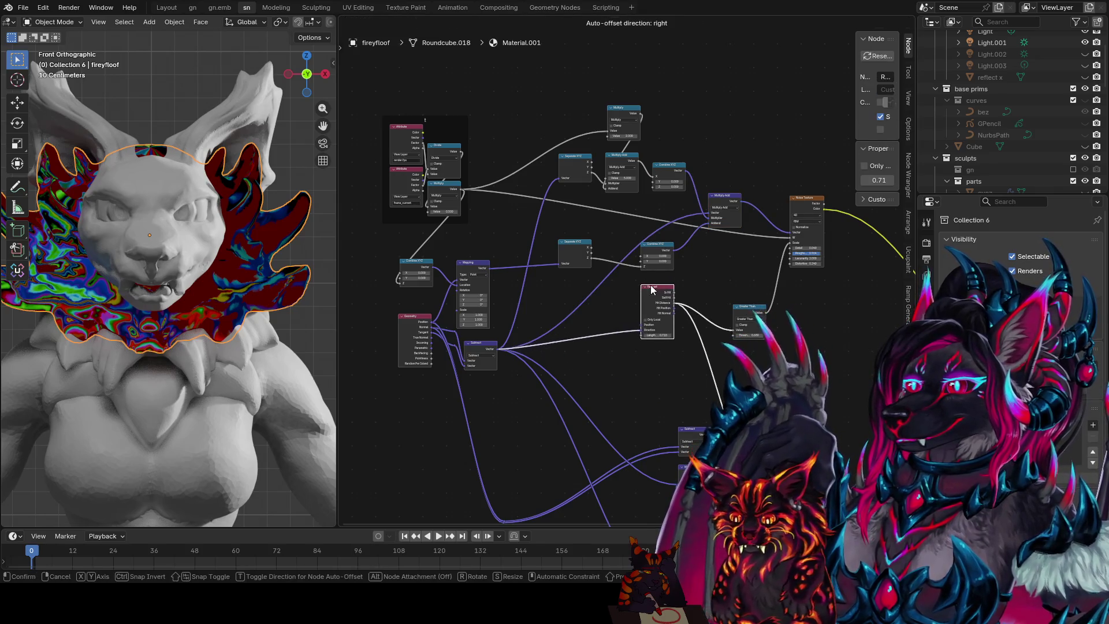
drag(752, 319, 725, 290)
scroll(641, 299, up, 1)
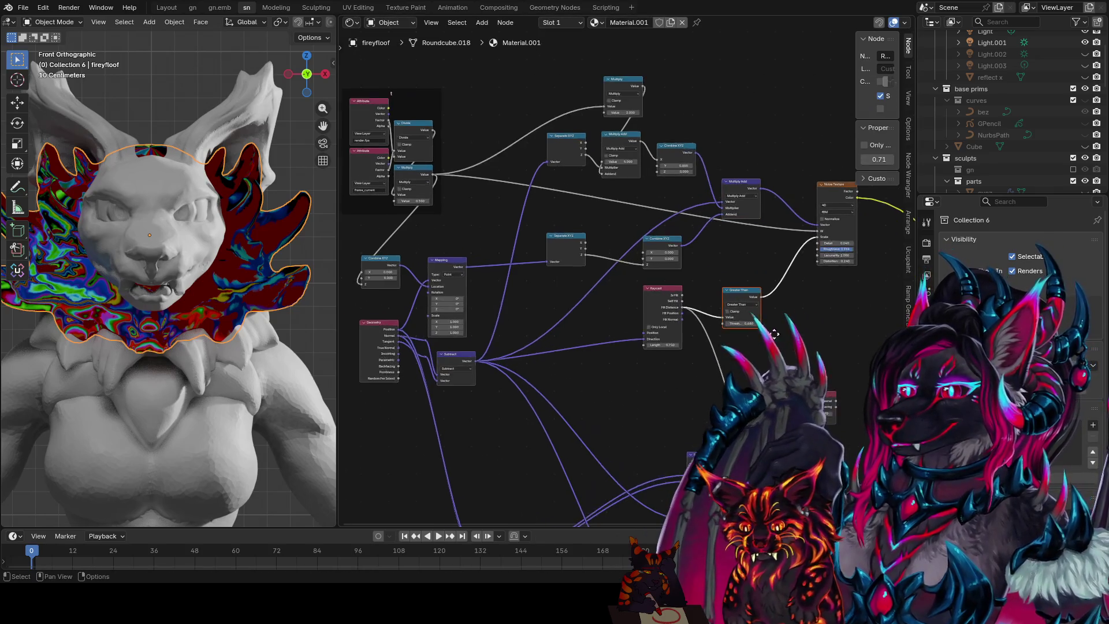
scroll(636, 299, up, 1)
scroll(641, 299, up, 1)
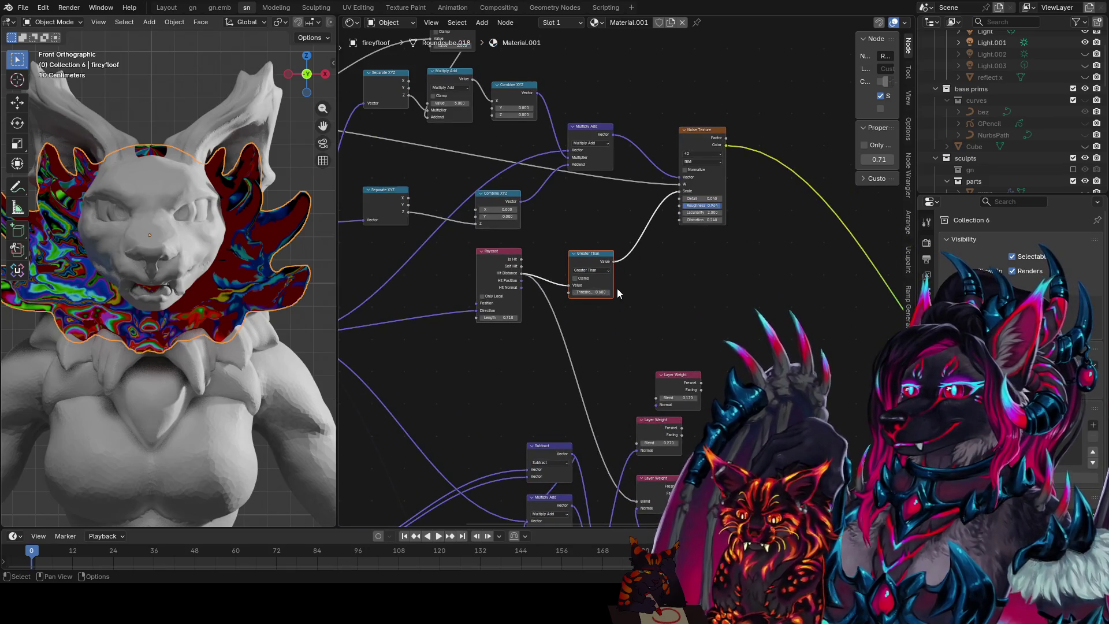
scroll(616, 288, up, 1)
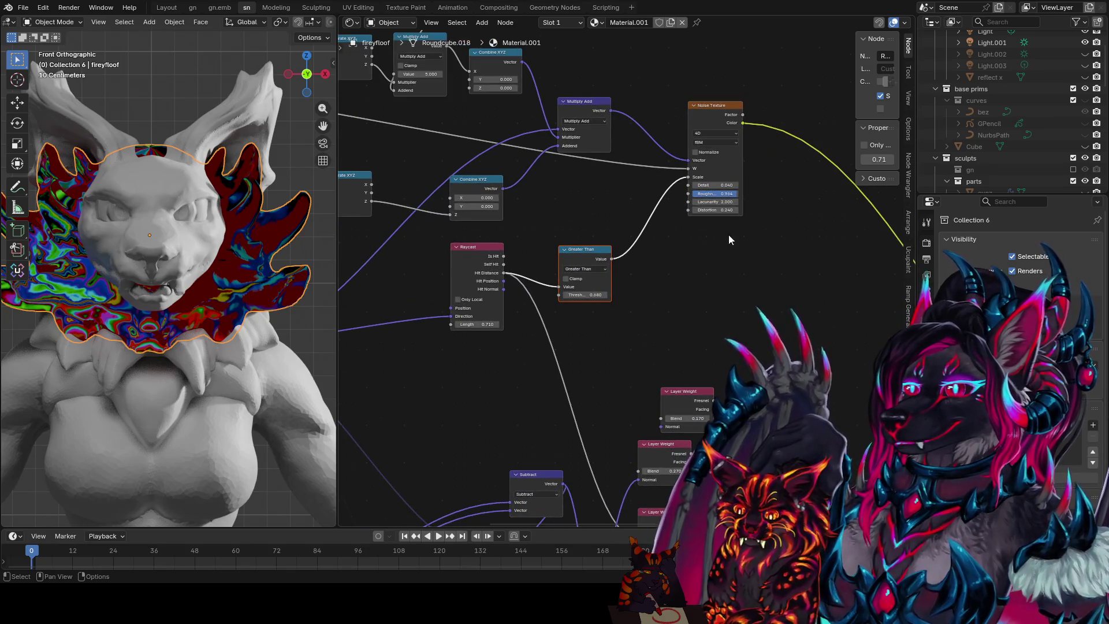
- Detach Greater Than from the noise Scale, mute its link into Detail and preview the Noise Texture on the ruff
ctrl+shift+click(597, 260)
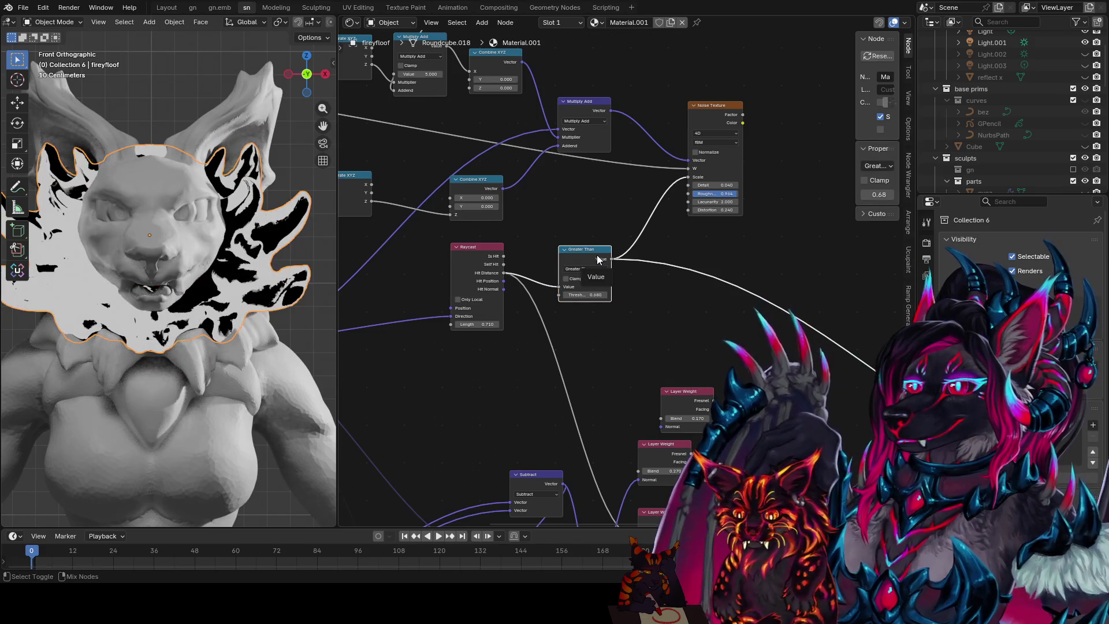
mouse_move(689, 177)
mouse_down()
mouse_move(665, 208)
mouse_move(689, 185)
mouse_up()
ctrl+shift+click(742, 119)
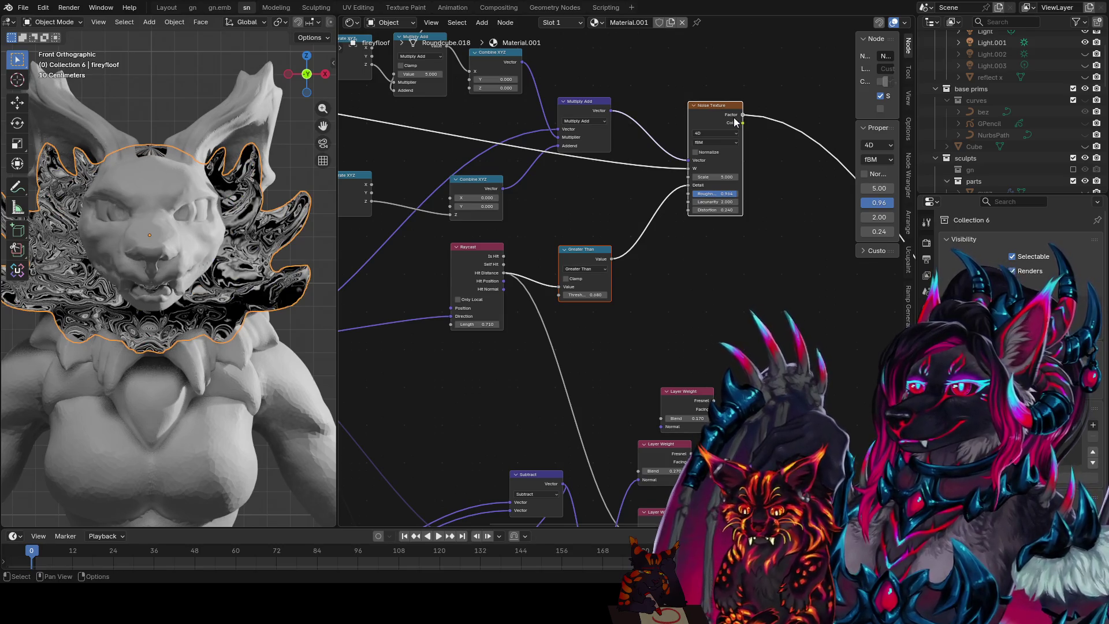
ctrl+alt+right_drag(622, 225, 667, 258)
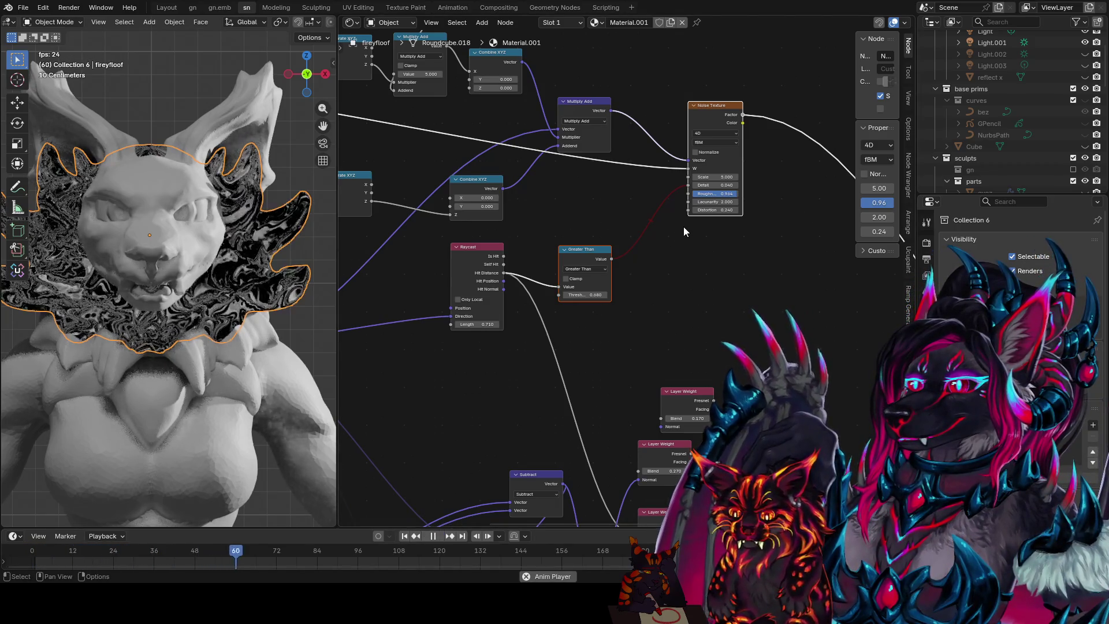
mouse_move(675, 234)
middle_down()
mouse_move(771, 264)
mouse_move(888, 265)
middle_up()
- Duplicate the upper Multiply node and set the copy's second Value to -1
mouse_move(554, 293)
middle_down()
mouse_move(701, 292)
mouse_move(639, 297)
middle_up()
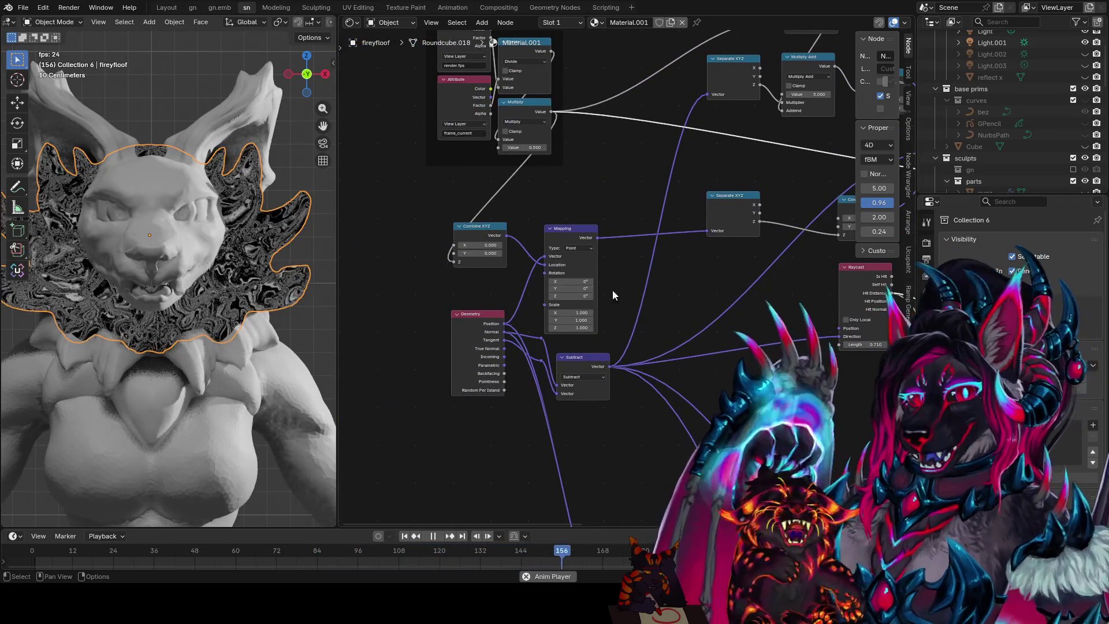
scroll(546, 217, up, 1)
scroll(555, 216, up, 2)
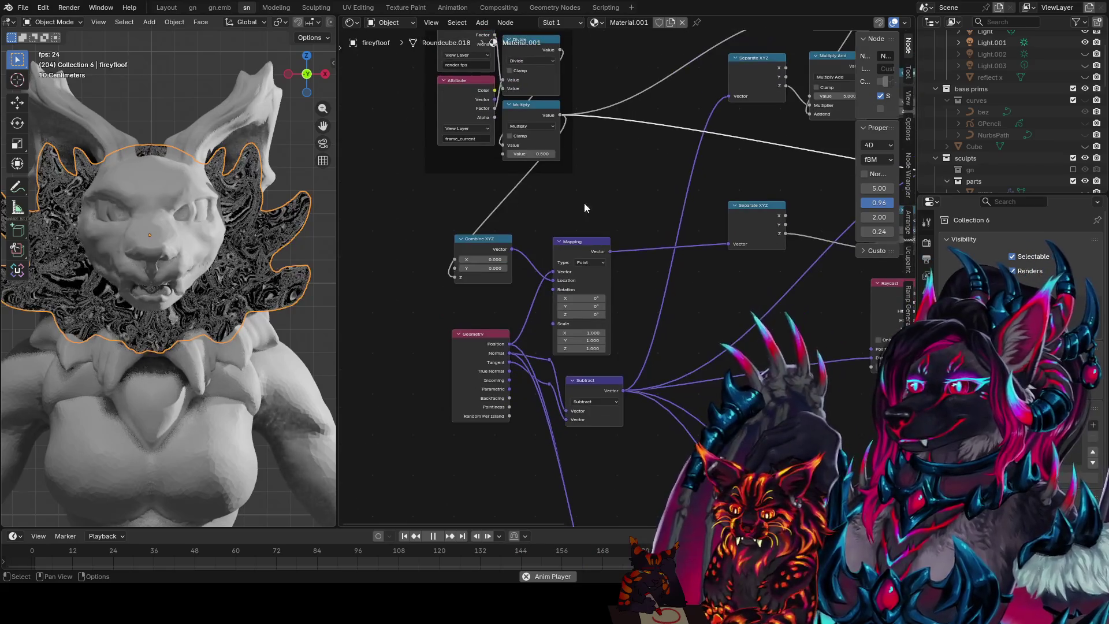
scroll(649, 173, down, 2)
click(805, 62)
key(shift+d)
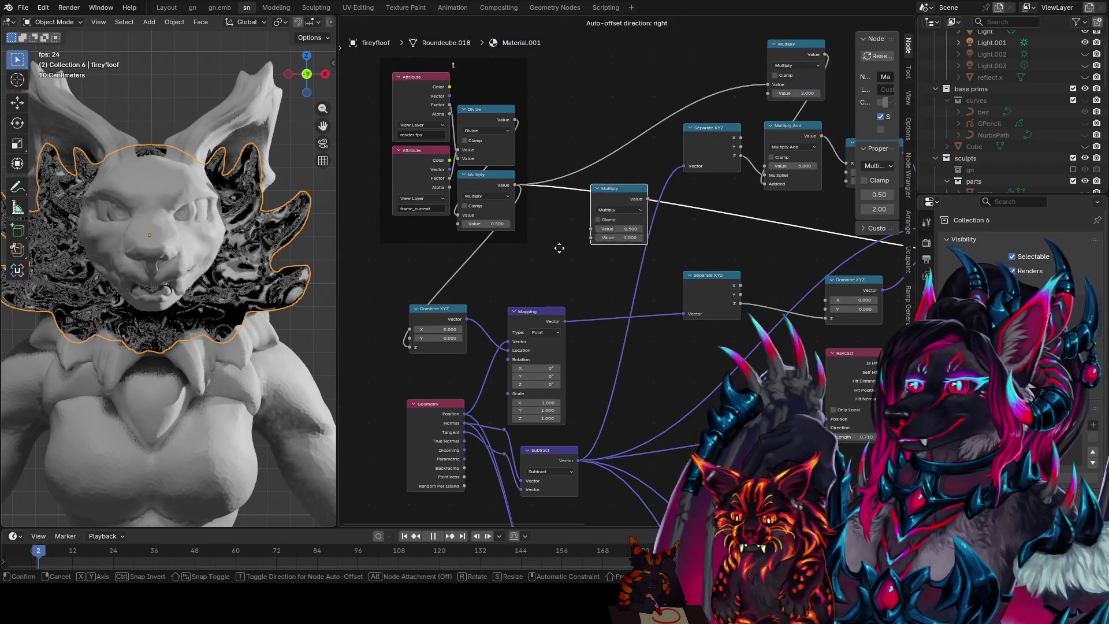
click(549, 250)
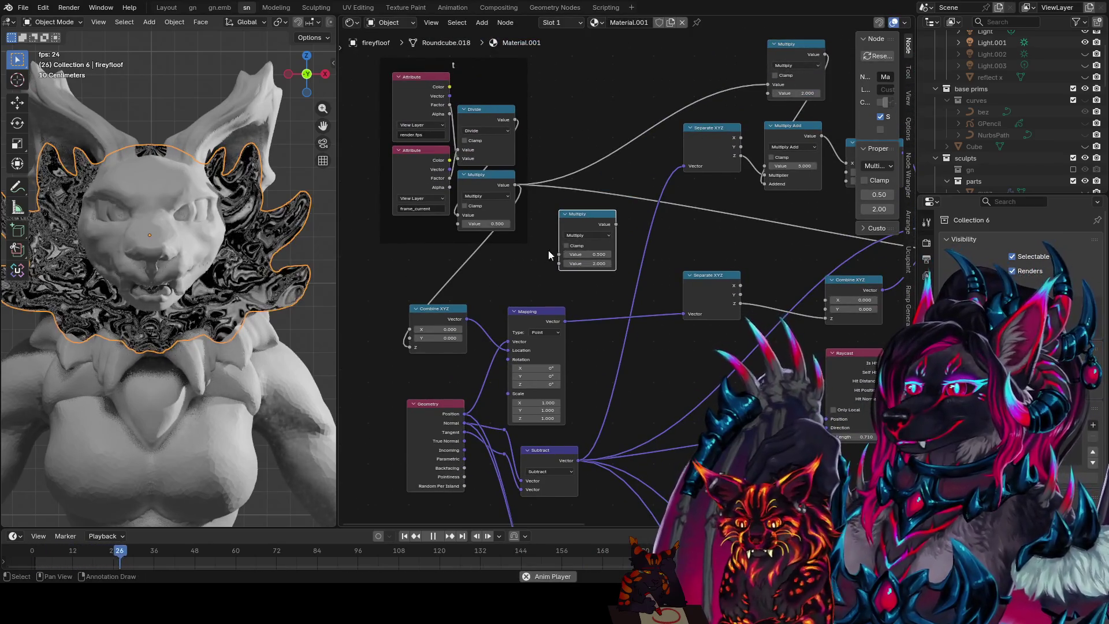
click(598, 262)
key(BackSpace)
text(-1)
key(Return)
- Feed the upper Multiply result through the copy into Combine XYZ's Z and tune the multiplier to about -1.2
middle_drag(596, 225, 687, 209)
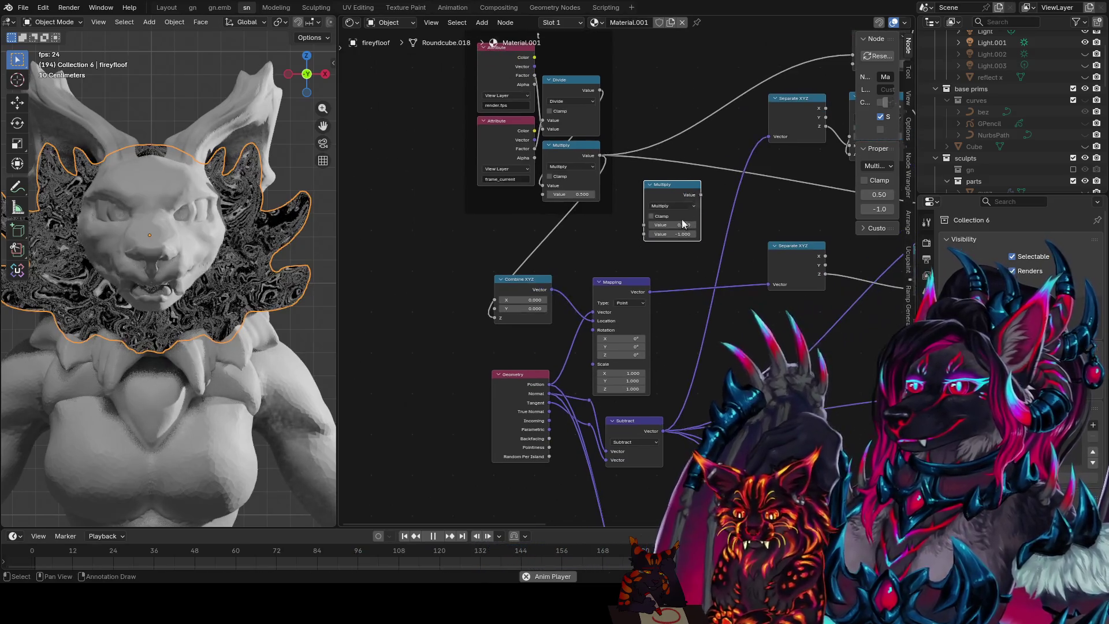
drag(686, 209, 433, 282)
mouse_move(604, 156)
mouse_down()
mouse_move(452, 224)
mouse_move(394, 303)
mouse_up()
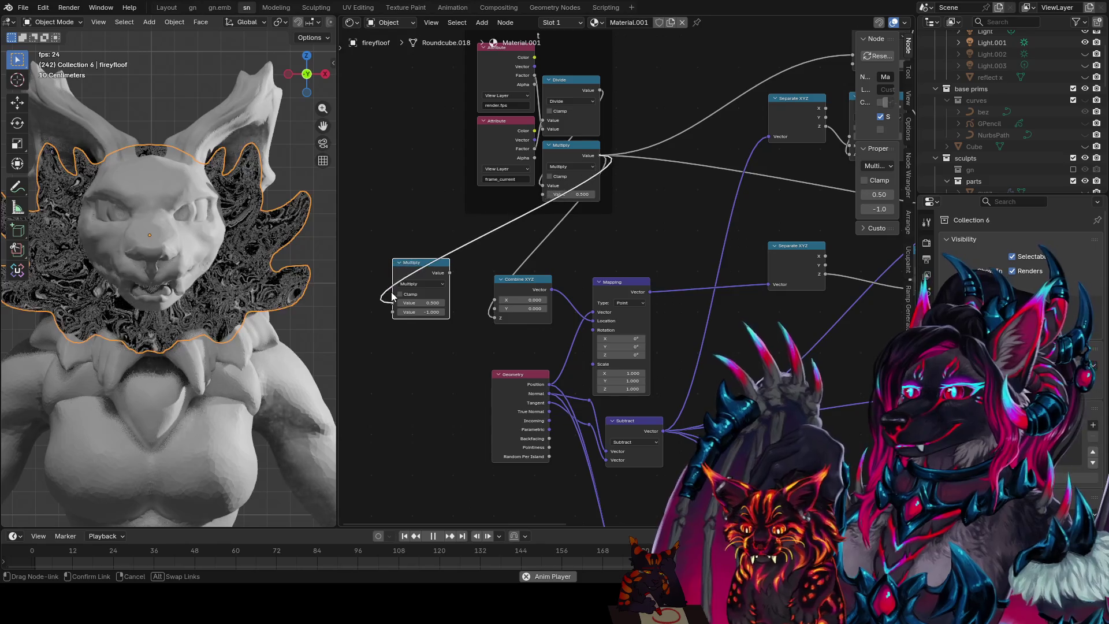
drag(450, 272, 496, 317)
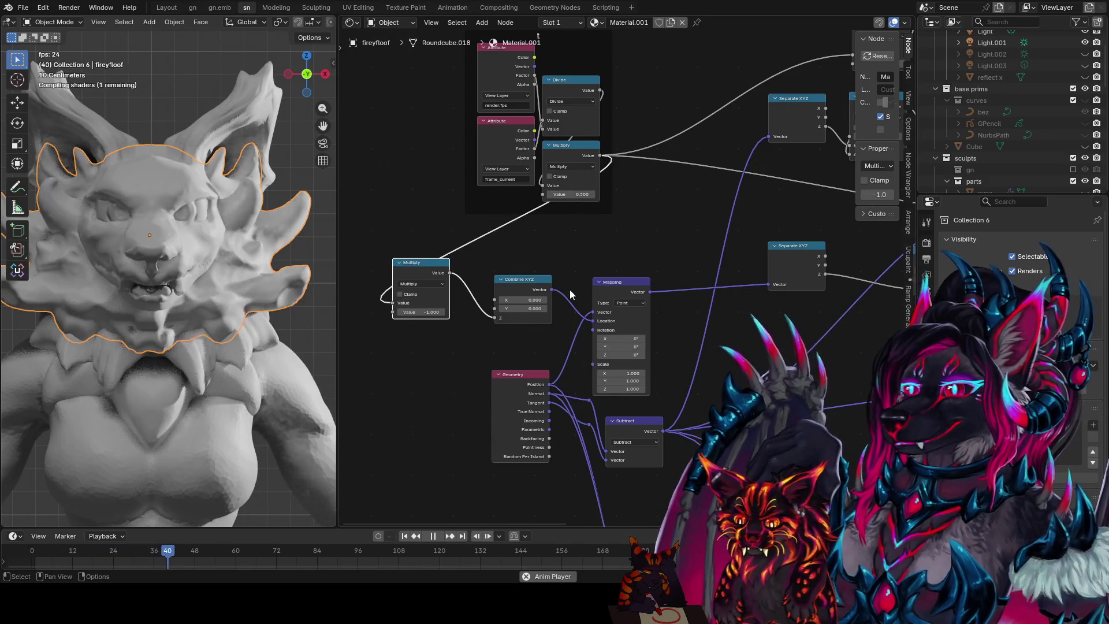
mouse_move(410, 312)
mouse_down()
mouse_move(390, 312)
mouse_move(419, 313)
mouse_up()
scroll(263, 360, up, 3)
scroll(263, 351, up, 3)
scroll(263, 351, up, 2)
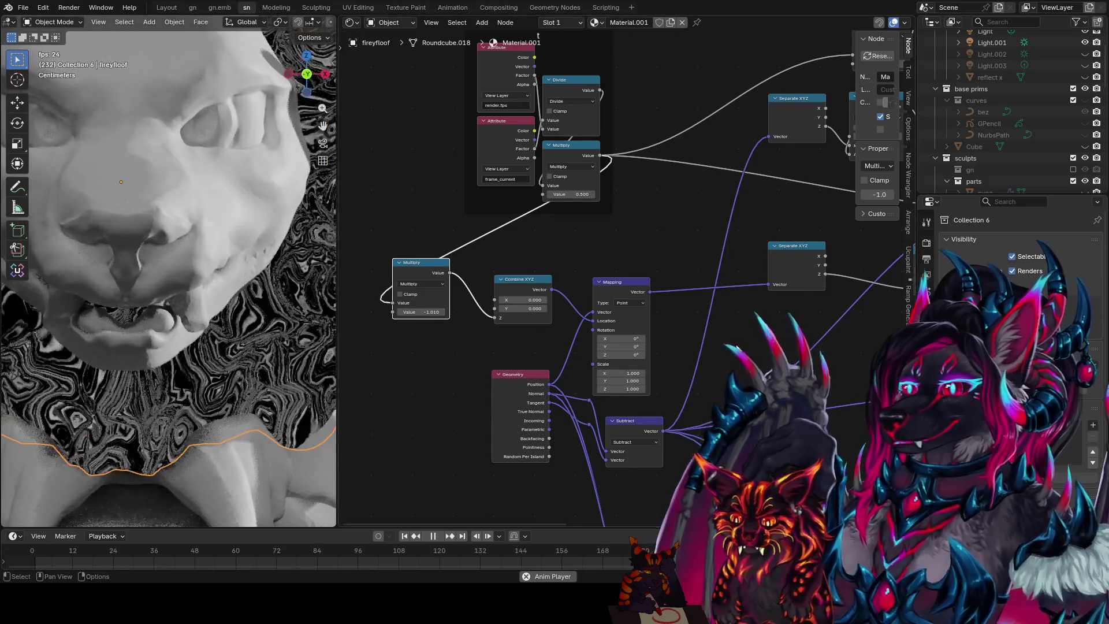
- Retune the Noise Texture with Scale 2, adjusted Roughness and Detail, and Lacunarity 2.9
middle_drag(692, 351, 692, 344)
drag(572, 291, 576, 291)
click(555, 273)
text(2)
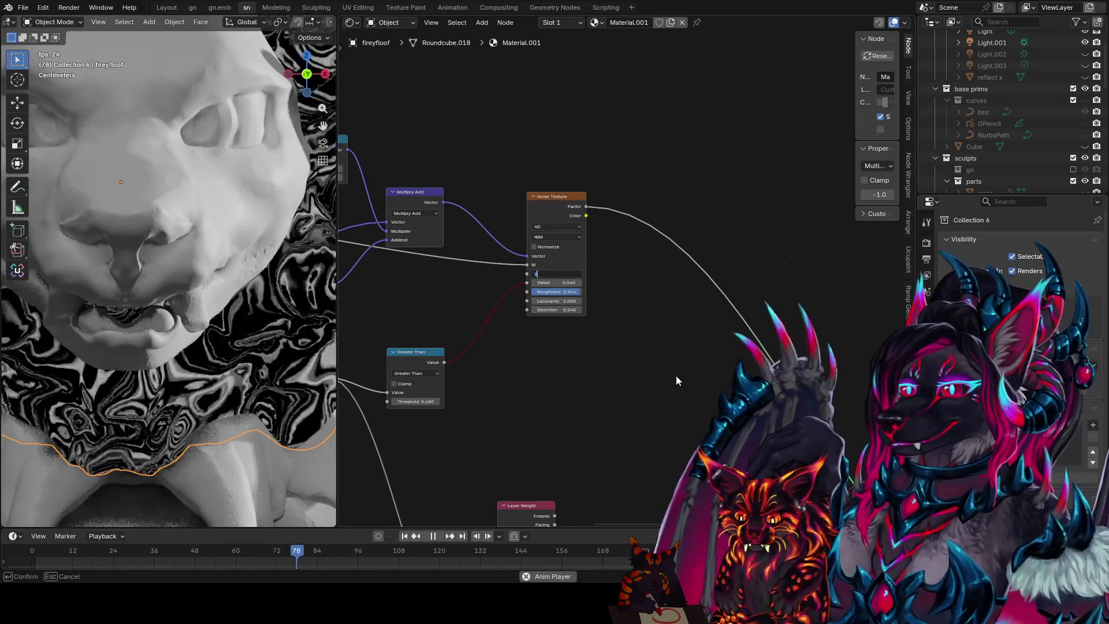
key(Return)
scroll(269, 347, down, 3)
scroll(270, 346, down, 3)
scroll(269, 346, down, 2)
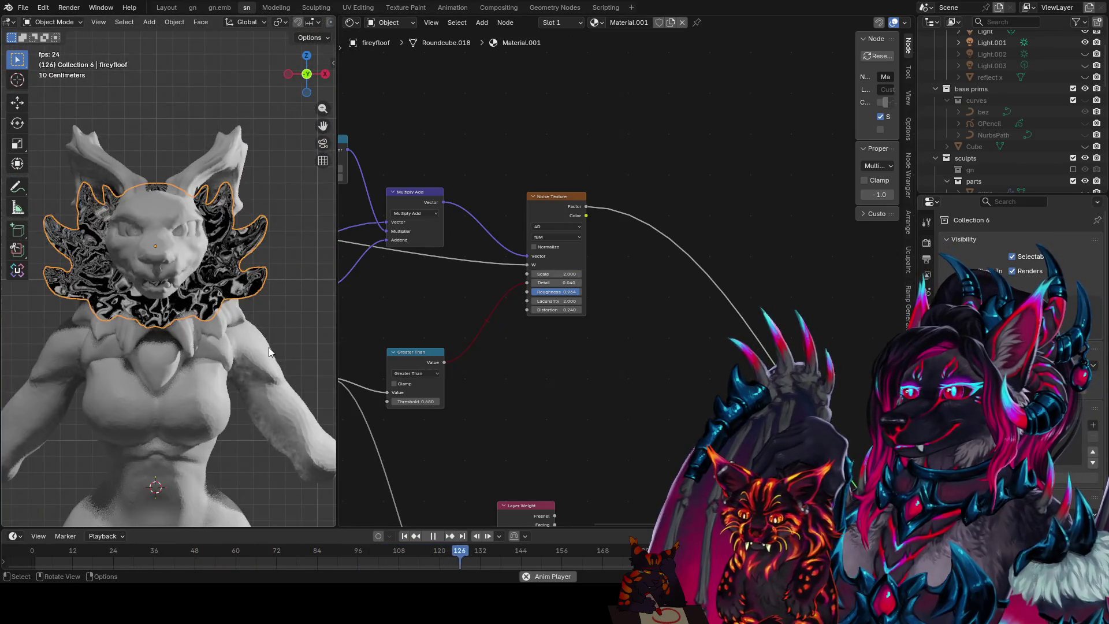
drag(559, 283, 563, 283)
middle_drag(570, 289, 631, 249)
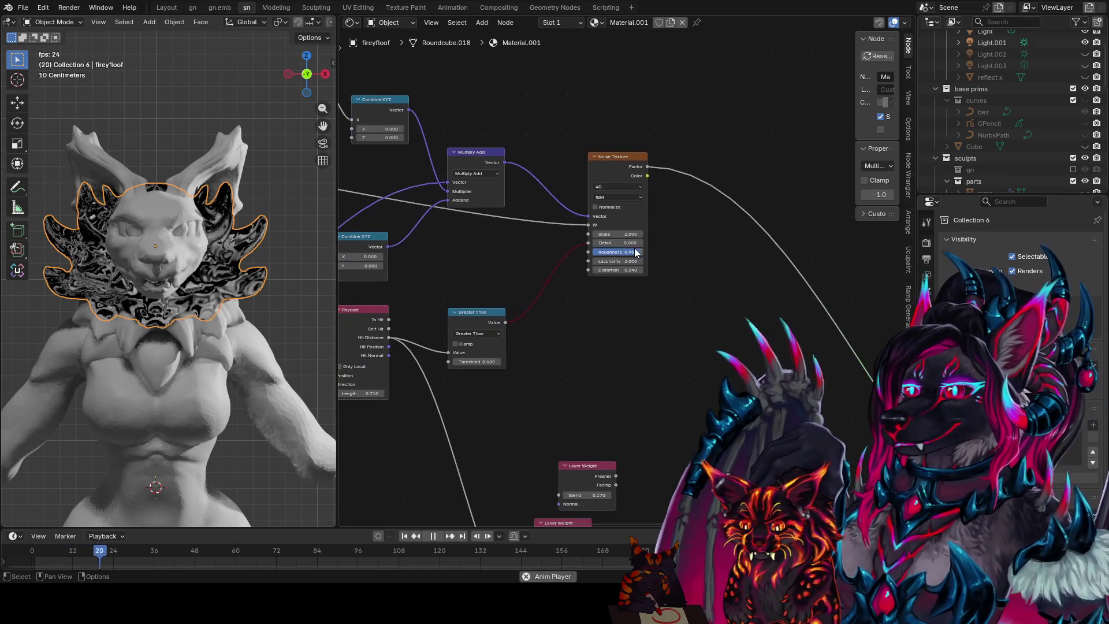
drag(631, 261, 659, 261)
mouse_move(621, 286)
middle_down()
mouse_move(721, 299)
mouse_move(633, 260)
middle_up()
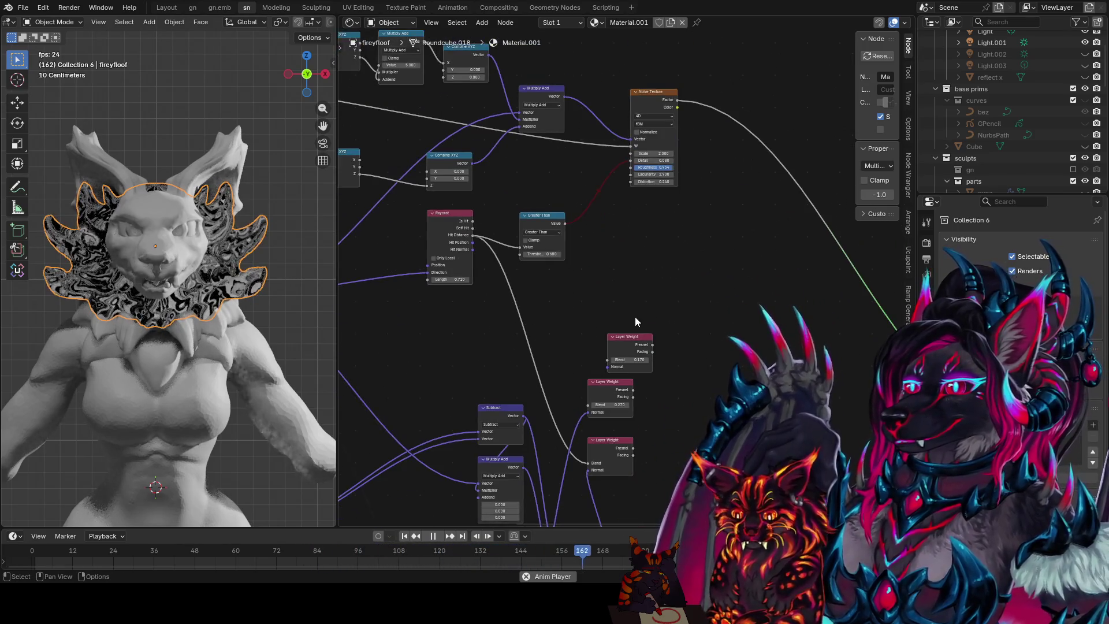
- Preview the middle, bottom and top Layer Weight outputs on the ruff in turn
ctrl+shift+click(607, 389)
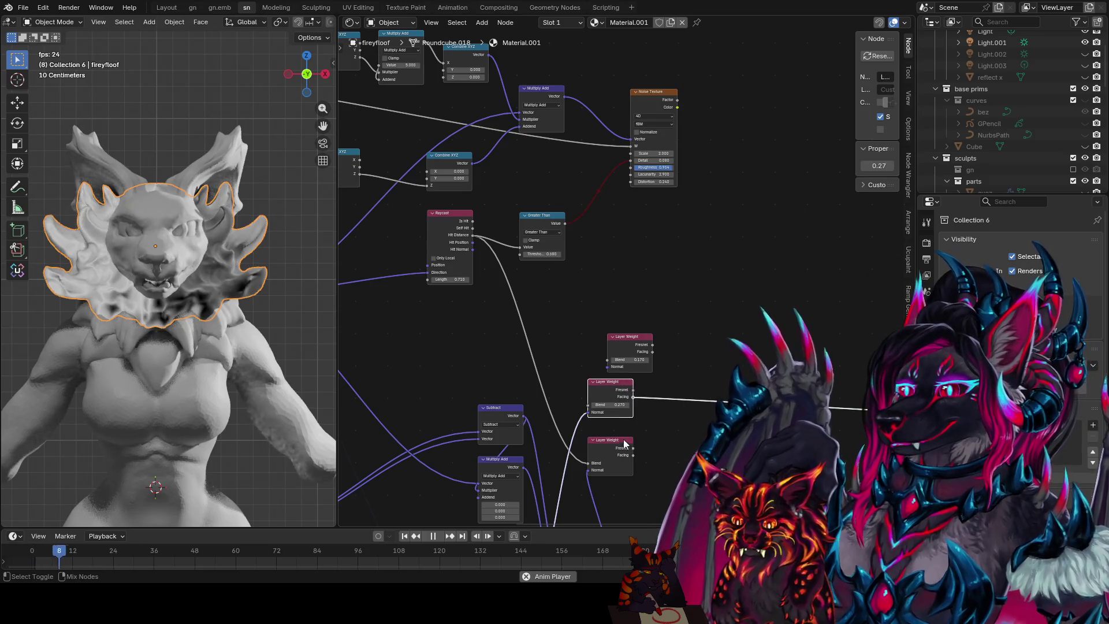
ctrl+shift+click(628, 460)
ctrl+shift+click(647, 347)
mouse_move(649, 408)
middle_down()
mouse_move(624, 331)
mouse_move(653, 289)
middle_up()
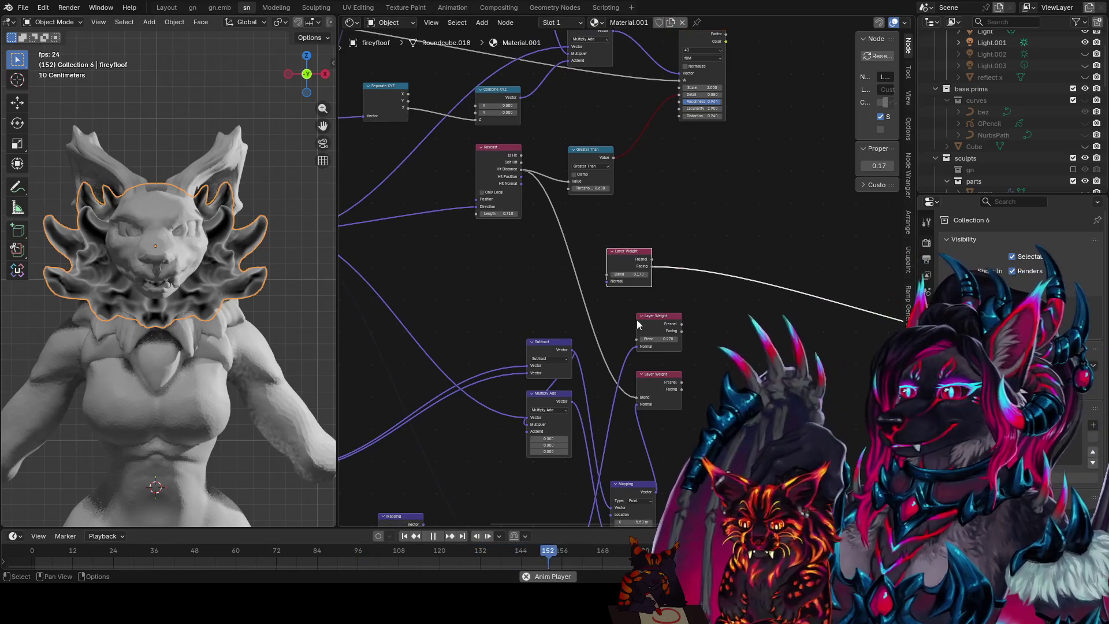
- Nudge the top Layer Weight node, save, then preview the Subtract, Multiply Add and Mapping outputs
drag(653, 288, 639, 268)
key(ctrl+s)
click(657, 323)
middle_drag(658, 324, 645, 174)
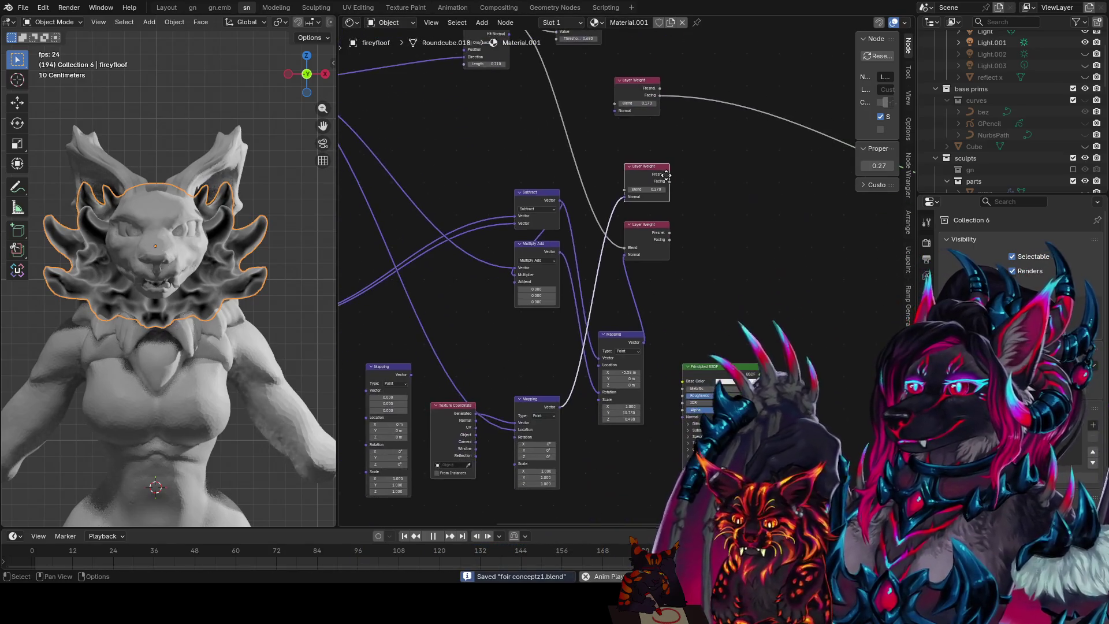
ctrl+shift+click(548, 196)
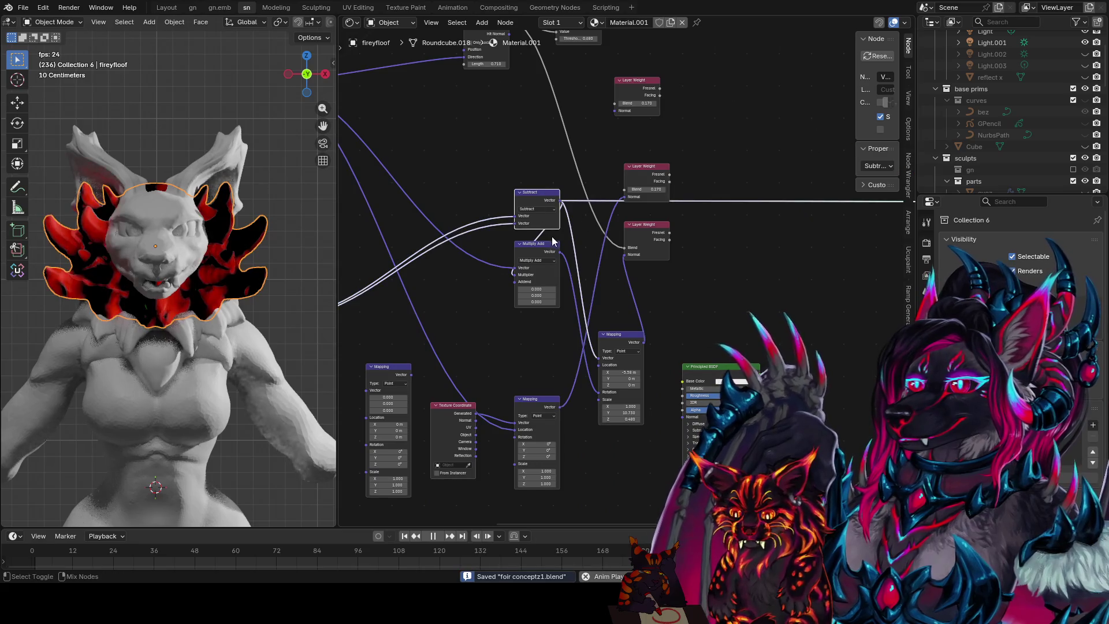
ctrl+shift+click(537, 258)
ctrl+shift+click(620, 346)
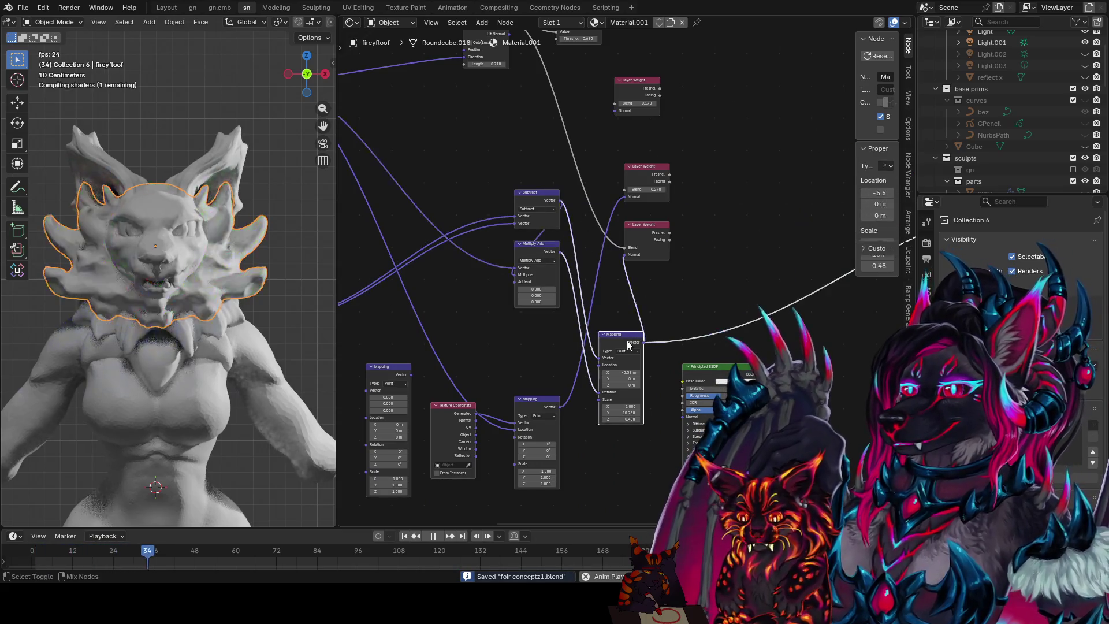
- Preview the middle and top Layer Weight nodes, orbit the head, and finish on the Greater Than mask
middle_drag(715, 258, 707, 307)
ctrl+shift+click(654, 230)
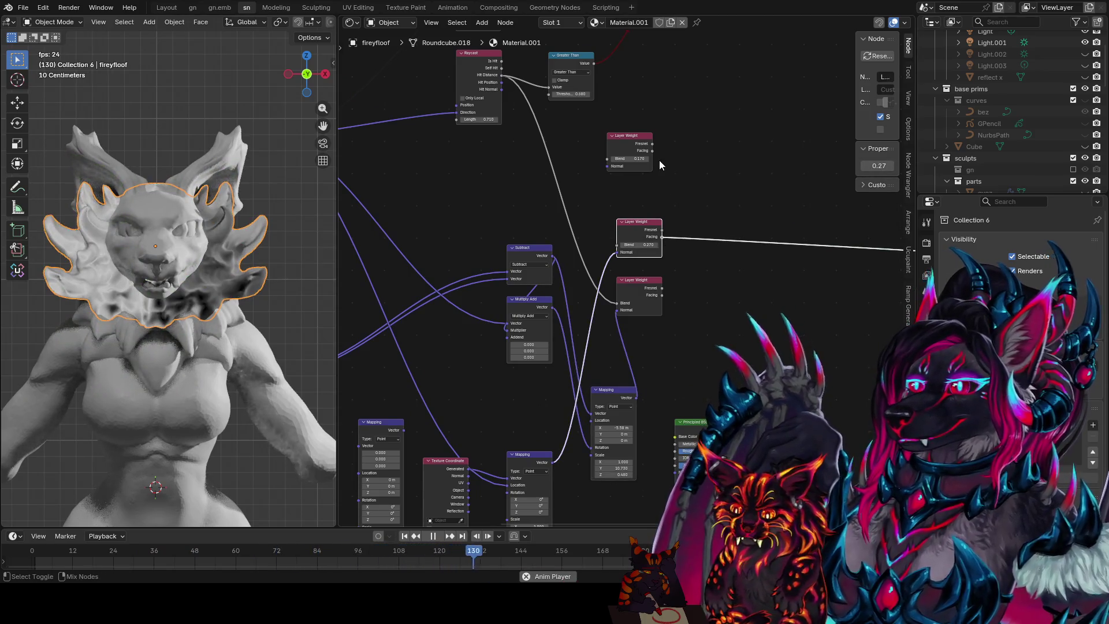
ctrl+shift+click(650, 147)
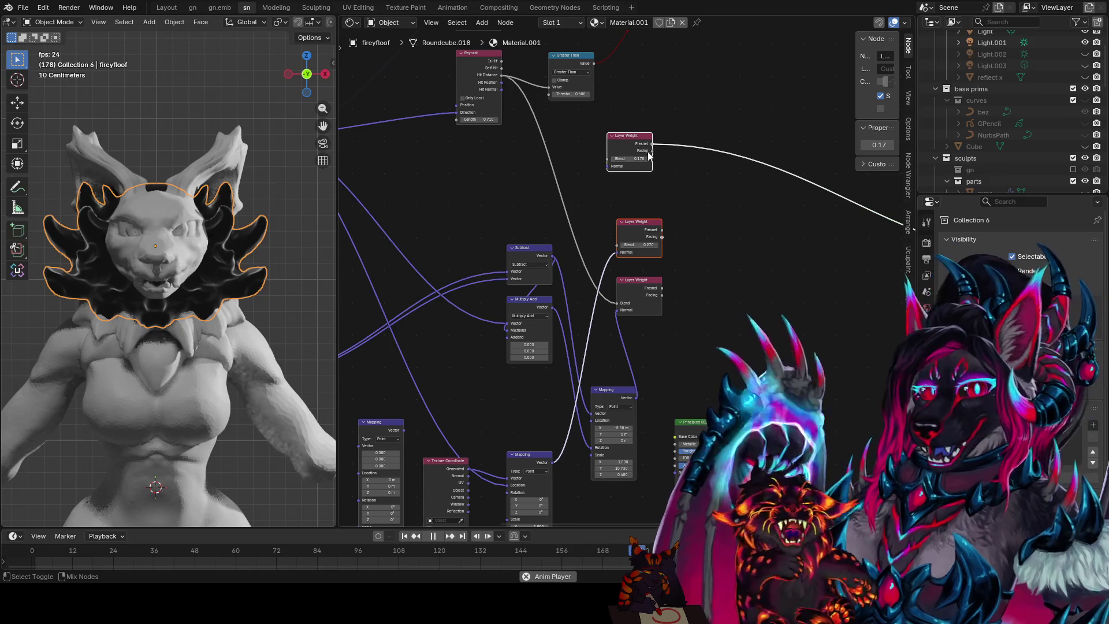
scroll(213, 193, up, 5)
mouse_move(212, 194)
middle_down()
mouse_move(15, 188)
mouse_move(193, 238)
middle_up()
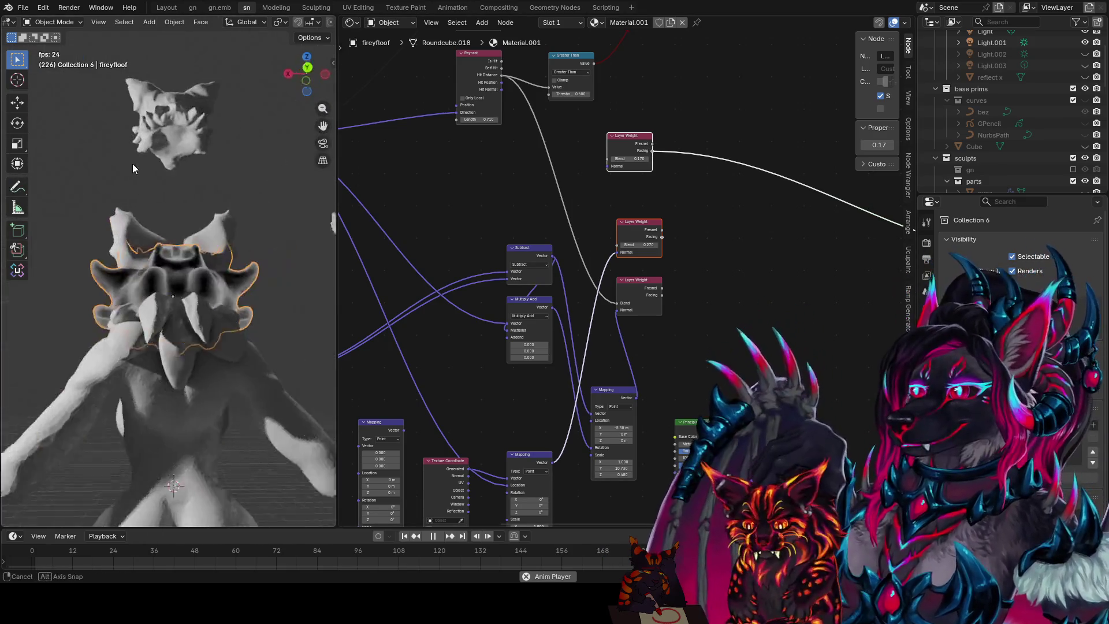
scroll(648, 228, down, 2)
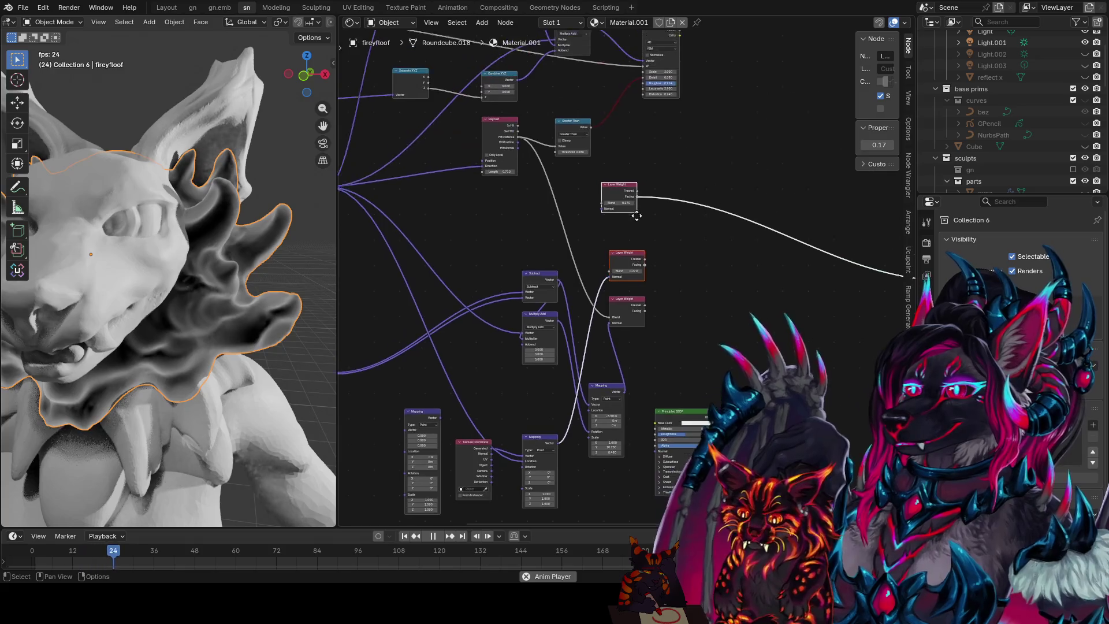
drag(595, 233, 638, 195)
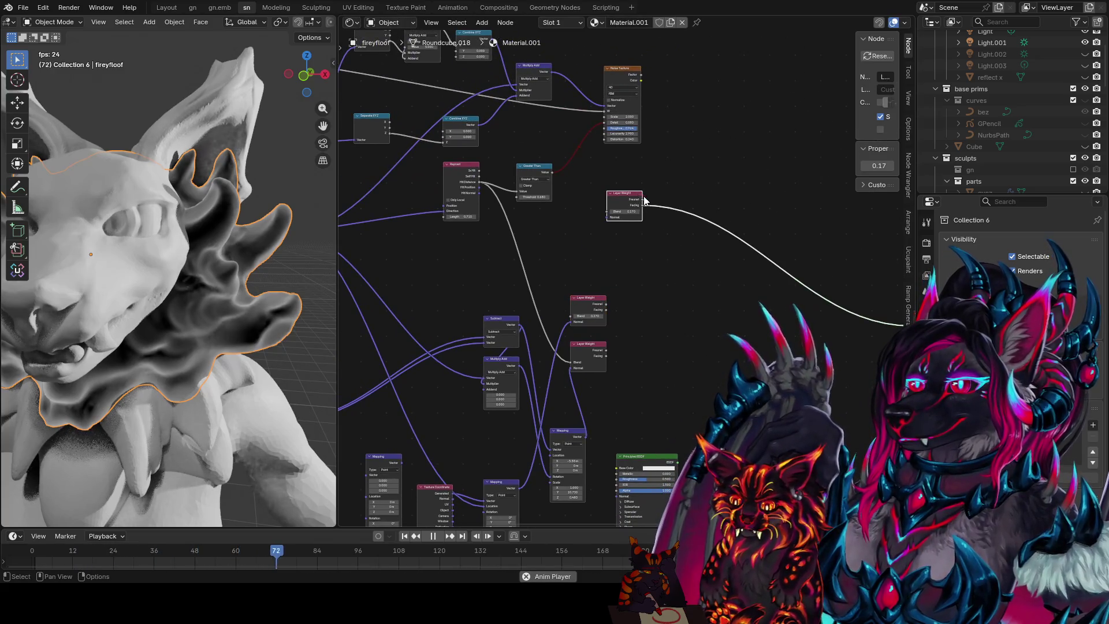
scroll(644, 200, up, 2)
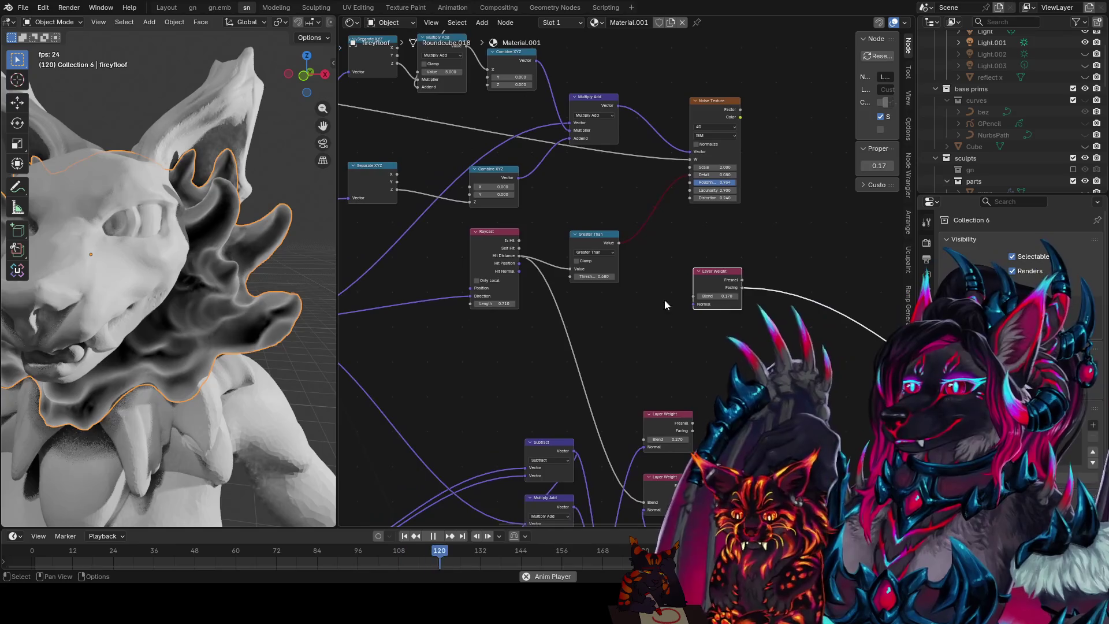
middle_drag(675, 305, 659, 296)
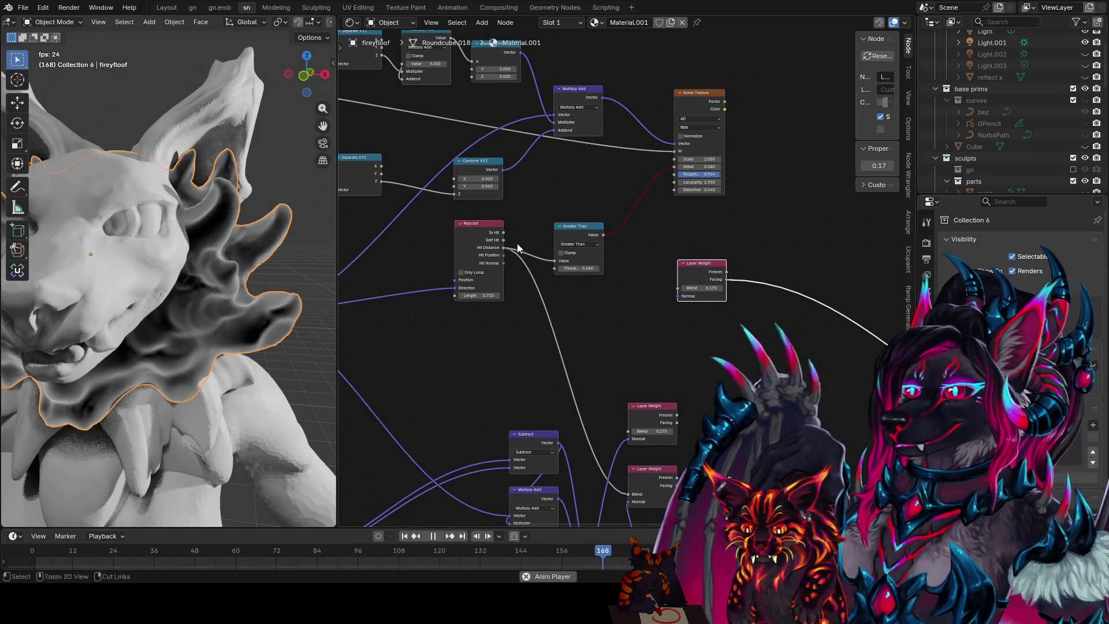
ctrl+shift+click(582, 232)
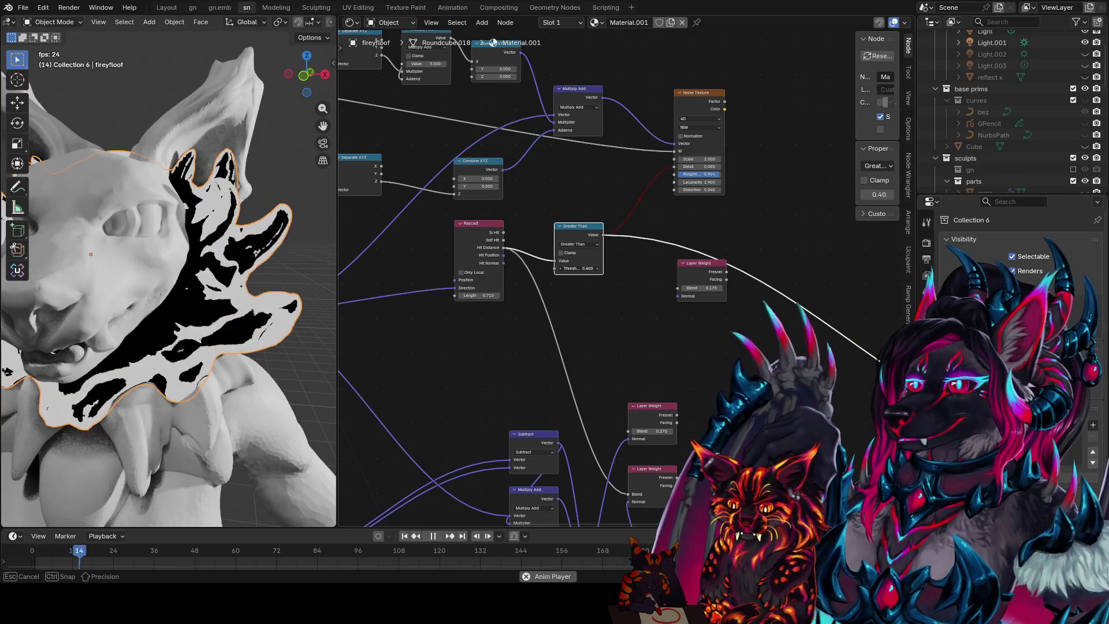
scroll(565, 271, up, 1)
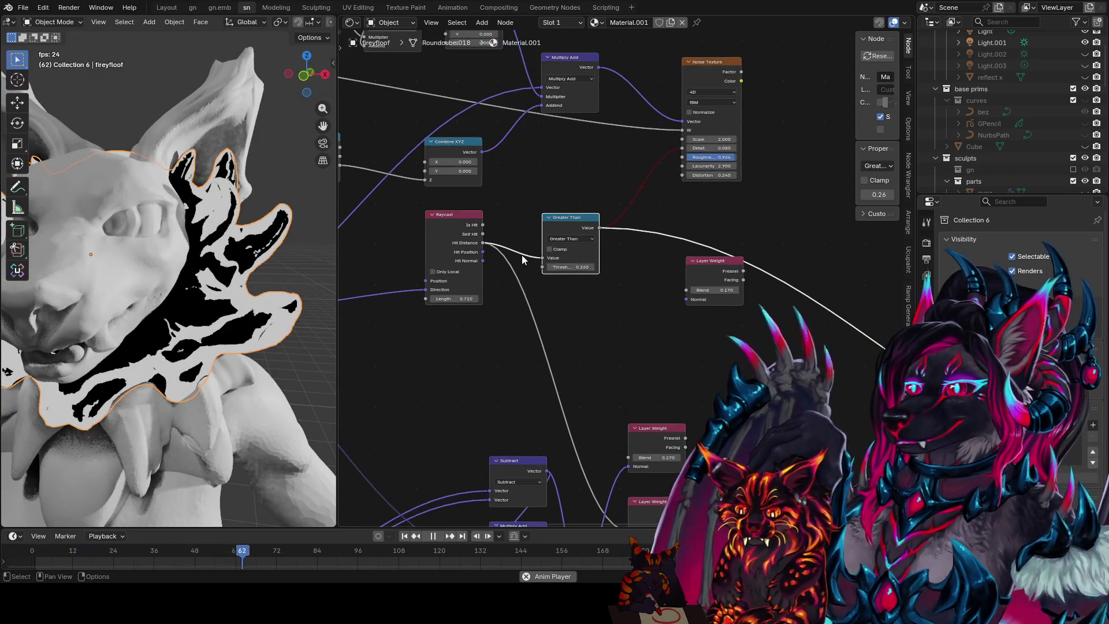
- Preview Raycast and Greater Than, then duplicate Greater Than and view the new comparison on the ruff
ctrl+shift+click(486, 238)
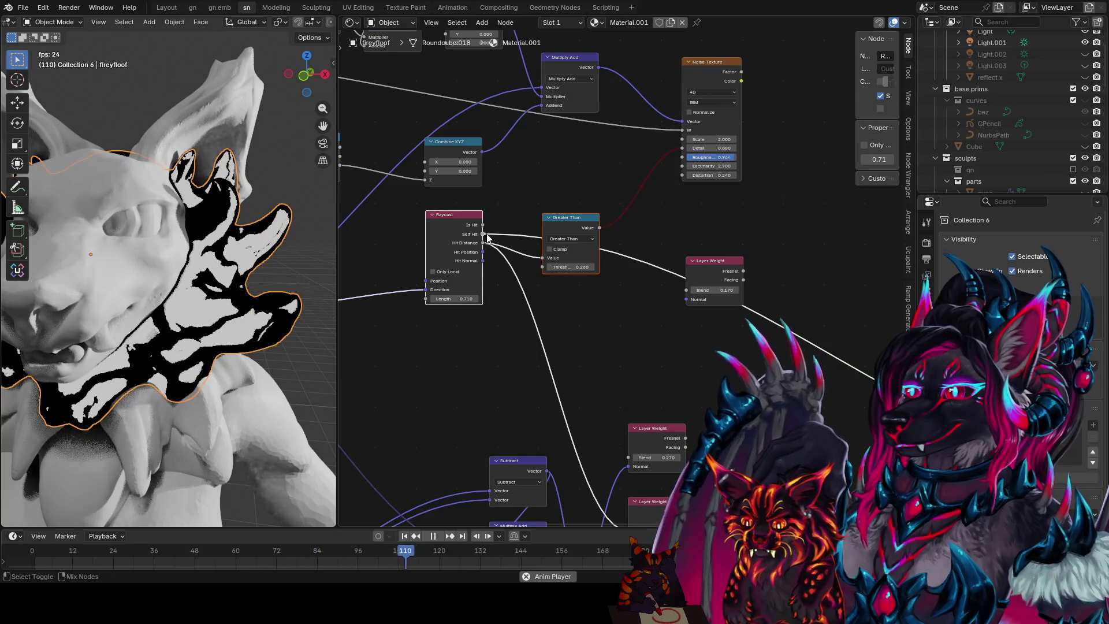
ctrl+shift+click(574, 226)
key(shift+d)
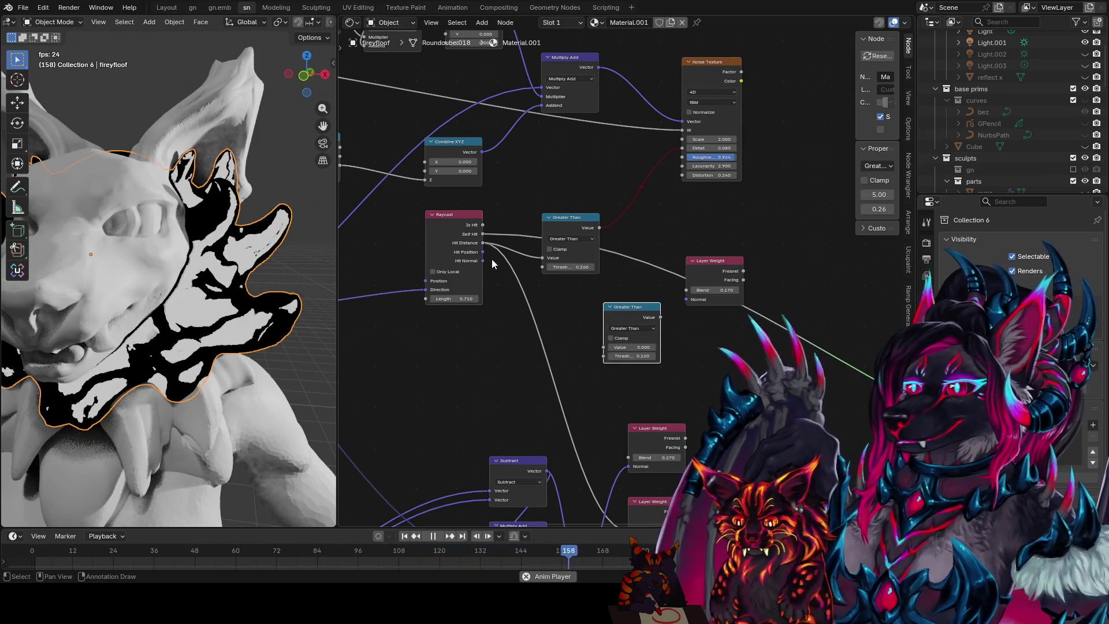
ctrl+shift+click(631, 312)
- Raise the new Greater Than threshold from about 0.02 toward 0.110 and orbit to a frontal view
drag(606, 347, 620, 356)
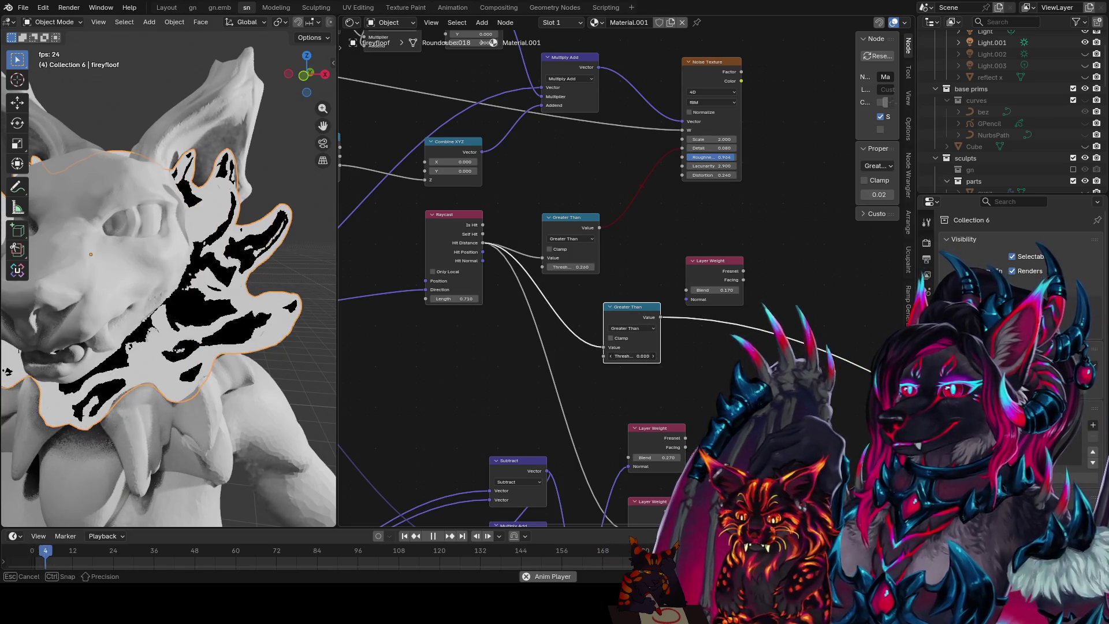
drag(630, 355, 647, 358)
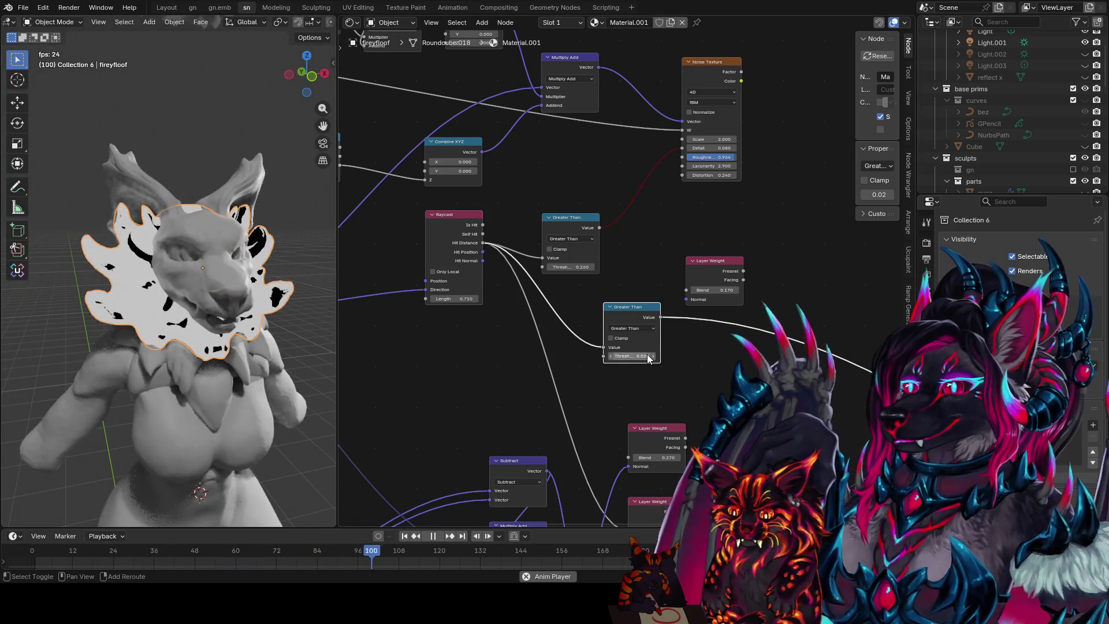
drag(648, 358, 648, 357)
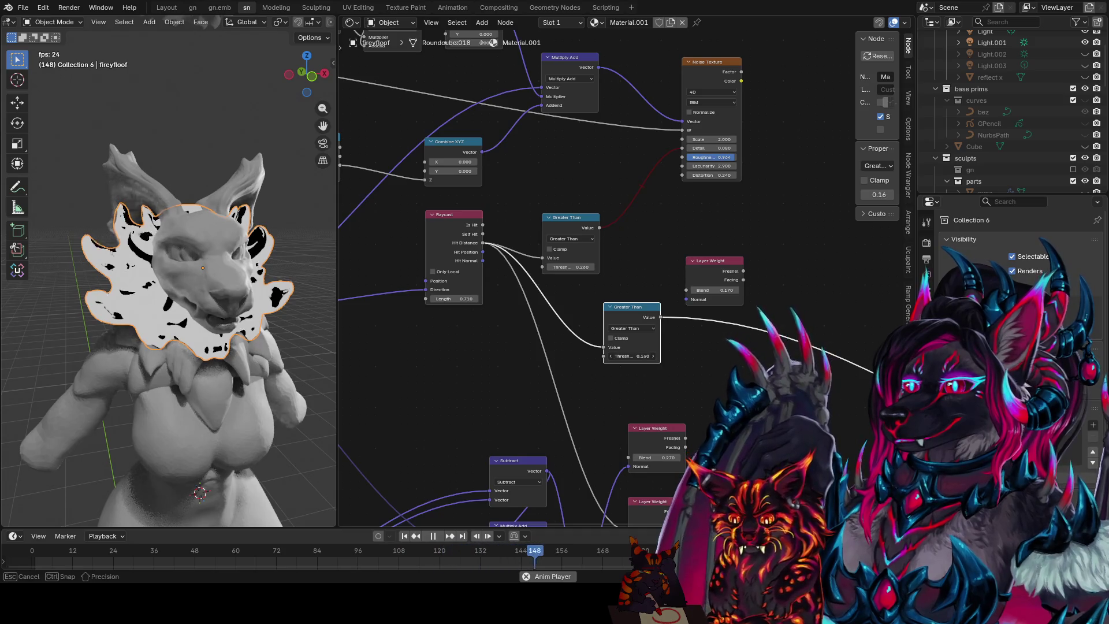
middle_drag(293, 306, 235, 310)
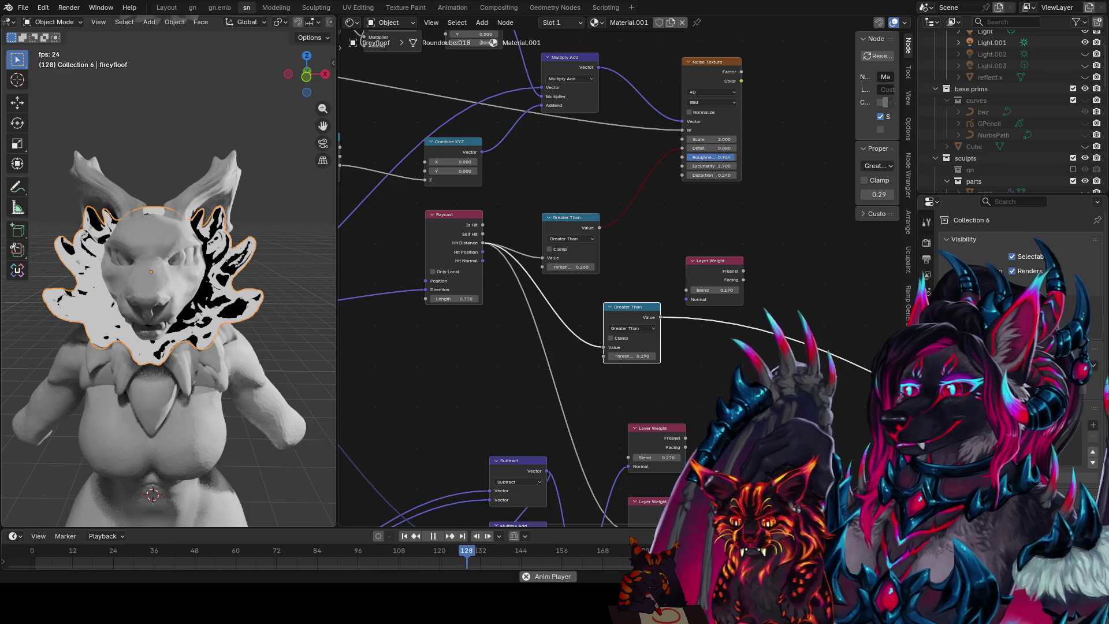
- Route the Layer Weight Facing output to the preview and drop the dangling Greater Than link
middle_drag(728, 341, 654, 357)
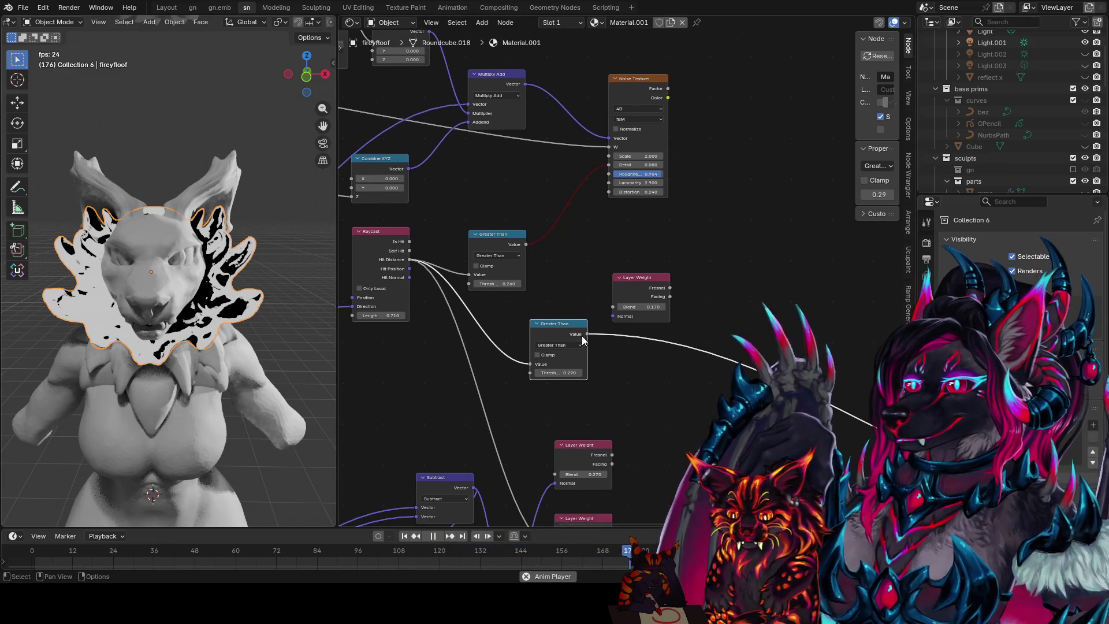
drag(607, 314, 668, 298)
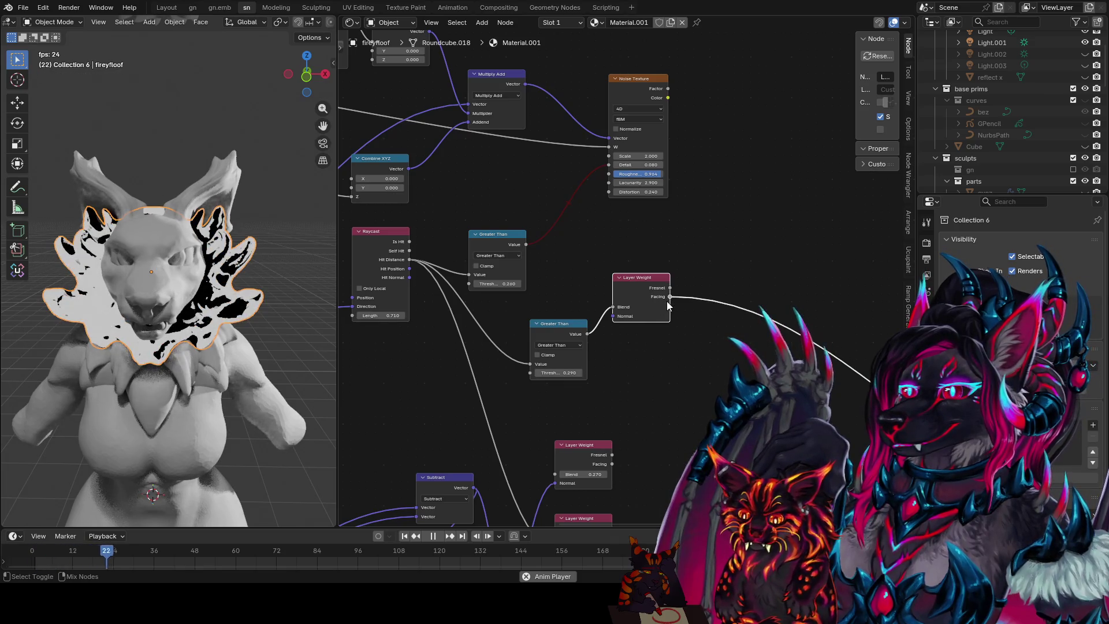
drag(606, 350, 609, 354)
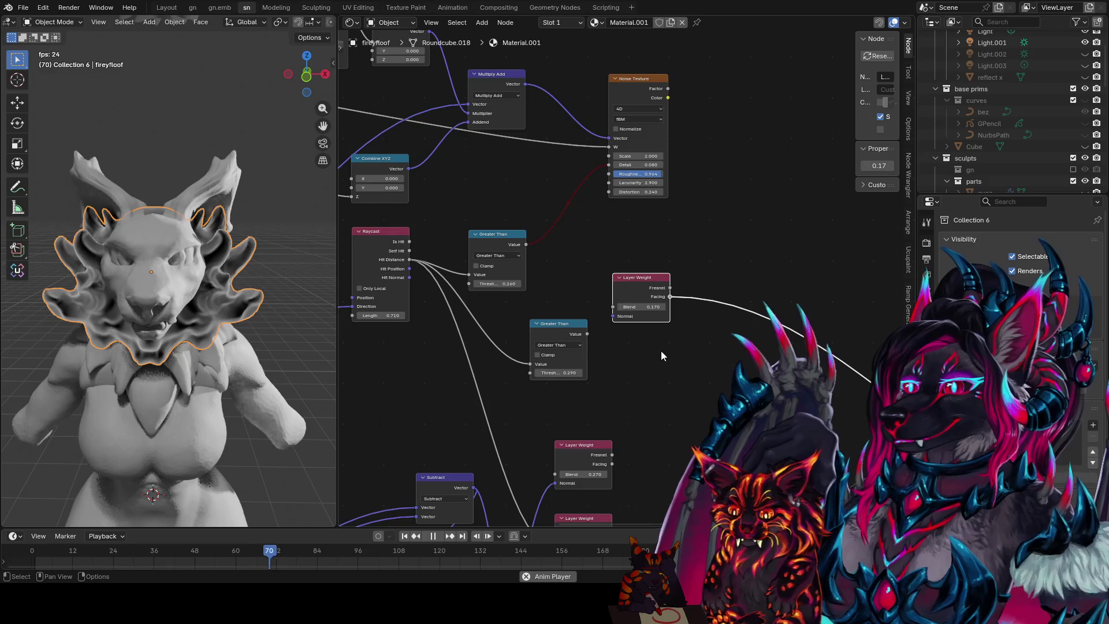
middle_drag(661, 350, 642, 376)
- Save, preview the noise Color instead of Factor, and add a Separate XYZ node right of the noise
ctrl+shift+click(621, 168)
key(ctrl+s)
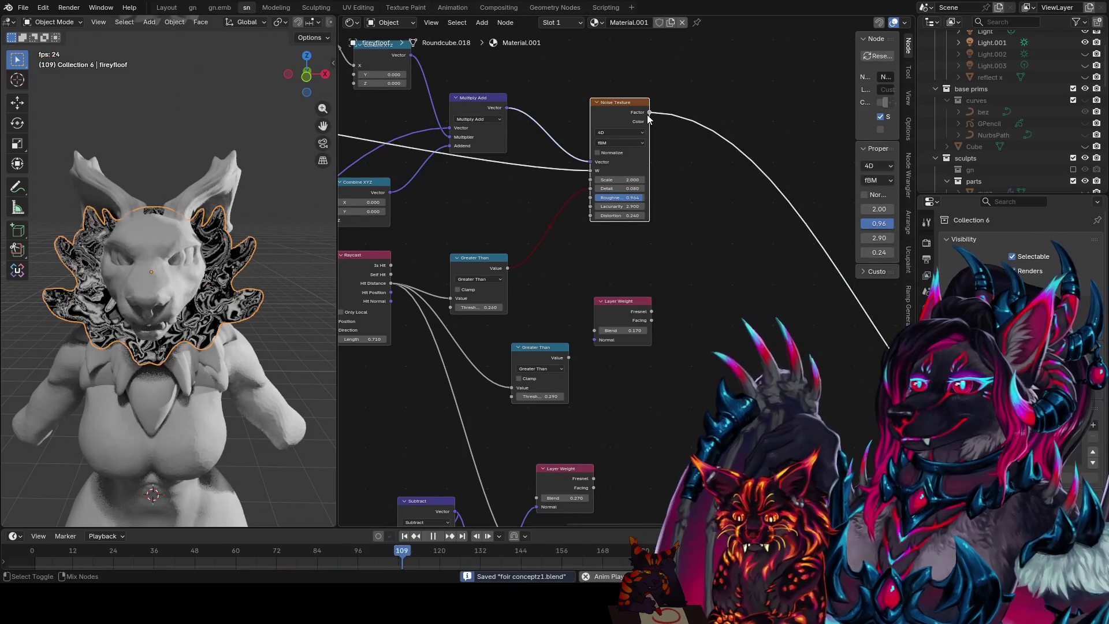
mouse_move(635, 115)
middle_down()
mouse_move(628, 125)
mouse_move(647, 135)
middle_up()
ctrl+shift+click(628, 125)
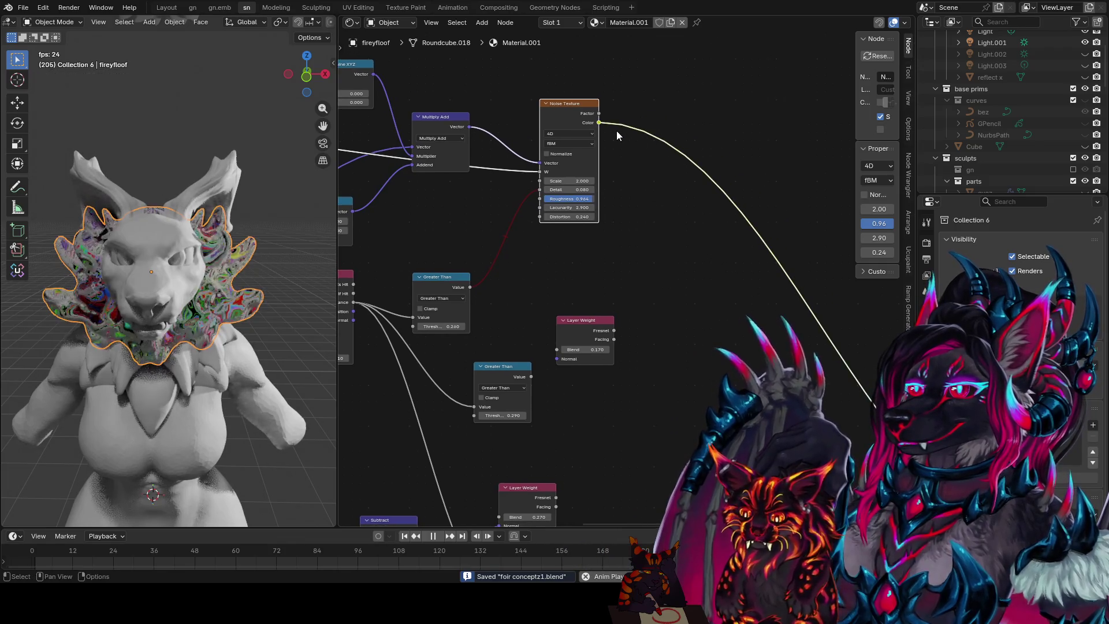
text(se)
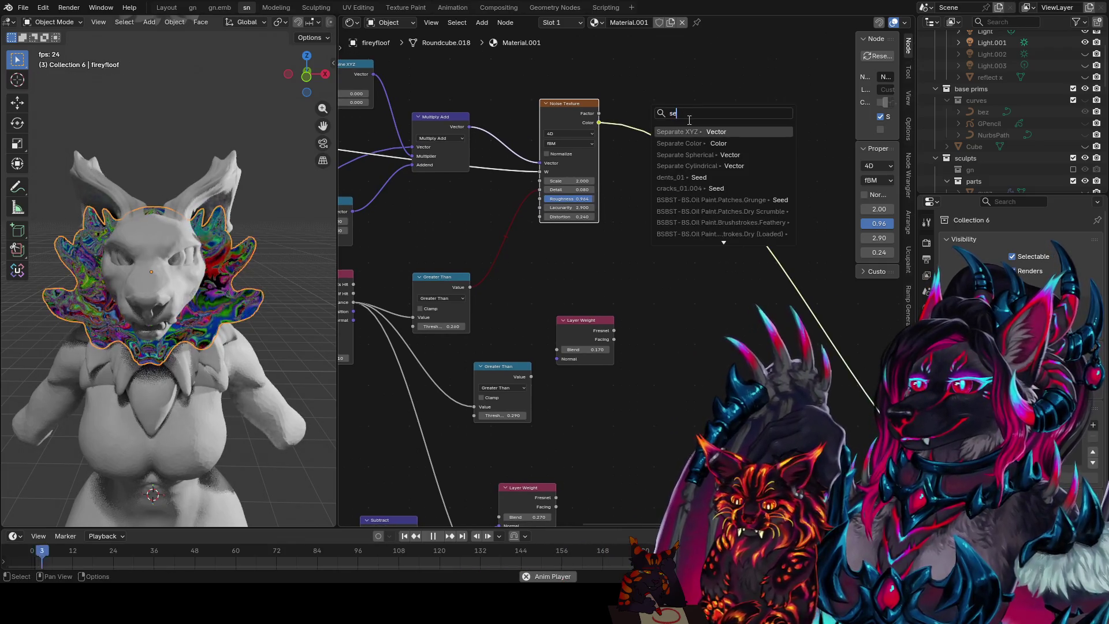
key(Return)
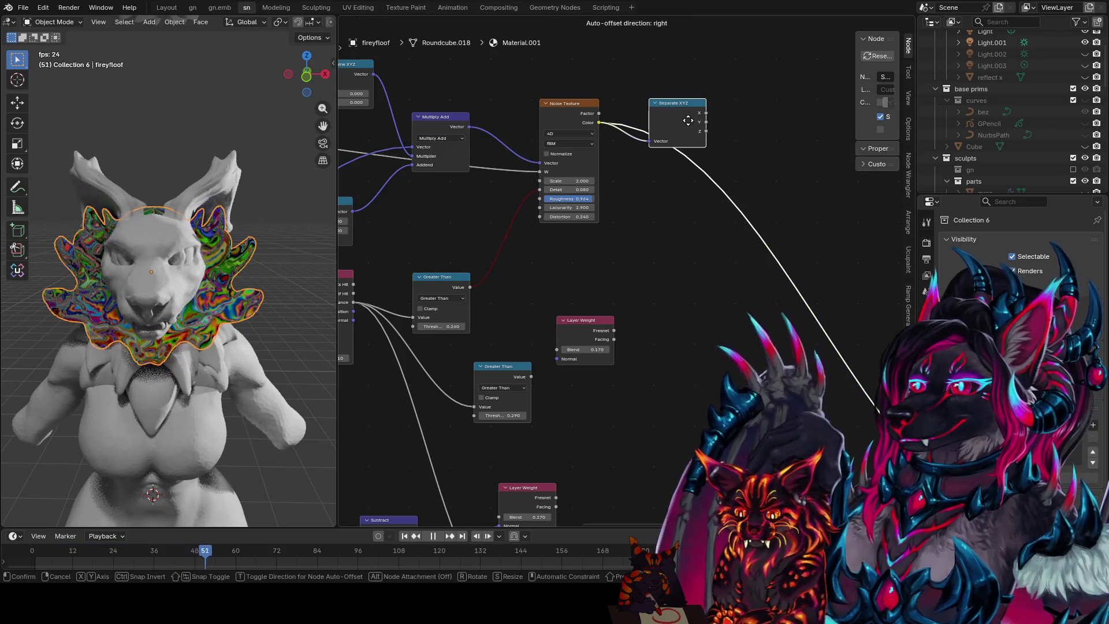
click(733, 111)
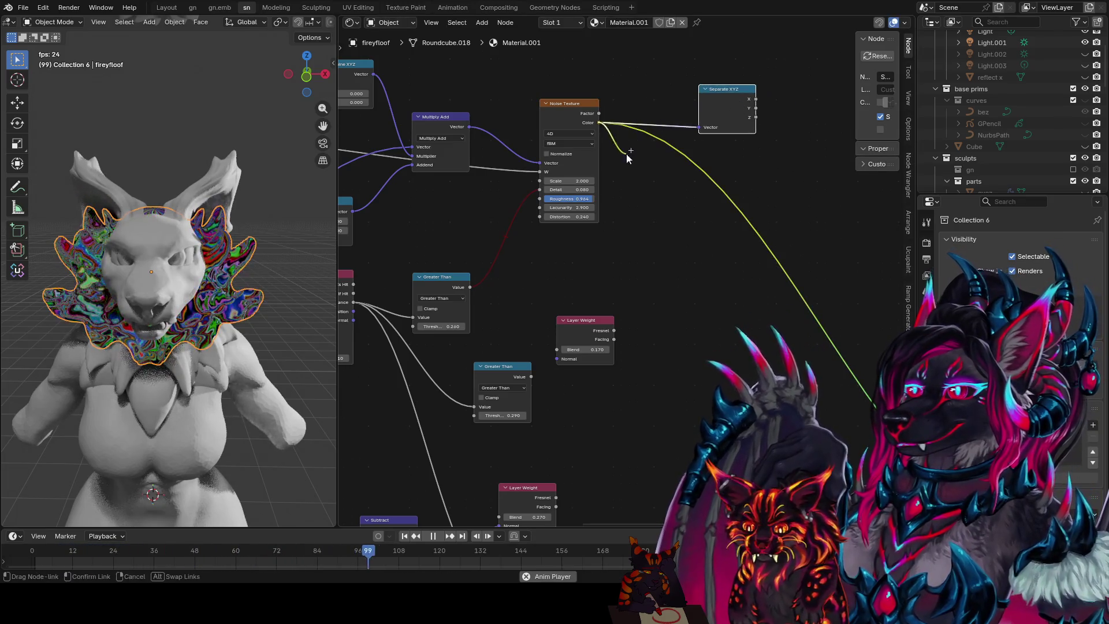
- Add a Separate Color node fed by noise Color and preview the Z, Red and Green channels in turn
drag(623, 149, 628, 170)
text(sea)
key(Down)
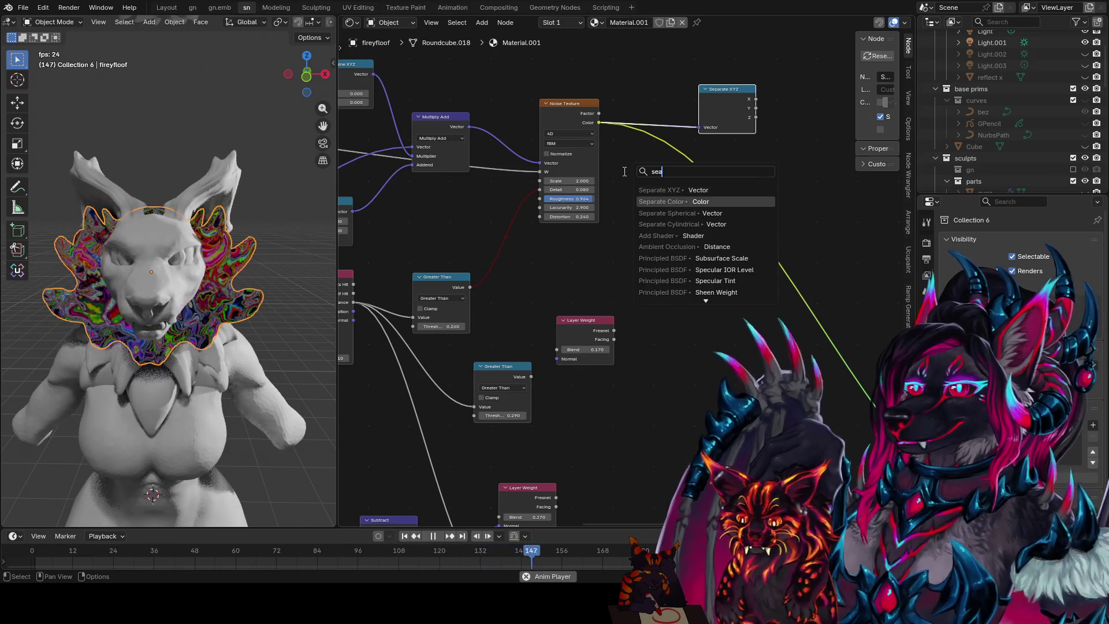
key(Return)
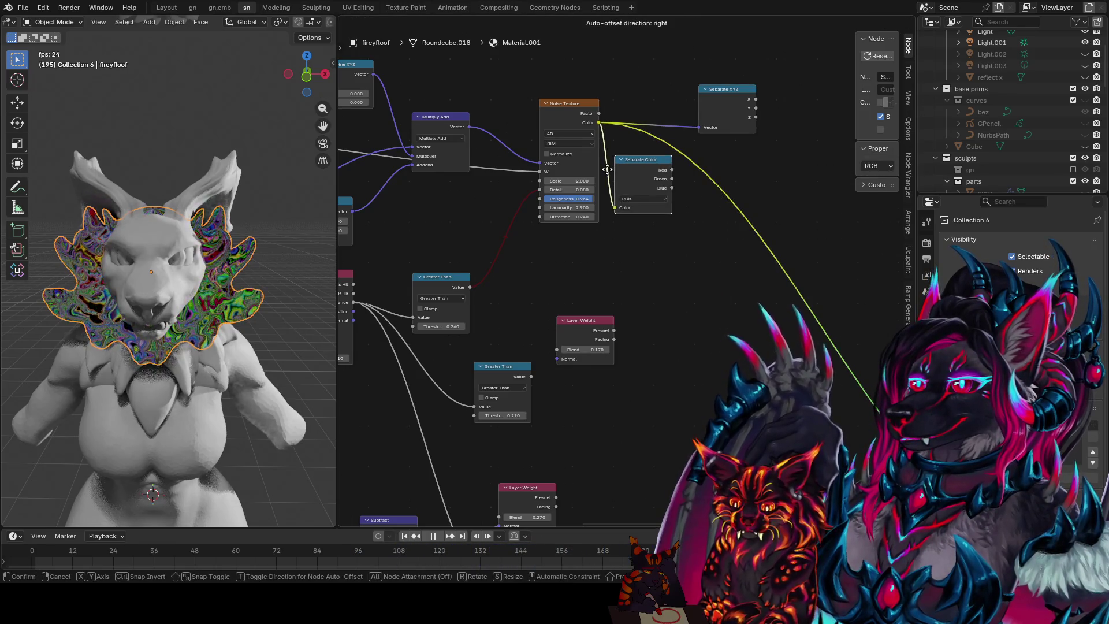
click(604, 40)
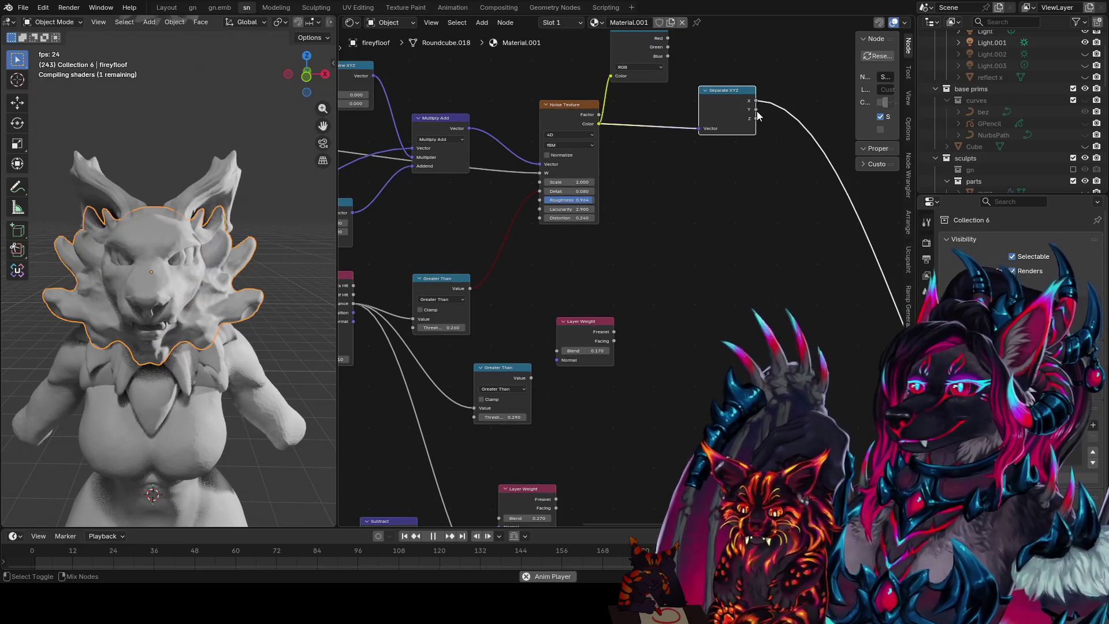
mouse_move(755, 101)
ctrl+mouse_down()
mouse_move(755, 120)
mouse_move(756, 110)
ctrl+mouse_up()
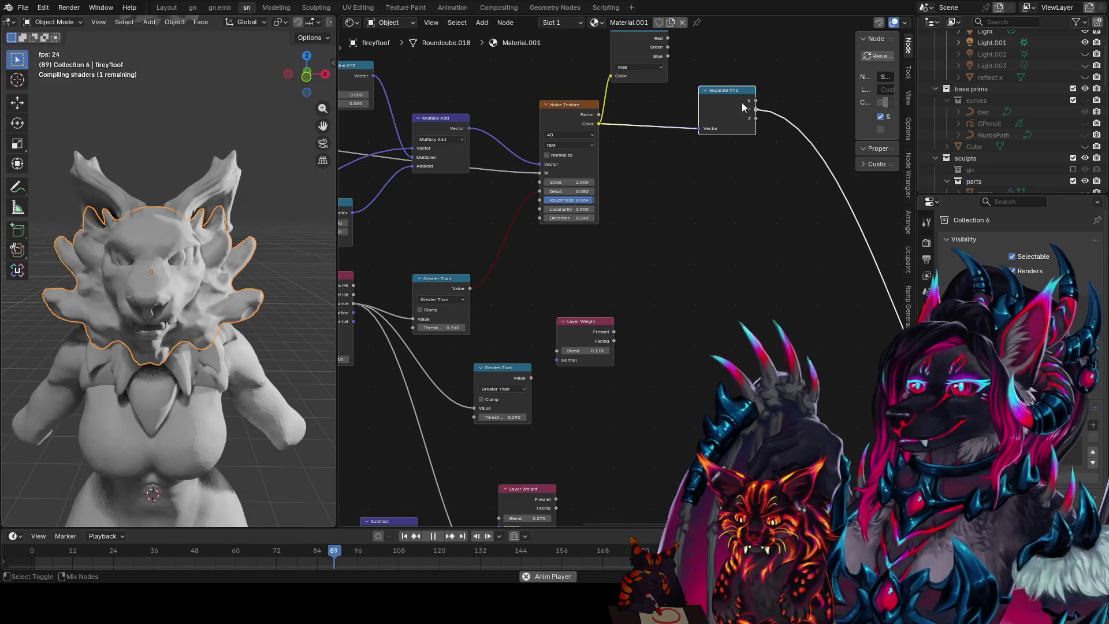
ctrl+drag(665, 44, 665, 41)
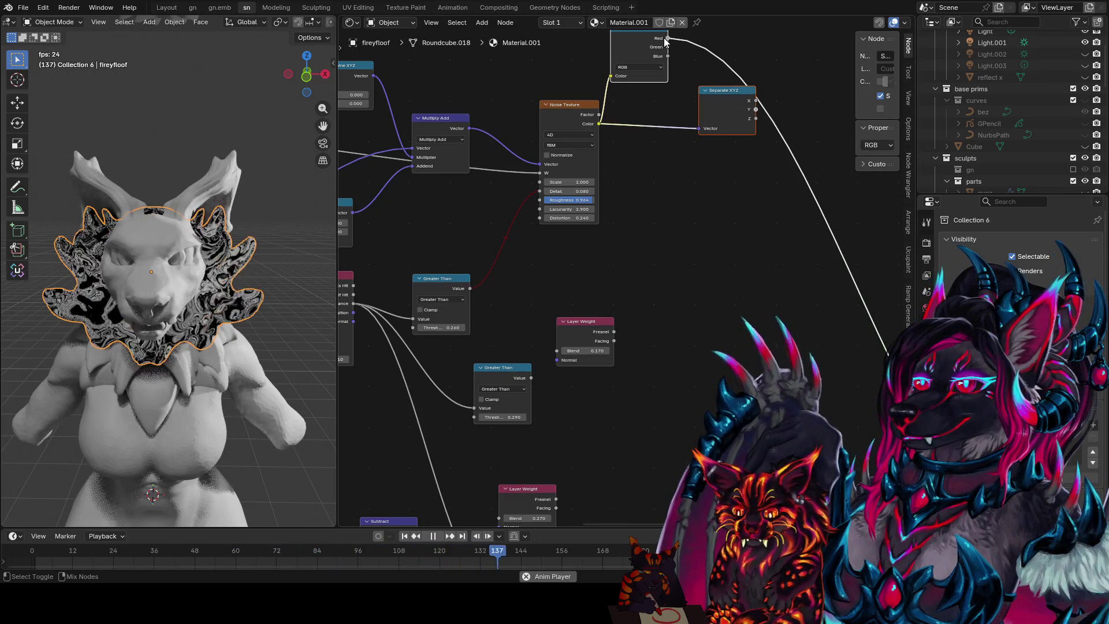
click(670, 50)
ctrl+drag(666, 38, 665, 47)
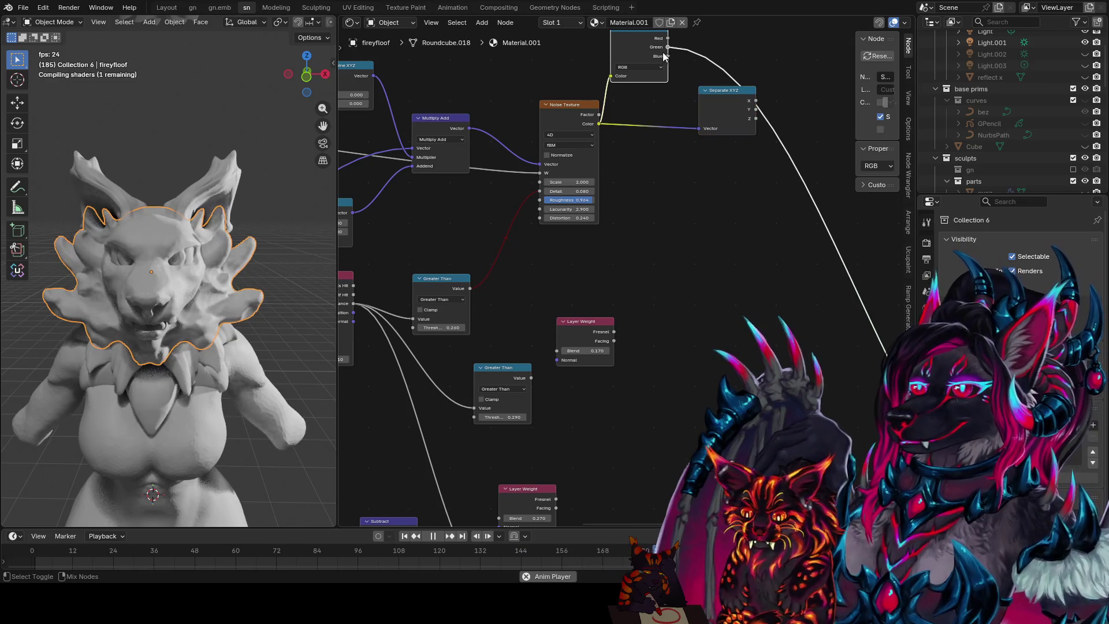
- Switch the Separate Color mode to HSV, preview the Hue channel and stop the animation playback
click(642, 66)
click(639, 96)
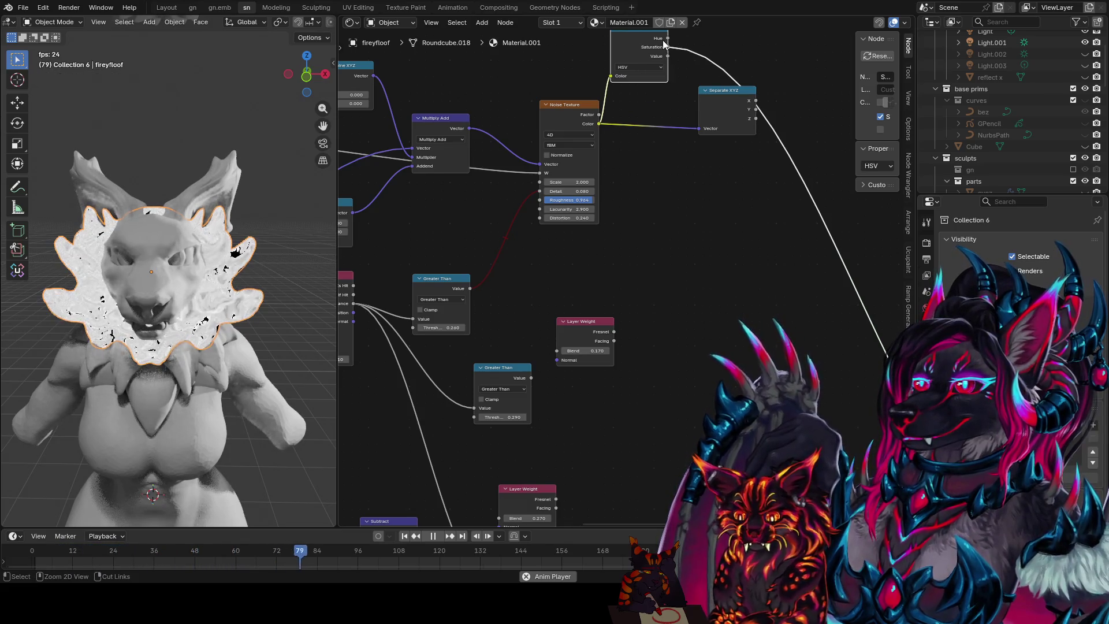
ctrl+drag(666, 47, 666, 56)
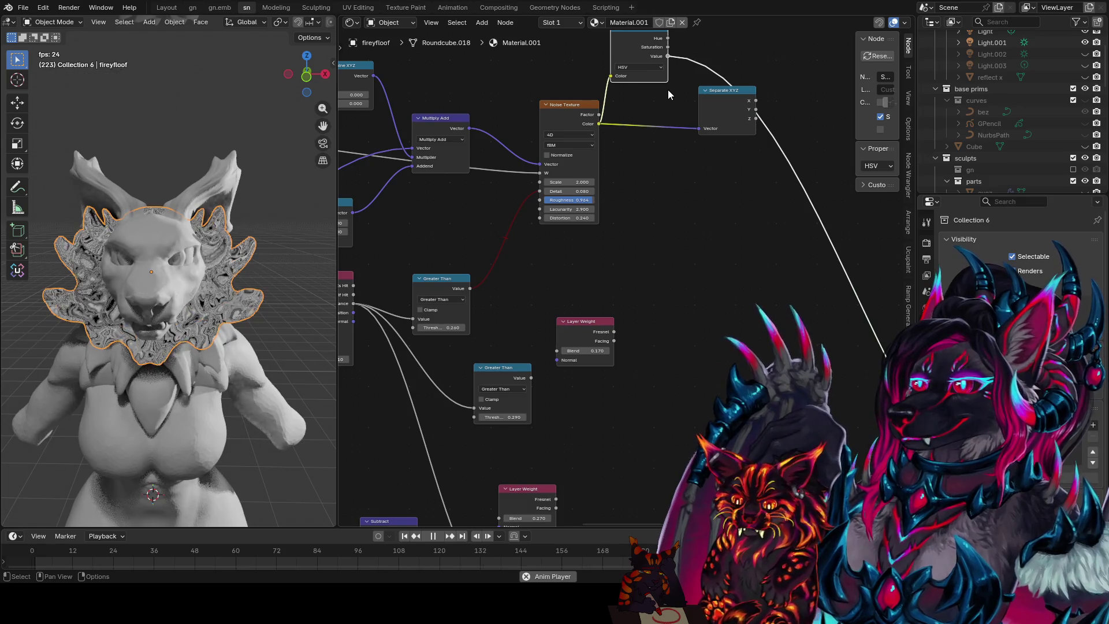
scroll(201, 327, up, 5)
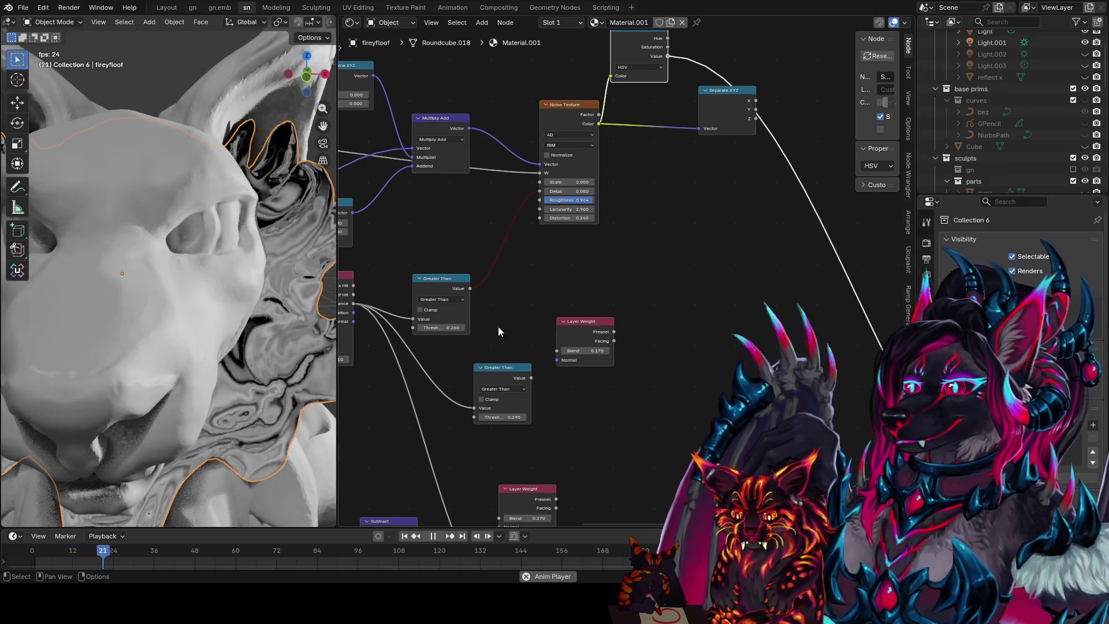
click(438, 538)
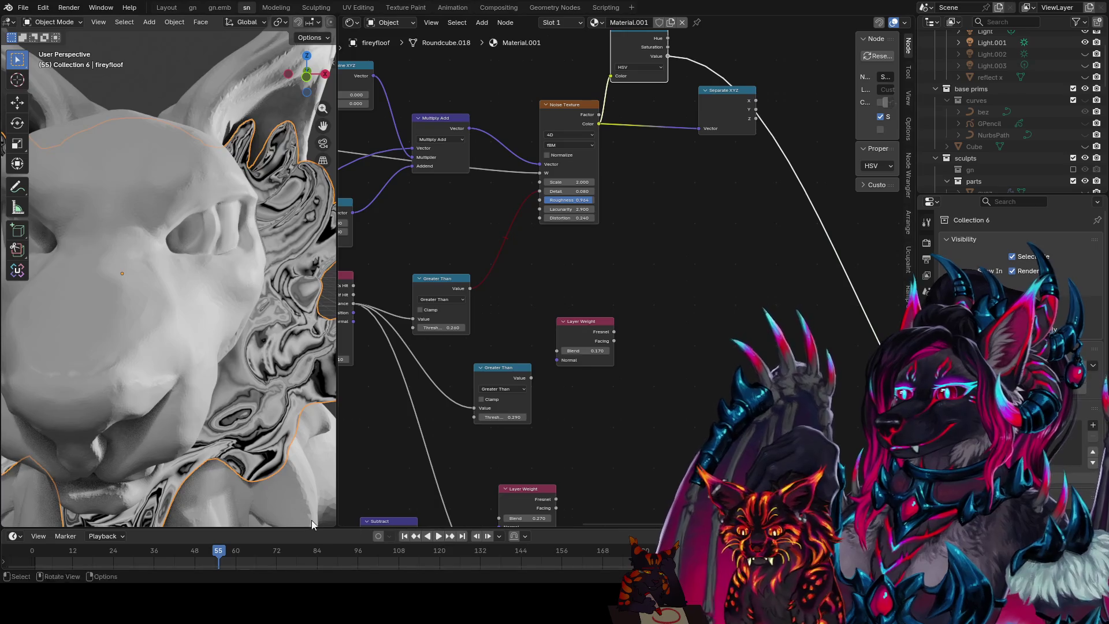
middle_drag(347, 414, 671, 421)
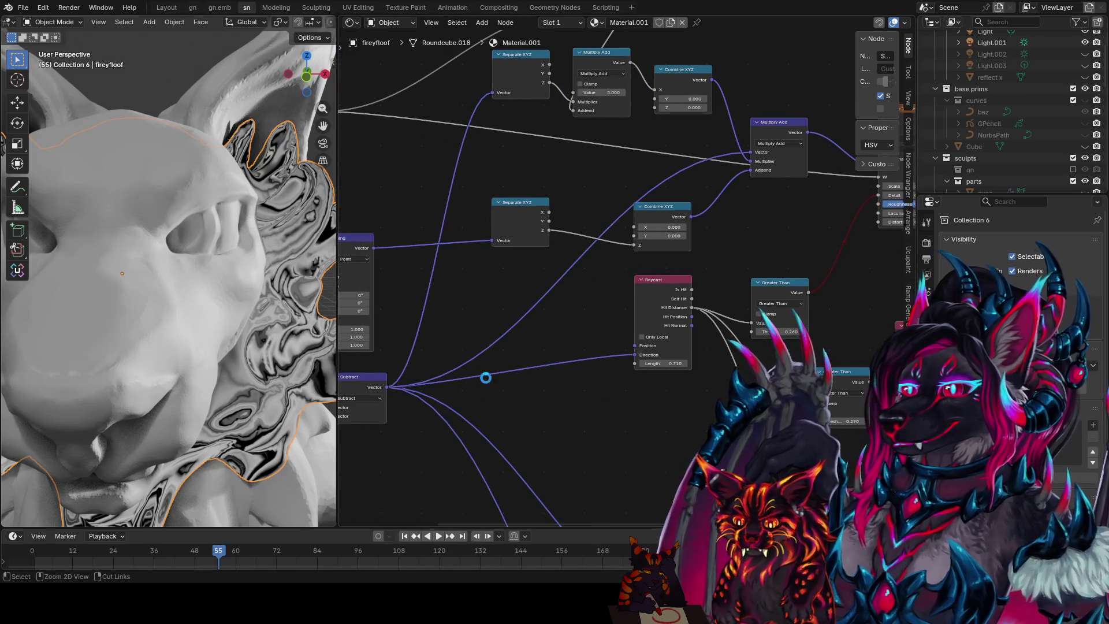
- Raise the Noise Texture Detail and lower its Lacunarity to 2.000, saving the file
key(ctrl+s)
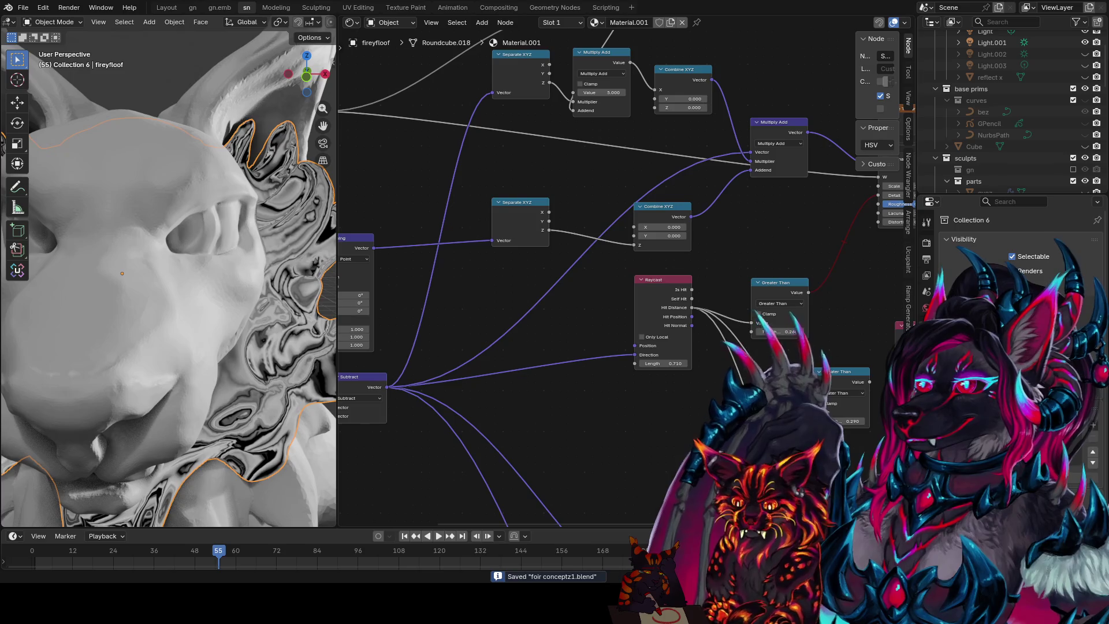
scroll(779, 260, down, 1)
middle_drag(874, 234, 691, 290)
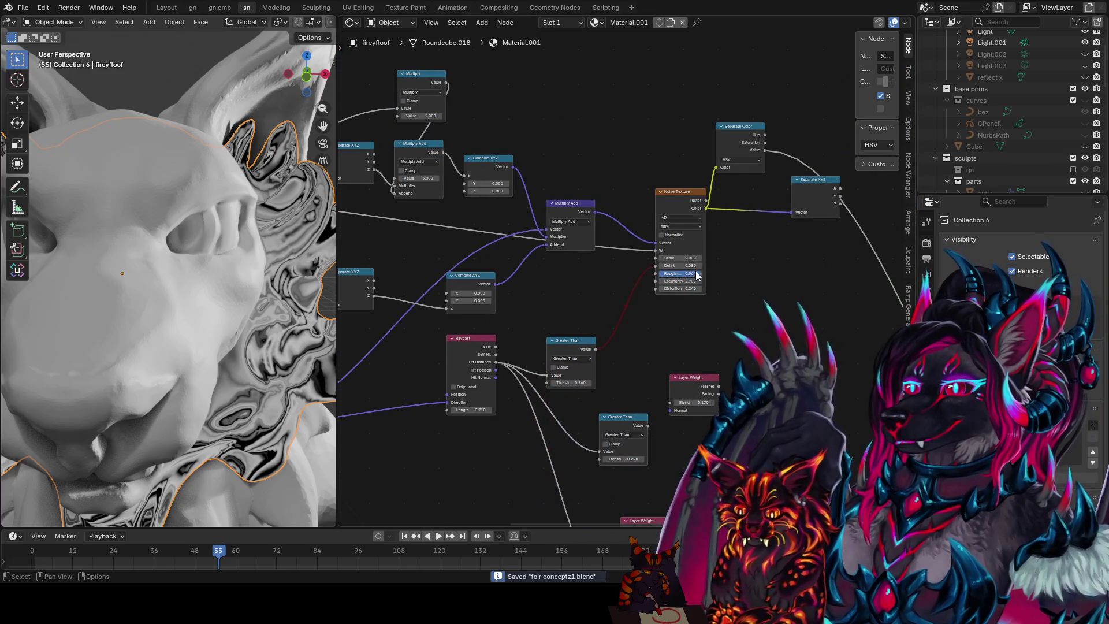
mouse_move(679, 265)
mouse_down()
mouse_move(711, 265)
mouse_move(659, 266)
mouse_move(672, 287)
mouse_move(696, 279)
mouse_move(667, 280)
mouse_up()
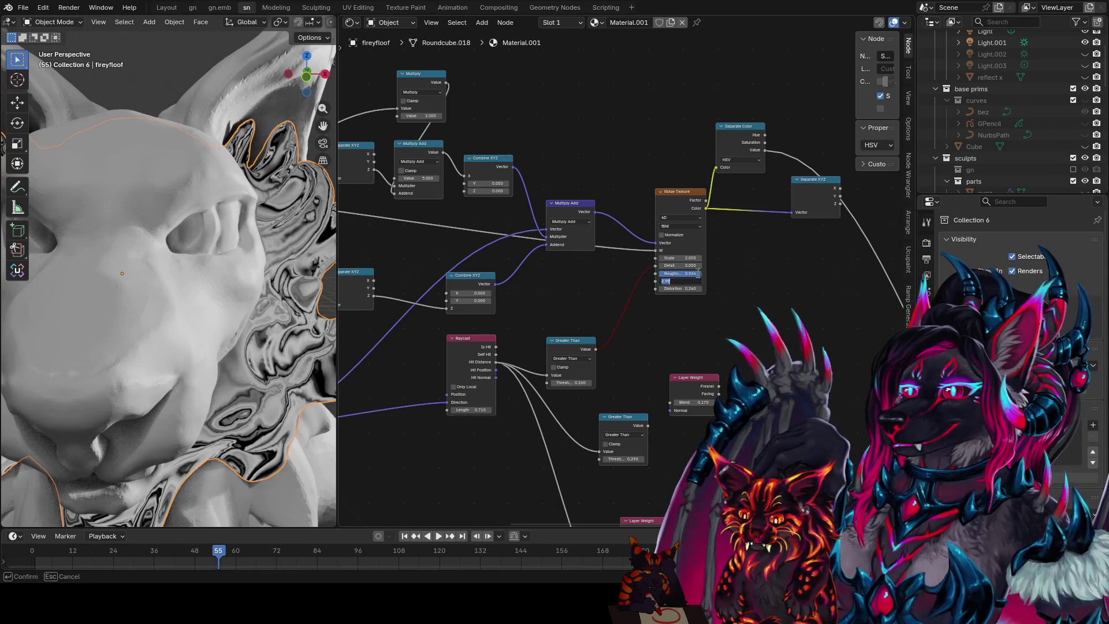
mouse_move(728, 314)
middle_down()
mouse_move(783, 215)
mouse_move(706, 285)
middle_up()
key(ctrl+s)
- Preview the Layer Weight node on the ruff and duplicate it into a second copy
ctrl+shift+click(650, 329)
ctrl+shift+click(706, 295)
mouse_move(750, 309)
middle_down()
mouse_move(688, 247)
mouse_move(678, 262)
middle_up()
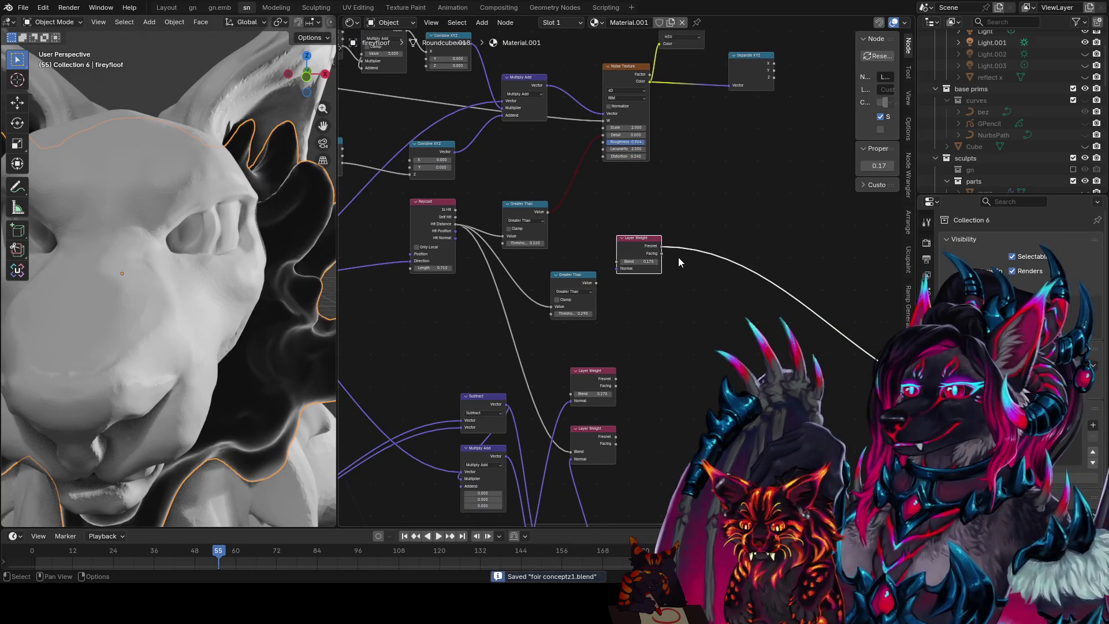
drag(652, 252, 675, 204)
key(shift+d)
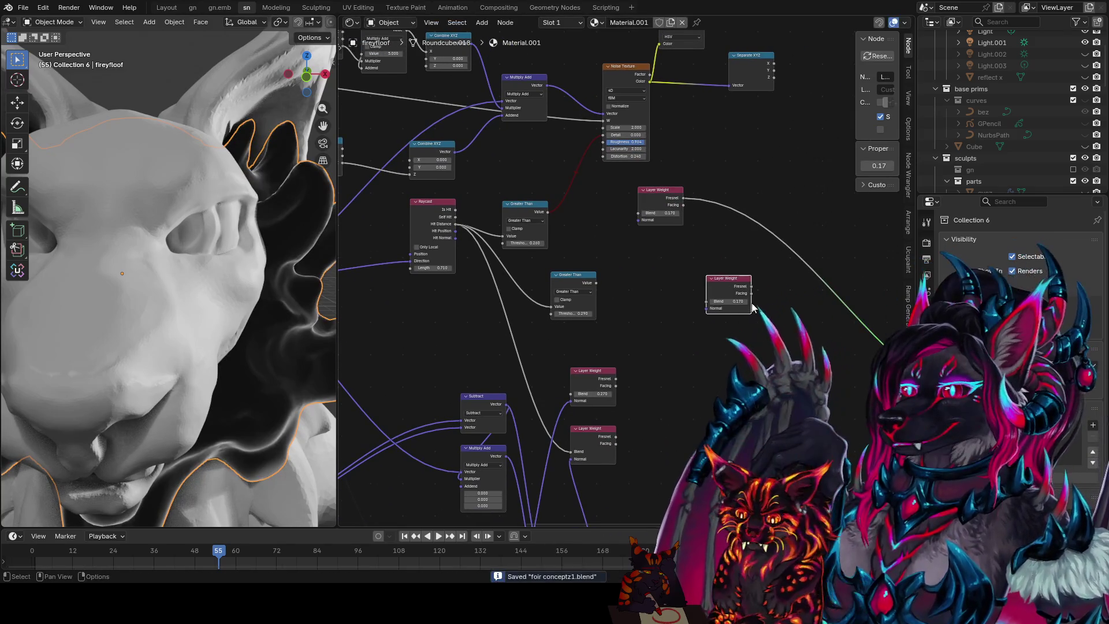
click(658, 291)
scroll(547, 322, down, 2)
key(ctrl+s)
middle_drag(567, 360, 530, 416)
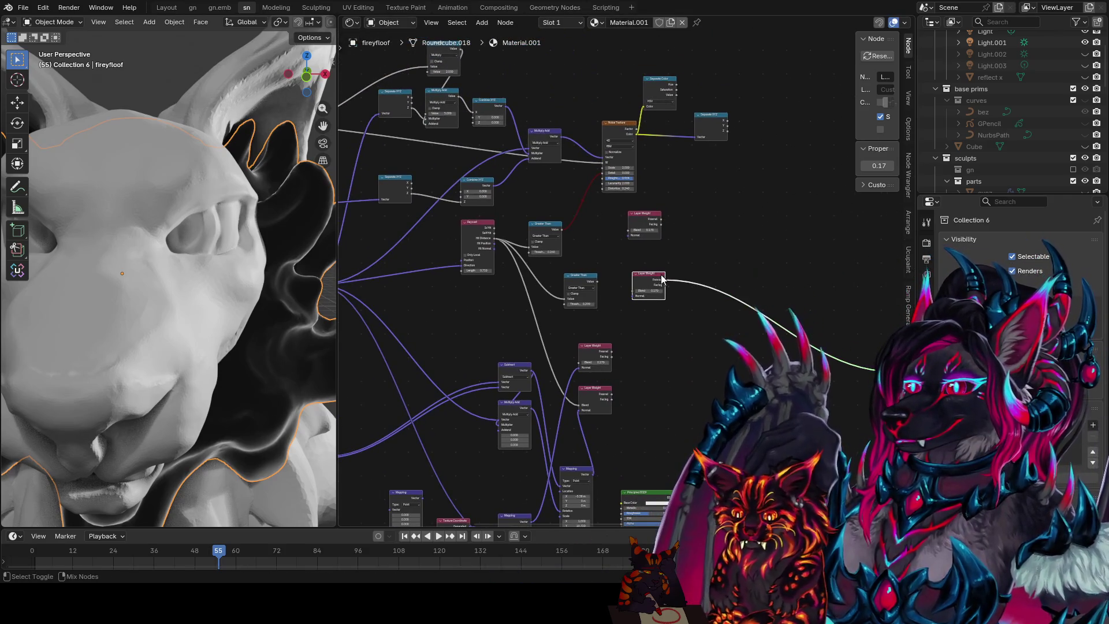
- Insert a Subtract math node between the two Layer Weight Facing outputs and tune both Blend values
drag(873, 367, 725, 292)
text(s)
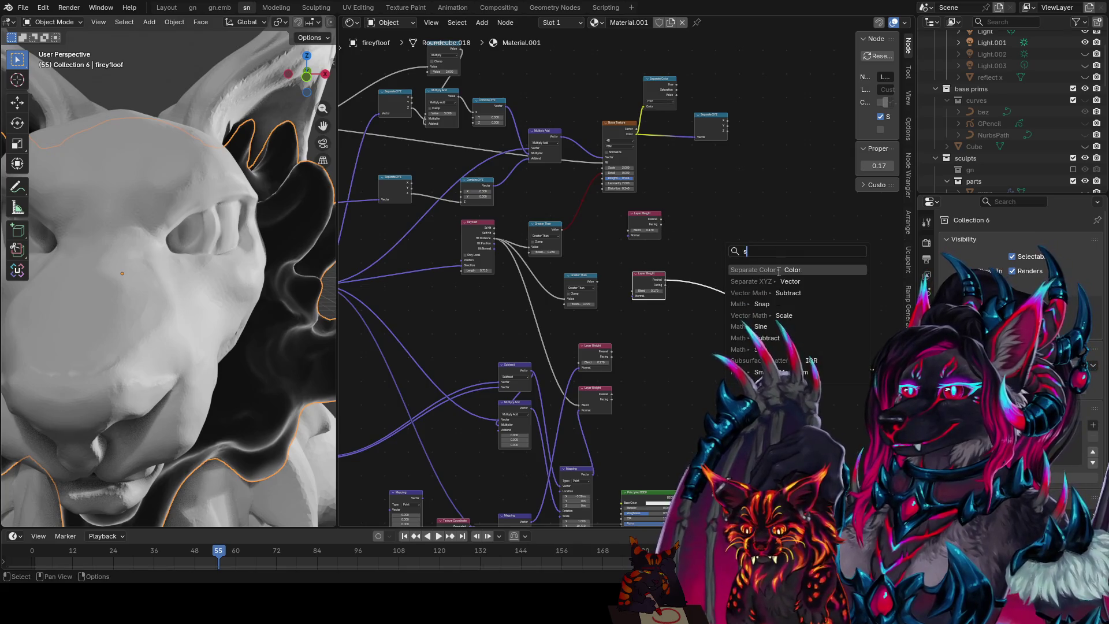
click(762, 337)
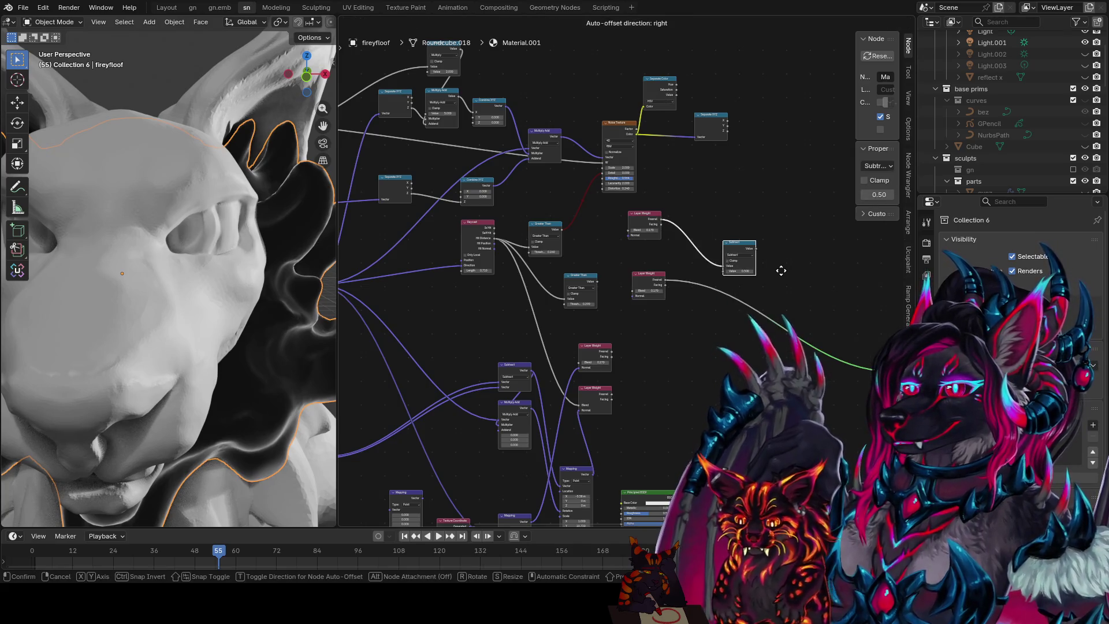
scroll(641, 319, up, 1)
mouse_move(616, 302)
mouse_down()
mouse_move(683, 287)
mouse_move(874, 400)
mouse_up()
scroll(633, 265, up, 1)
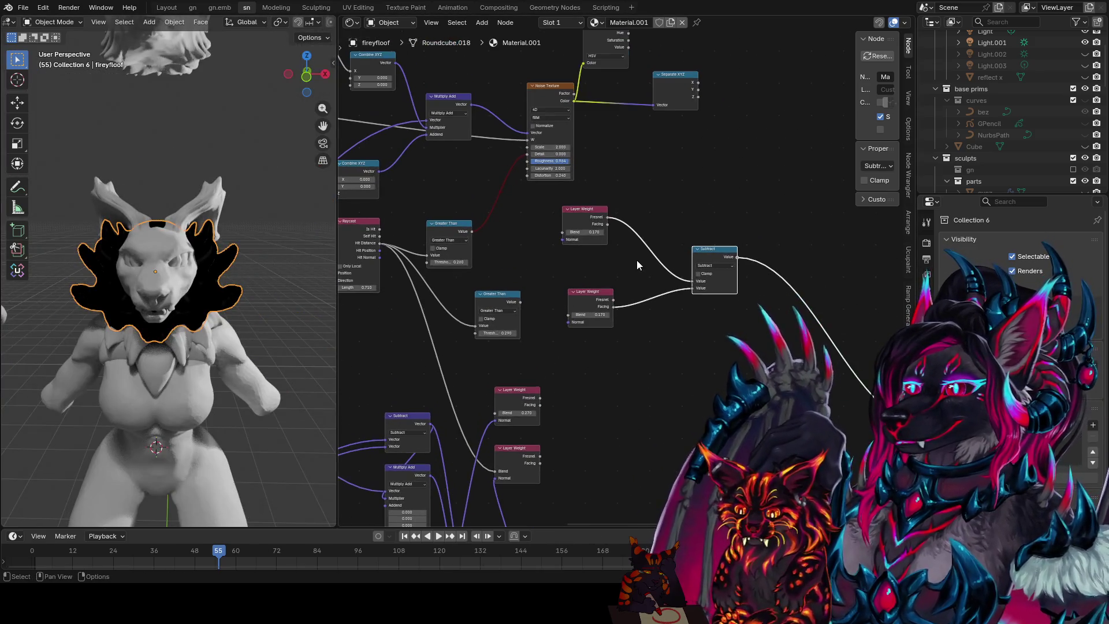
drag(593, 318, 623, 314)
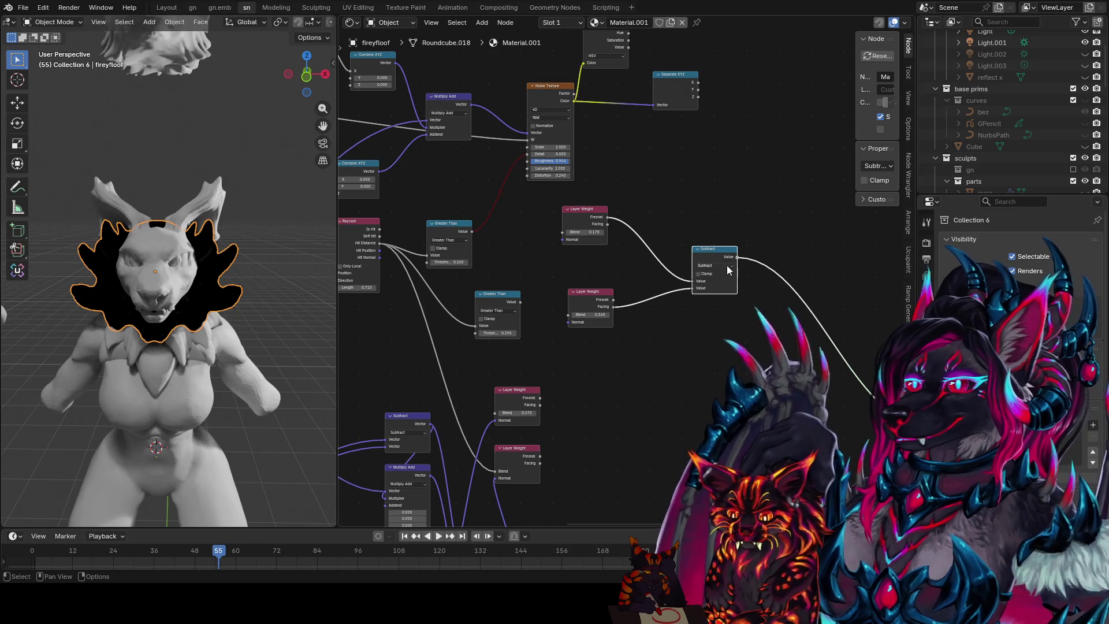
mouse_move(593, 314)
mouse_down()
mouse_move(632, 315)
mouse_move(611, 314)
mouse_up()
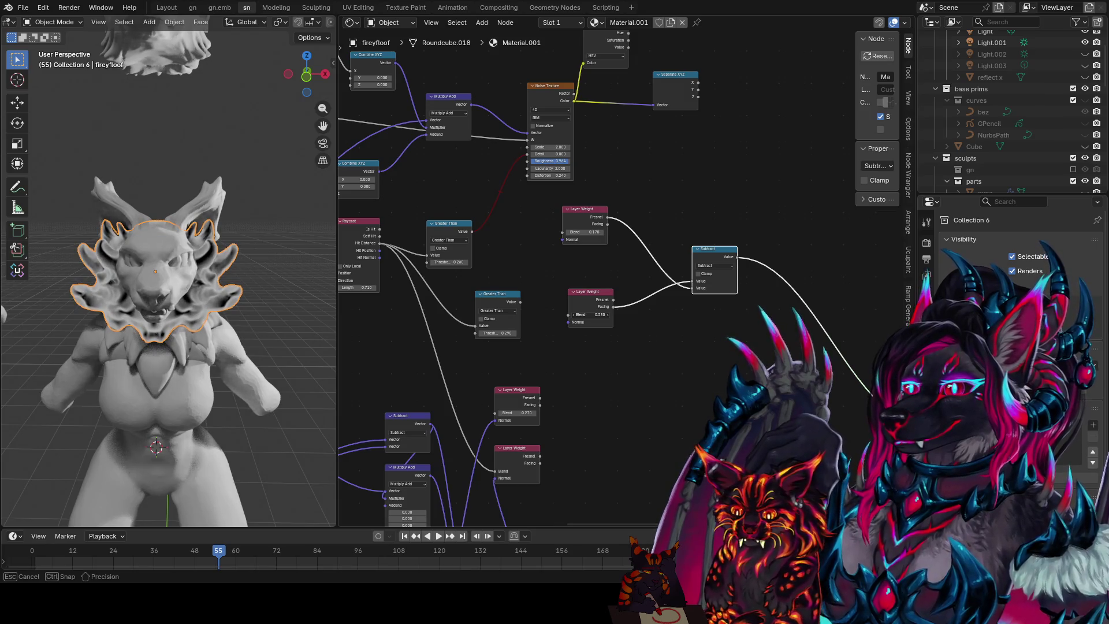
- Preview each Layer Weight and then the Subtract difference on the ruff, turning the head to the front
click(609, 239)
ctrl+shift+click(607, 302)
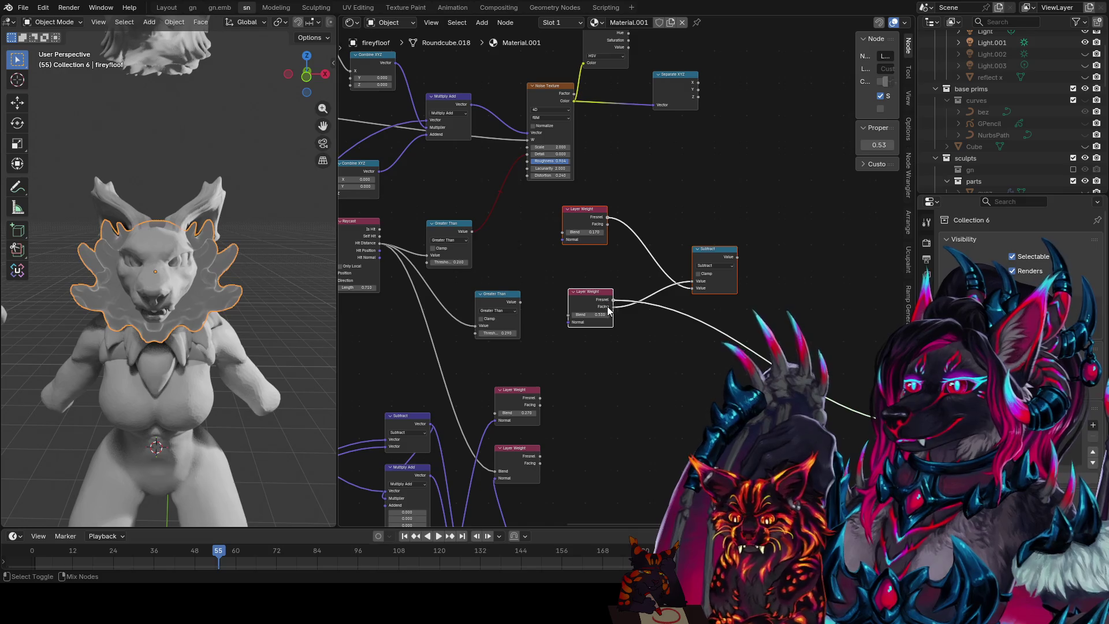
ctrl+shift+click(732, 257)
scroll(245, 277, up, 4)
mouse_move(245, 276)
middle_down()
mouse_move(287, 307)
mouse_move(271, 319)
middle_up()
middle_drag(401, 271, 620, 228)
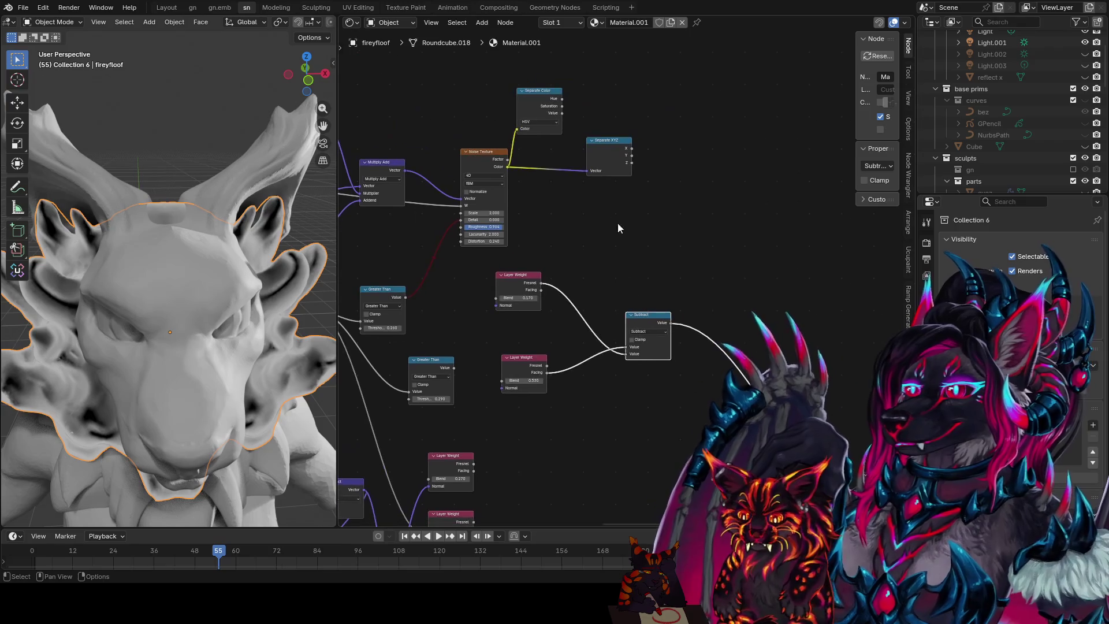
- Add a Combine XYZ node to the tree via node search
click(615, 158)
click(576, 145)
key(shift+a)
text(comb)
key(Return)
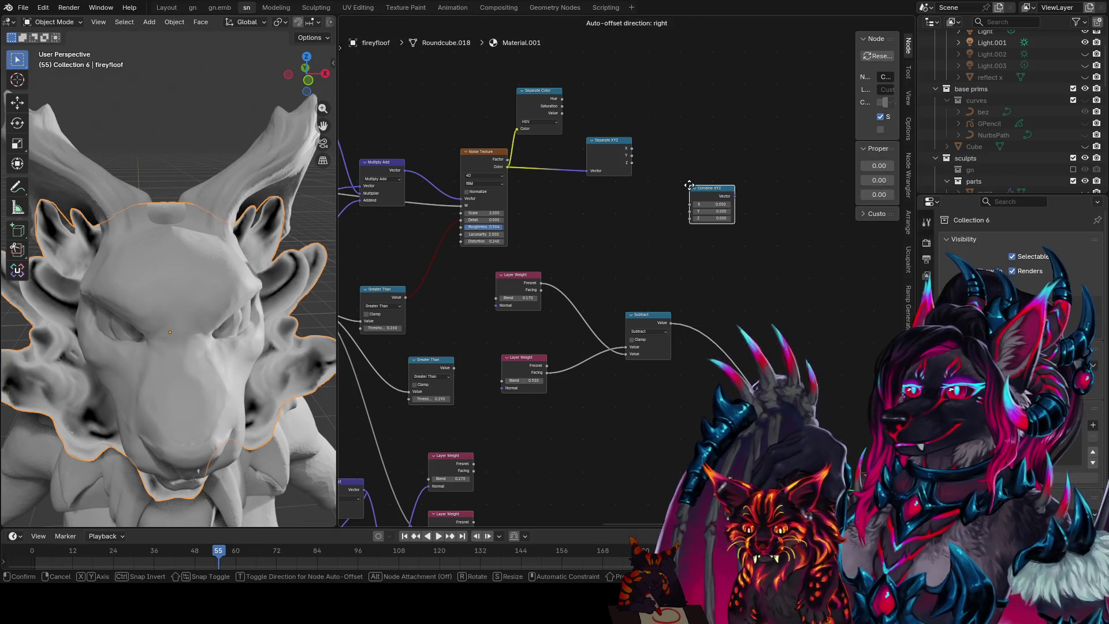
click(722, 245)
- Duplicate the Subtract node and switch the copy to Multiply
drag(633, 315, 588, 298)
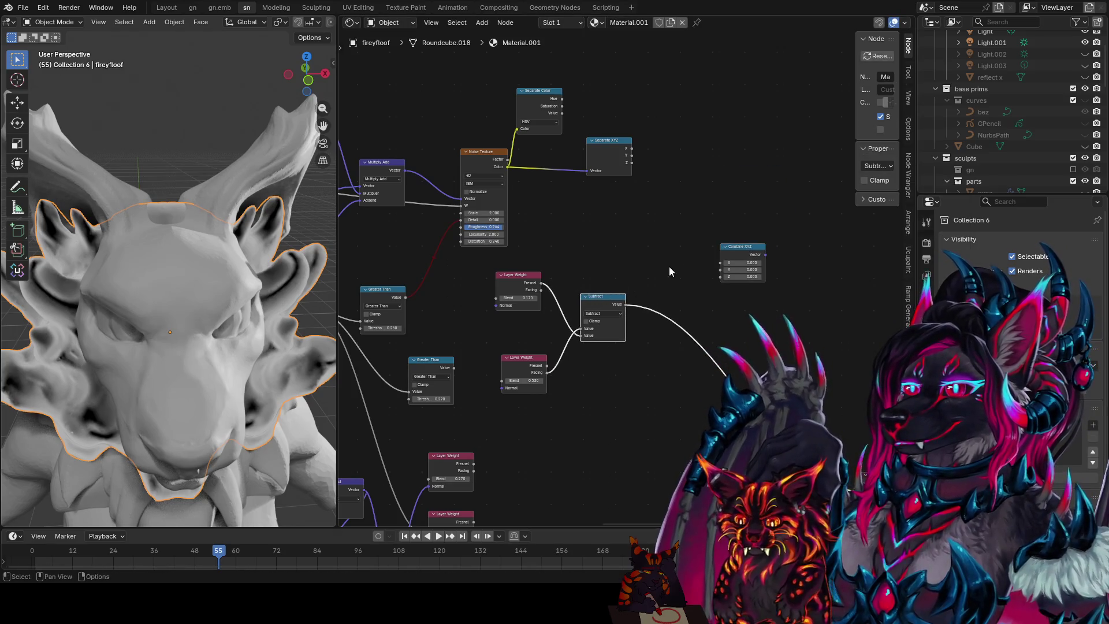
key(shift+d)
click(657, 212)
click(663, 223)
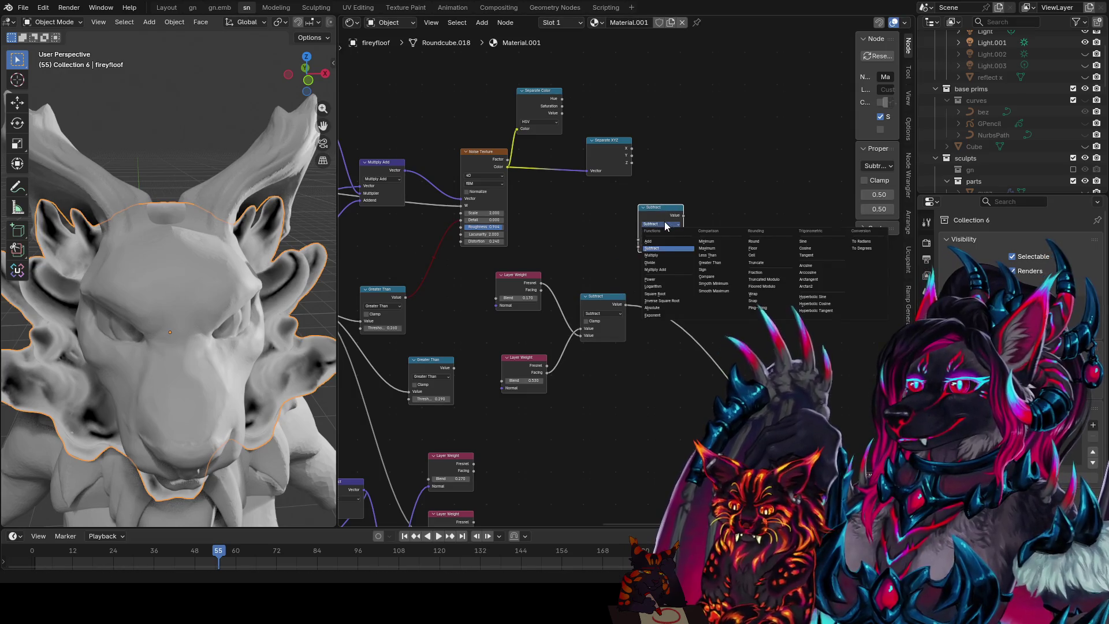
click(668, 254)
- Multiply Separate XYZ X by the Subtract result and preview the Combine XYZ output during playback
mouse_move(630, 153)
mouse_down()
mouse_move(625, 237)
mouse_move(670, 173)
mouse_up()
middle_drag(638, 257, 592, 307)
drag(611, 265, 620, 235)
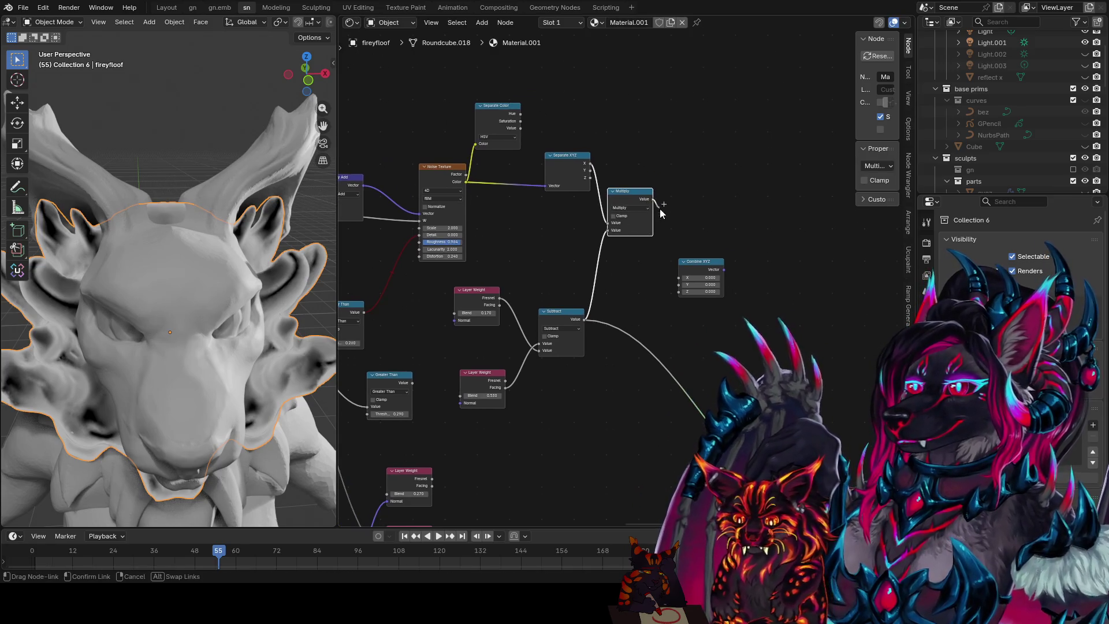
ctrl+shift+click(712, 274)
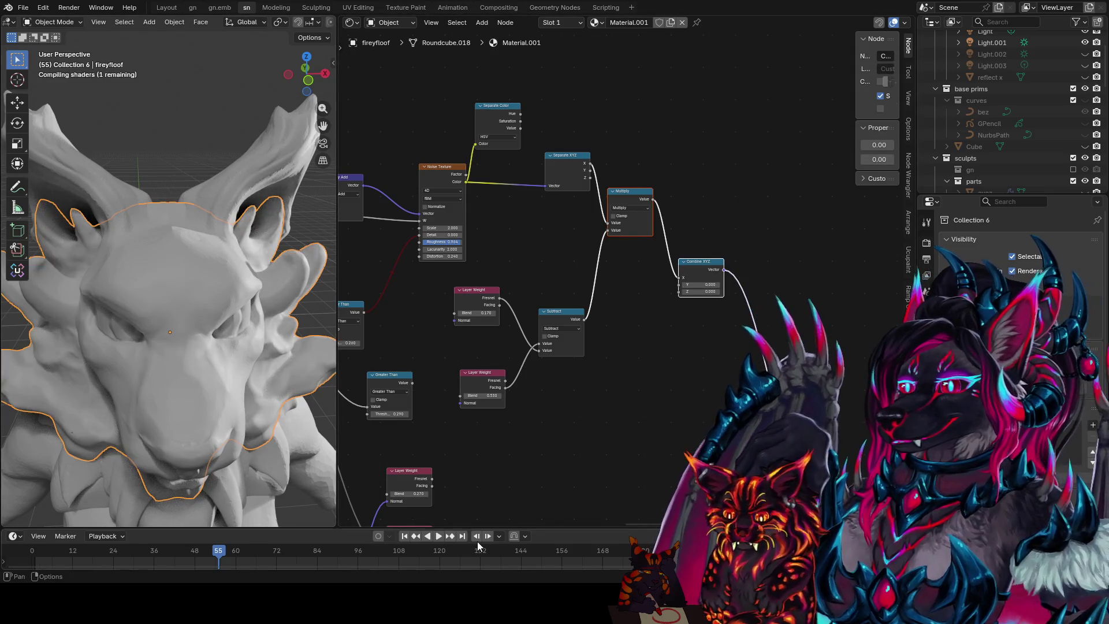
click(438, 536)
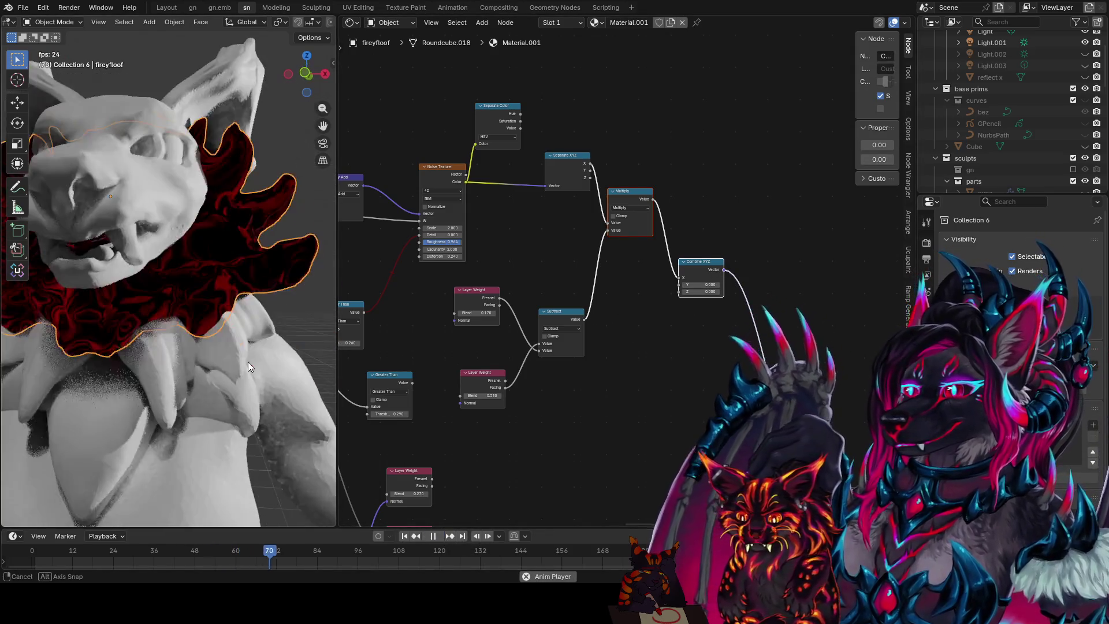
middle_drag(248, 361, 250, 379)
scroll(249, 380, up, 2)
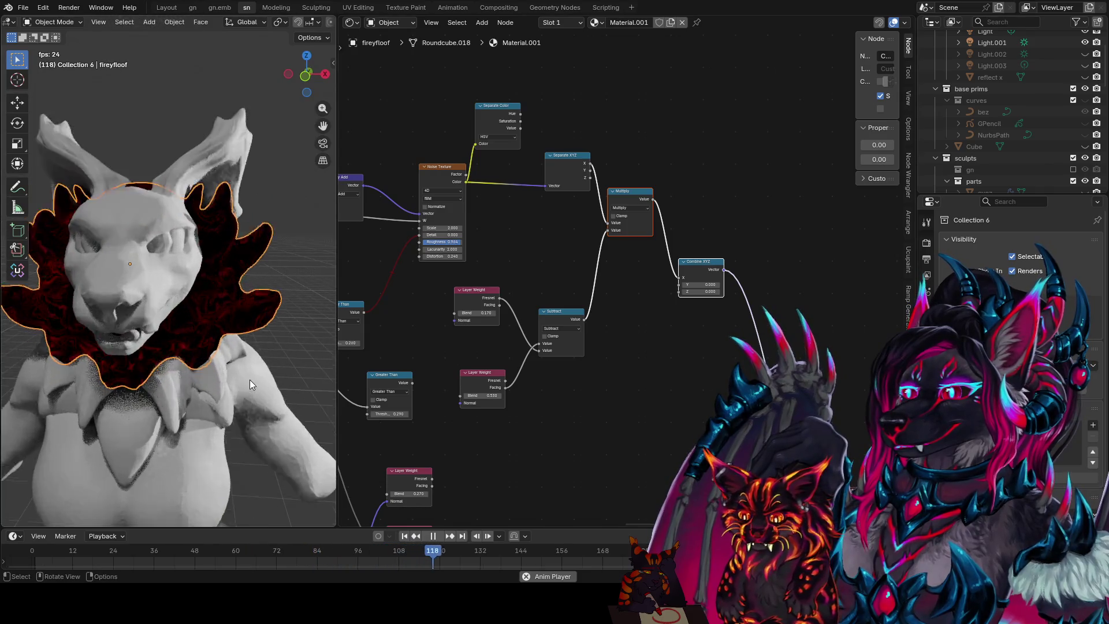
scroll(249, 380, up, 2)
scroll(185, 368, up, 2)
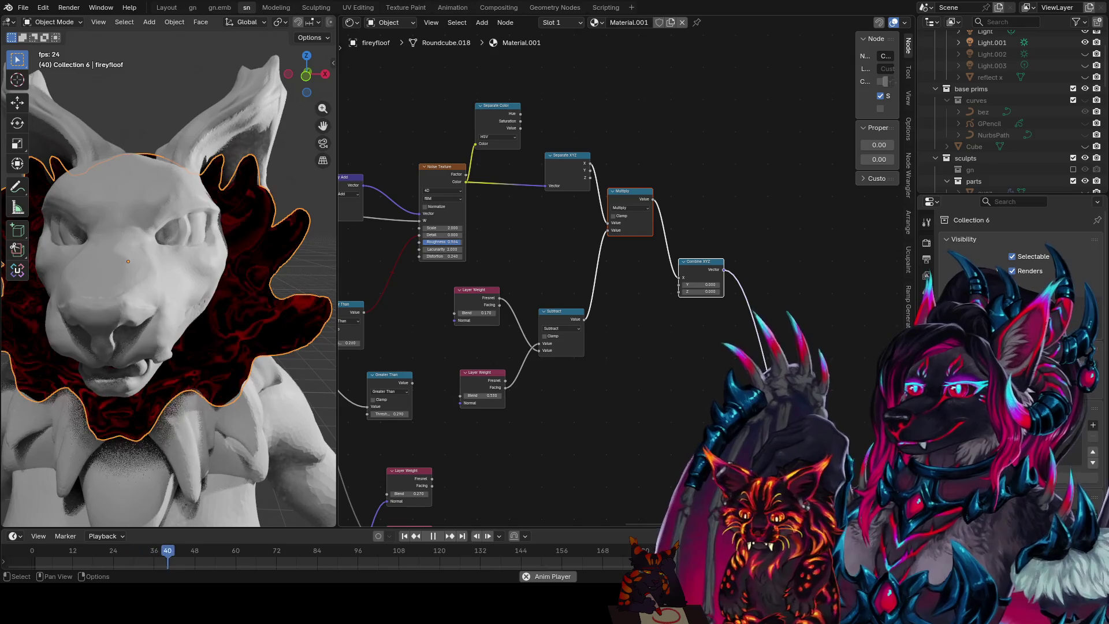
- Feed Separate Color's Value into Combine XYZ Y and duplicate the Subtract node
drag(519, 127, 682, 285)
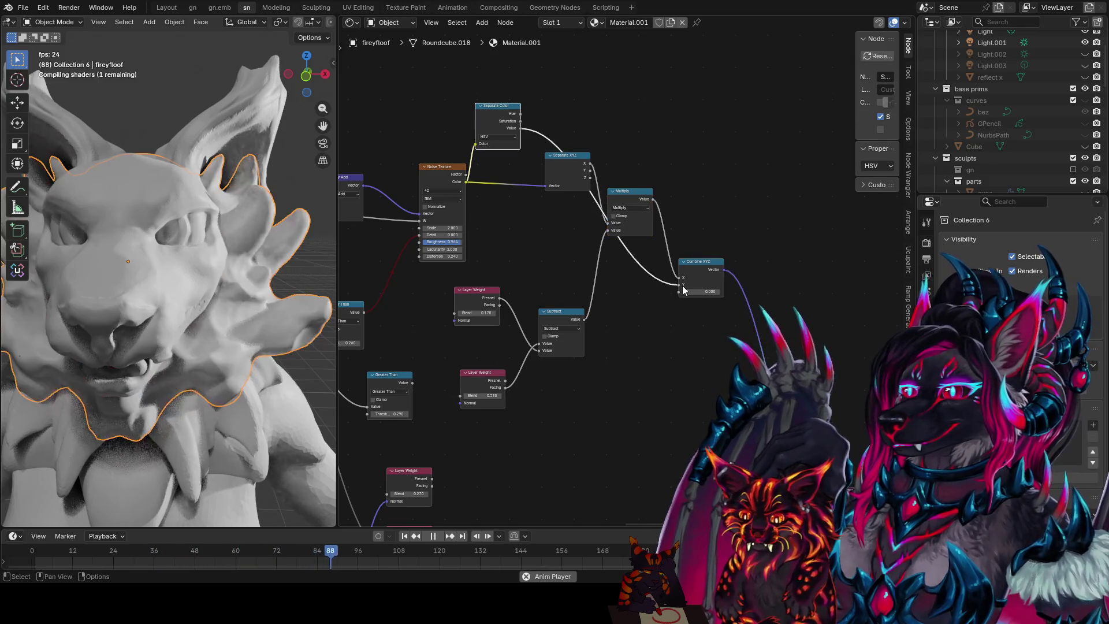
scroll(265, 252, down, 5)
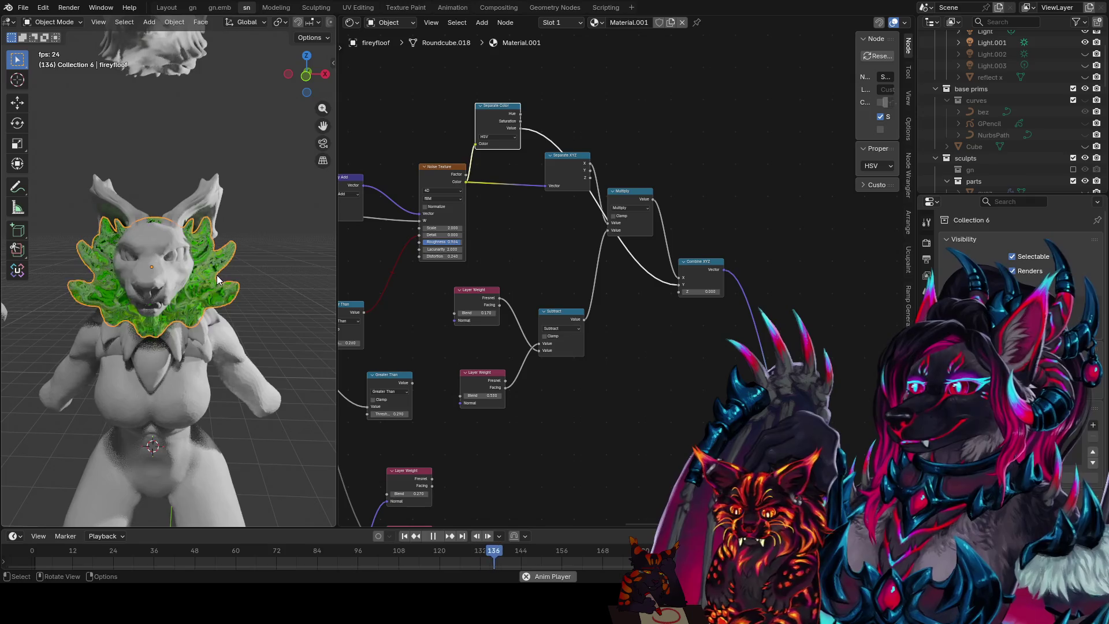
click(551, 315)
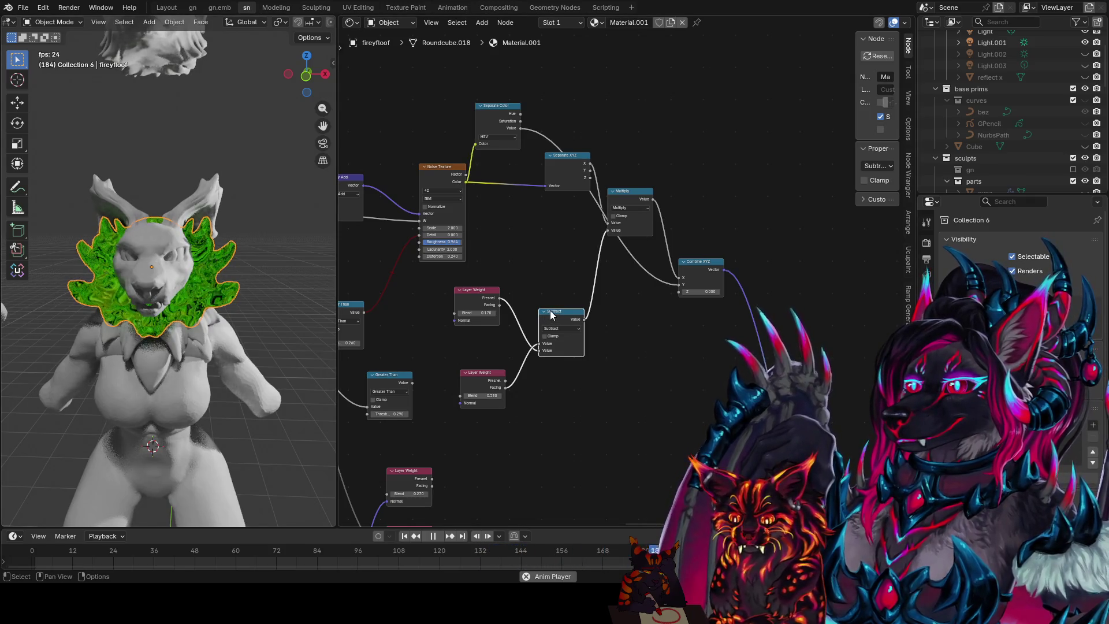
key(shift+d)
click(614, 328)
drag(568, 311, 568, 278)
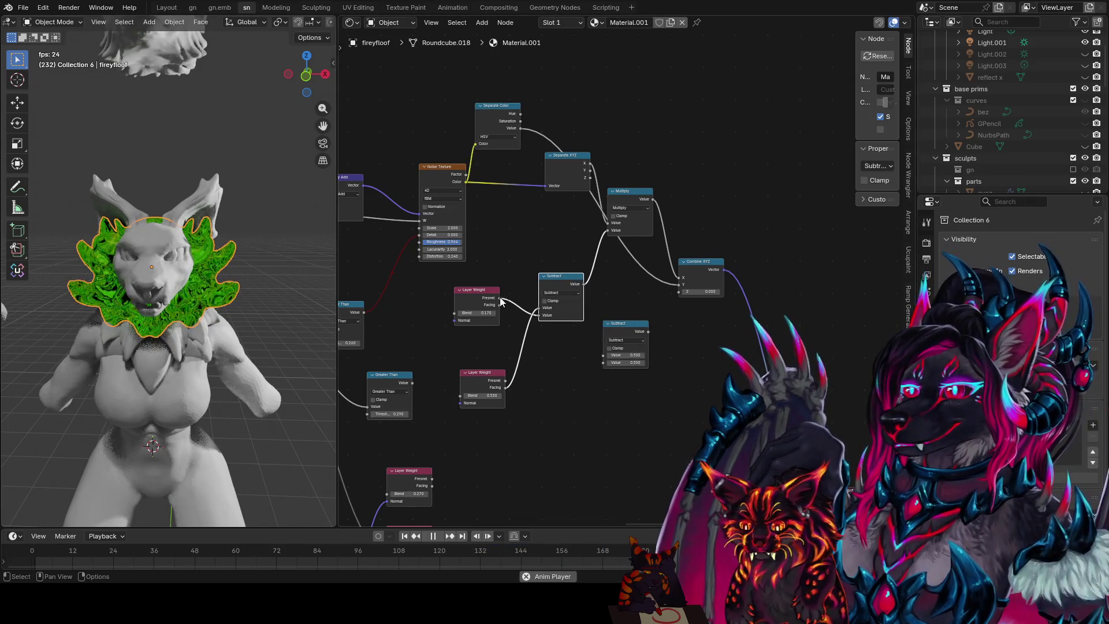
- Switch the copy to Multiply Add, link the first Layer Weight into it and stop playback
click(625, 338)
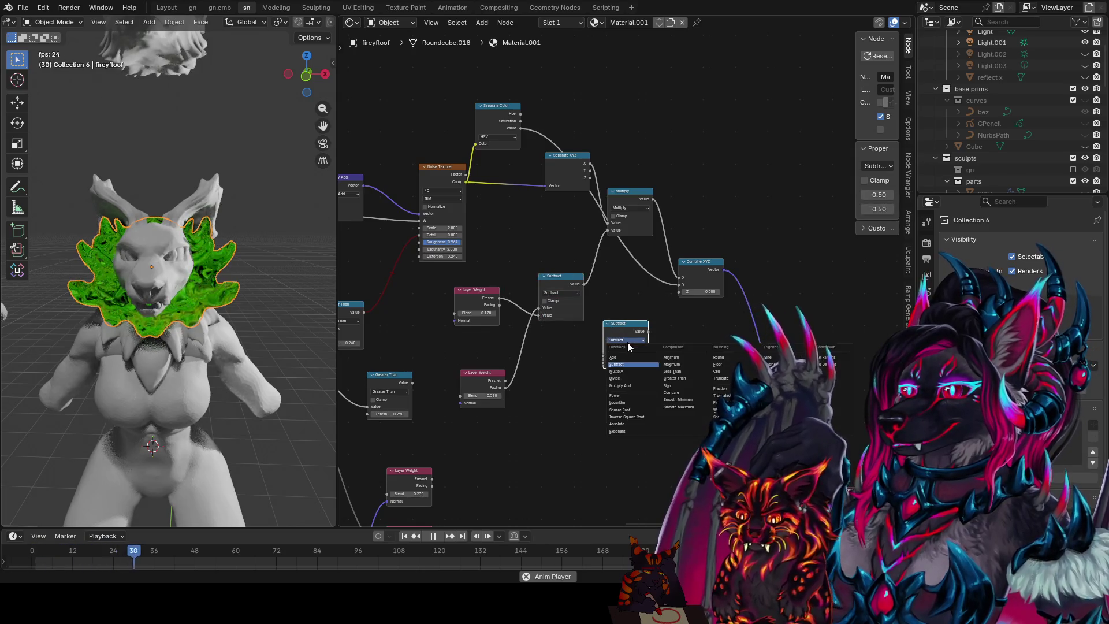
click(620, 386)
drag(498, 298, 605, 369)
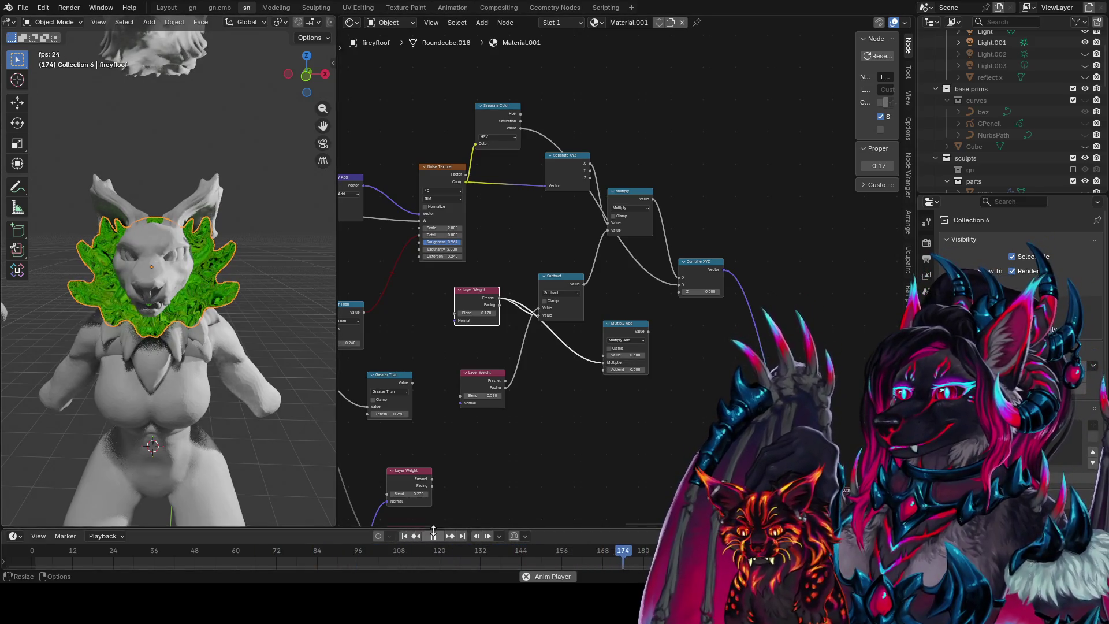
key(space)
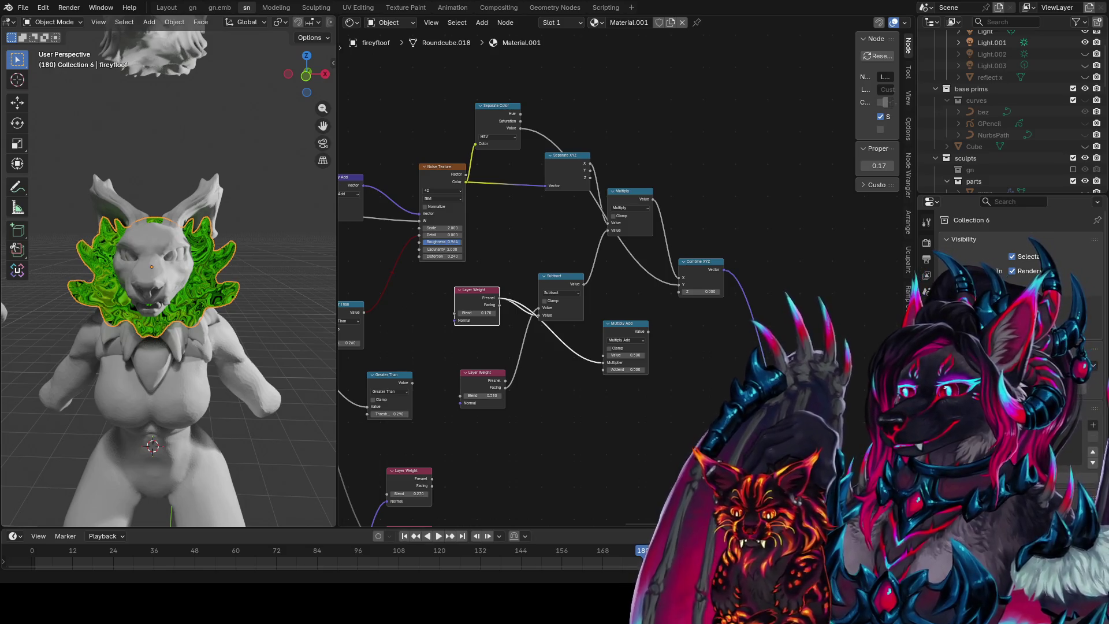
scroll(598, 304, up, 1)
scroll(624, 363, up, 1)
- Set Multiply Add to 0.17 with Addend 0.83, wire a Layer Weight into it and inspect the green-blue ruff
mouse_move(632, 384)
mouse_down()
mouse_move(606, 383)
mouse_move(654, 401)
mouse_up()
mouse_move(662, 351)
mouse_down()
mouse_move(652, 357)
mouse_move(703, 303)
mouse_up()
scroll(225, 387, up, 3)
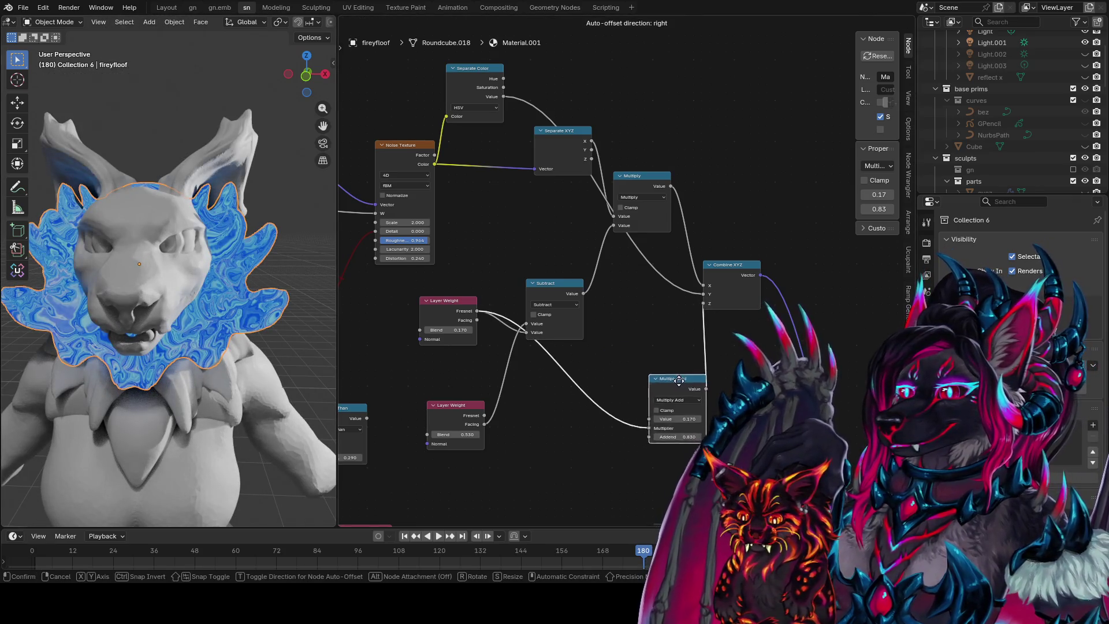
drag(633, 411, 641, 420)
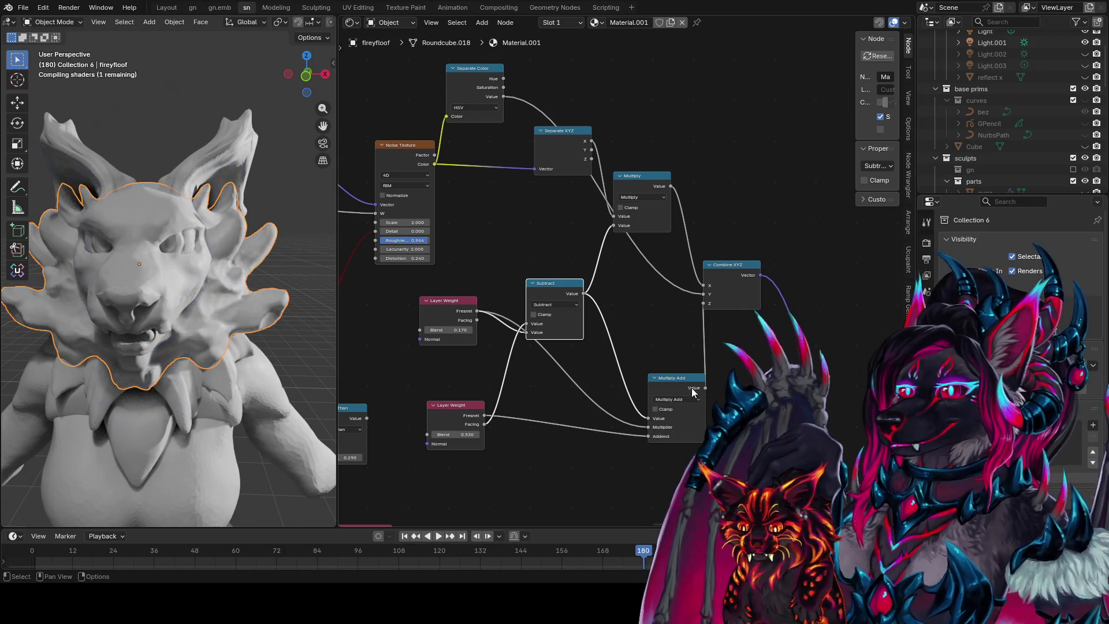
middle_drag(232, 321, 275, 347)
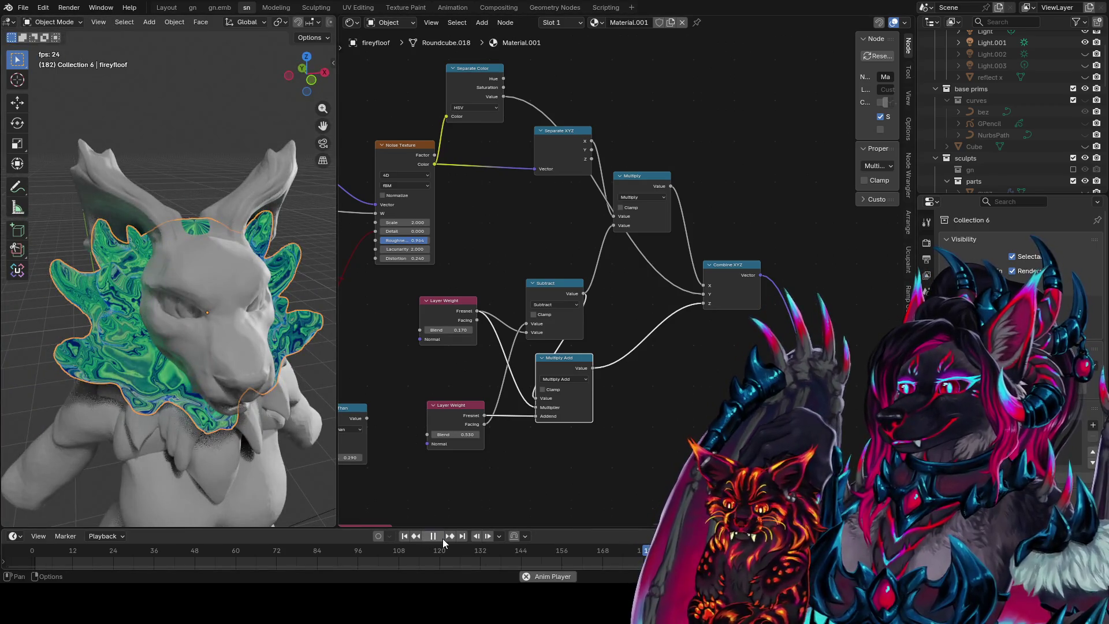
middle_drag(276, 431, 253, 346)
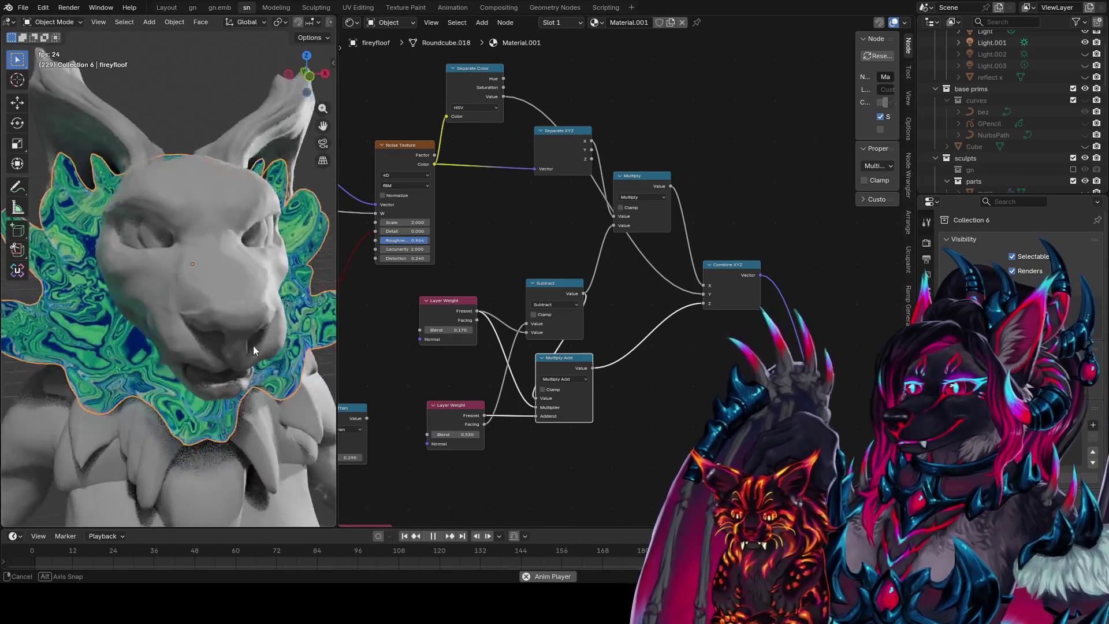
scroll(228, 335, up, 8)
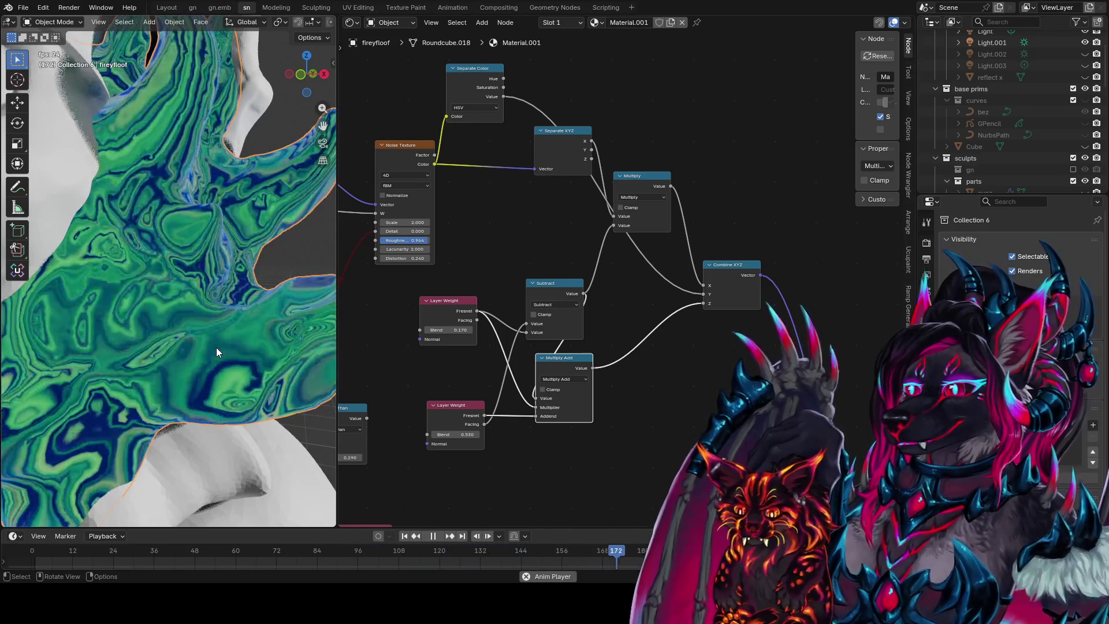
drag(563, 381, 651, 391)
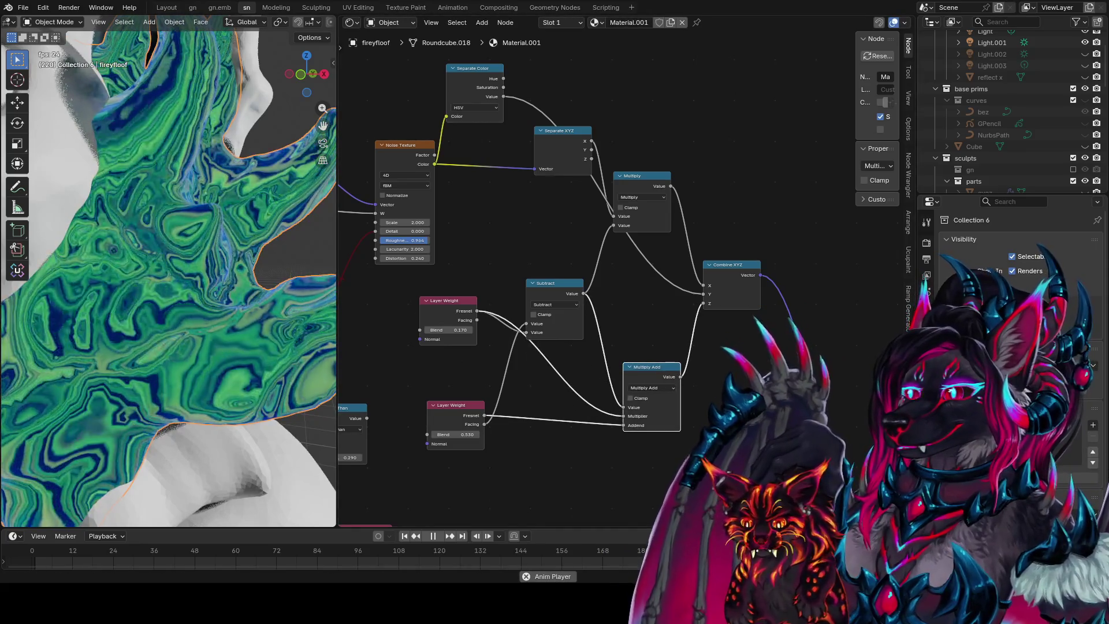